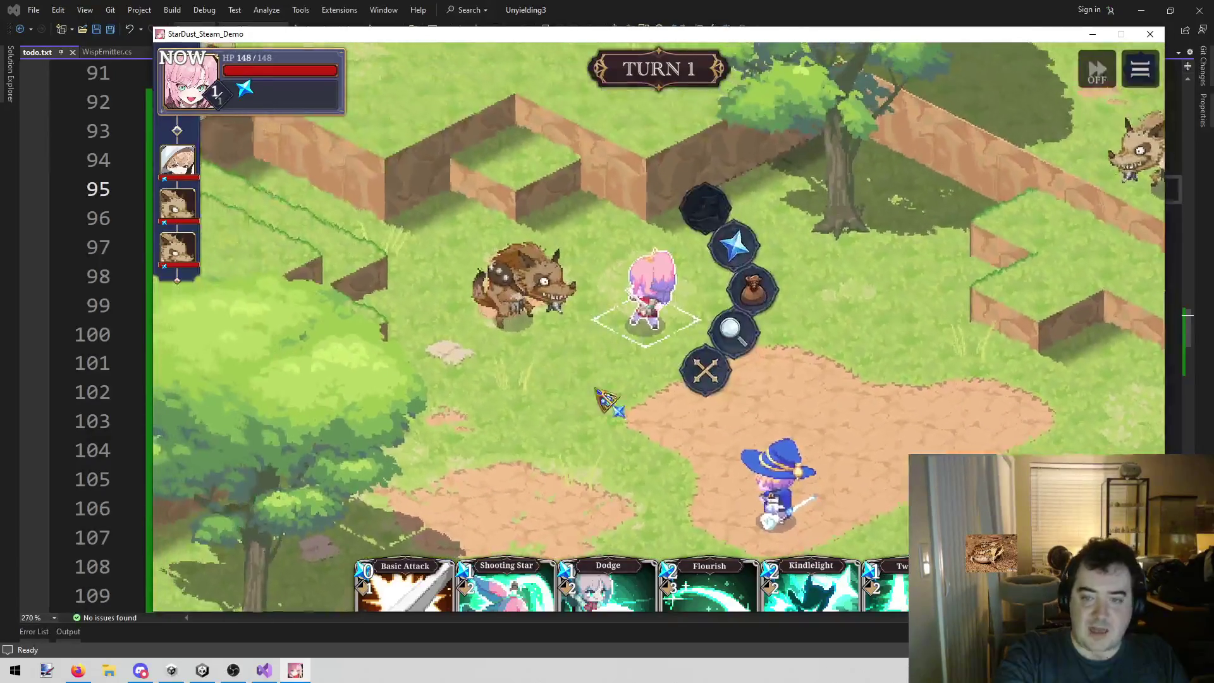
# - End the heroine's turn, buff with Hit Blade, and counter the hyena's club swing with Twinkle
pyautogui.click(730, 389)
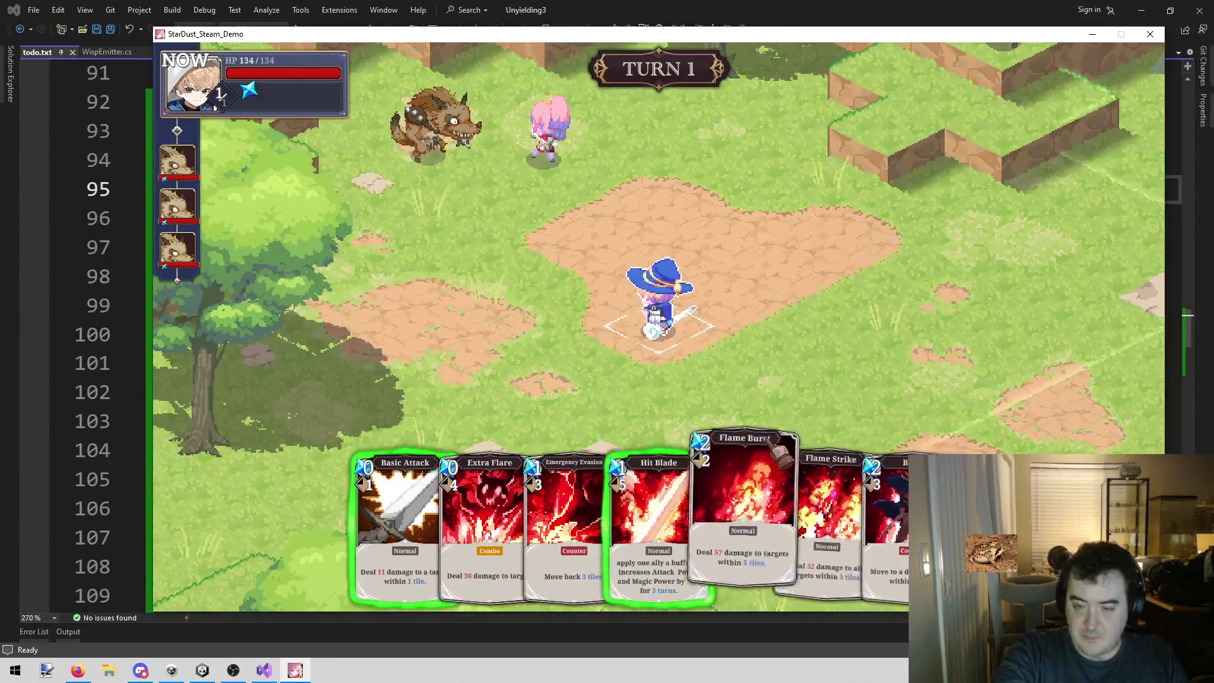
pyautogui.click(689, 491)
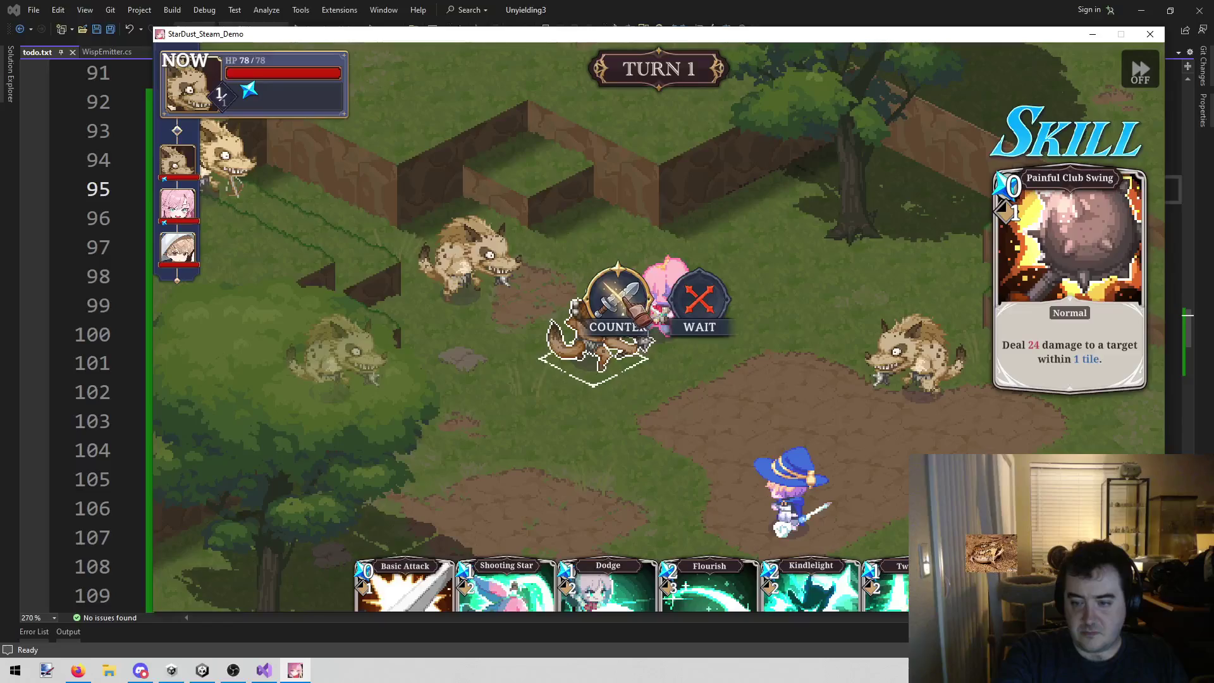
pyautogui.click(618, 302)
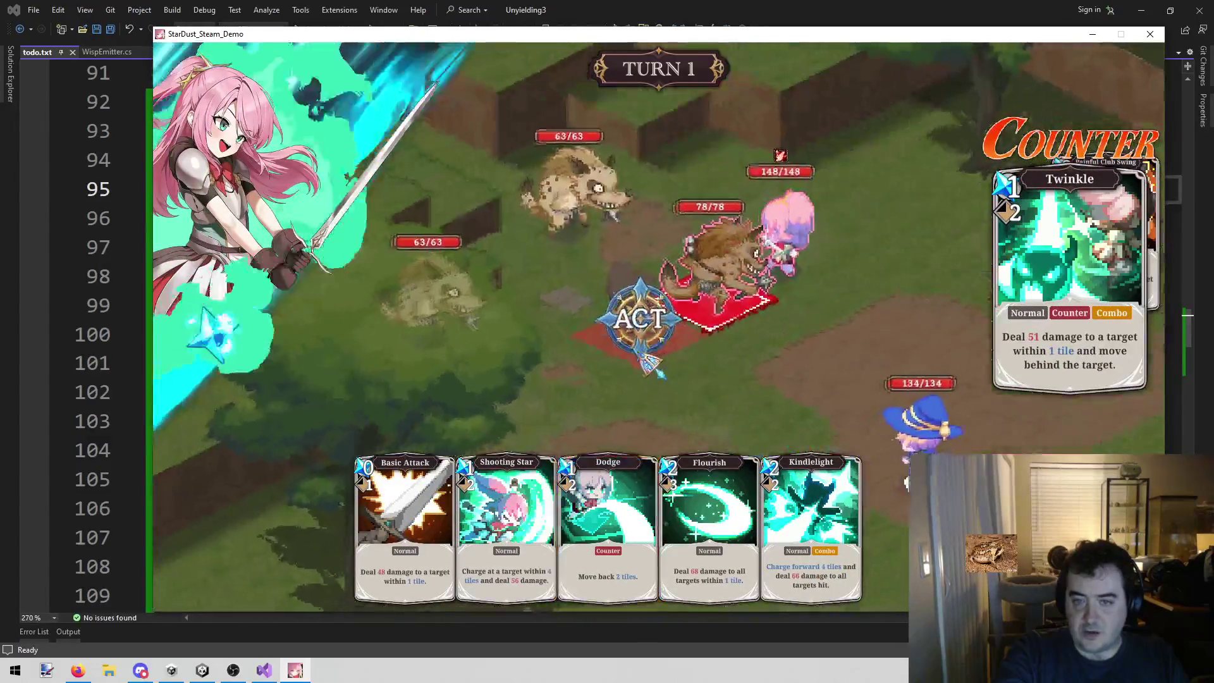
pyautogui.click(659, 313)
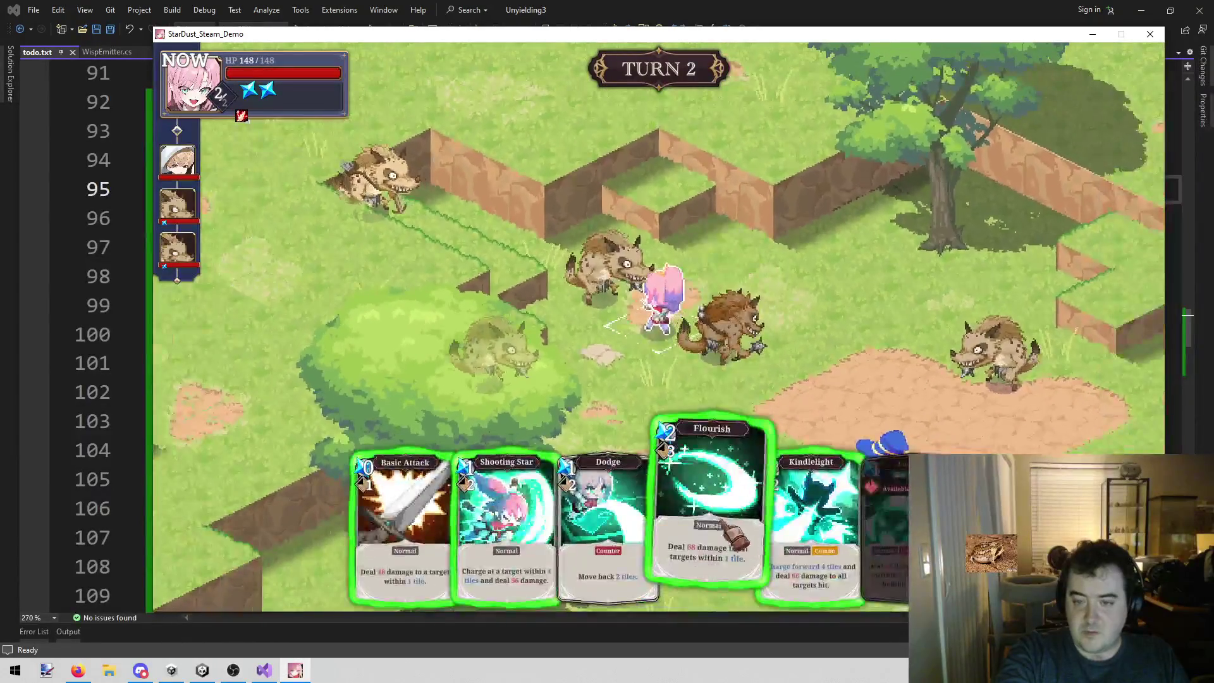
pyautogui.click(721, 544)
# - Unleash Flourish on the nearby hyenas, then have the wizard cast Flame Burst on a hyena
pyautogui.click(660, 311)
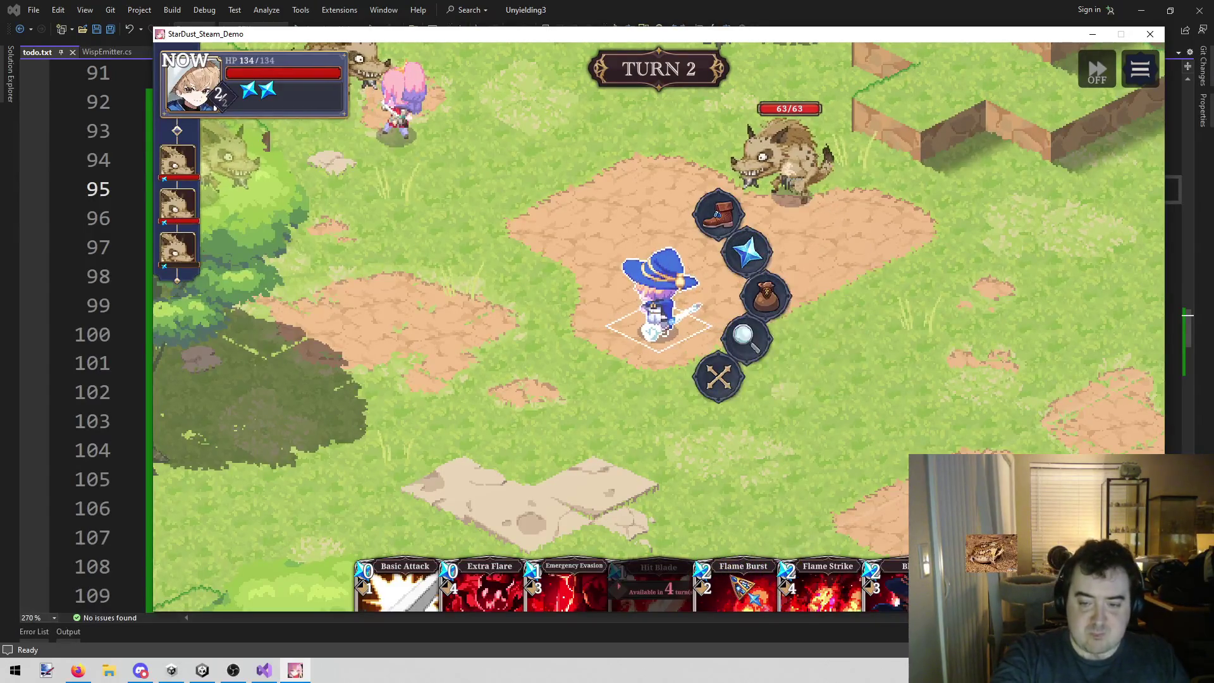
pyautogui.click(793, 582)
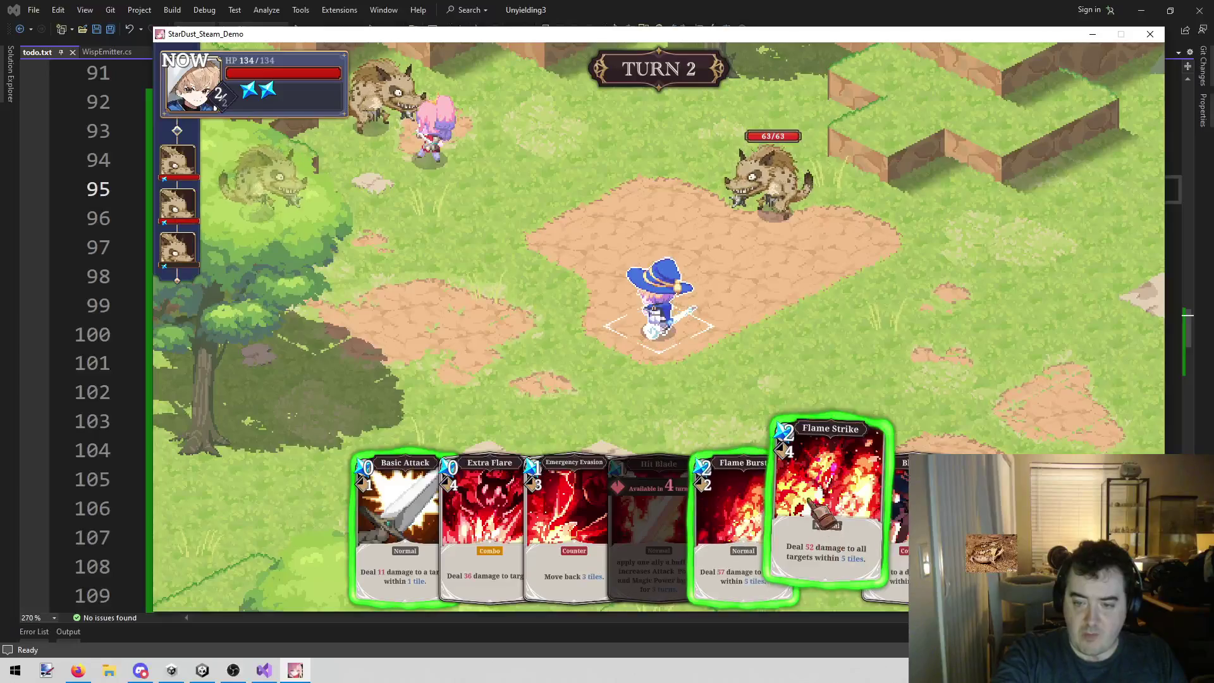
pyautogui.click(738, 494)
pyautogui.click(737, 224)
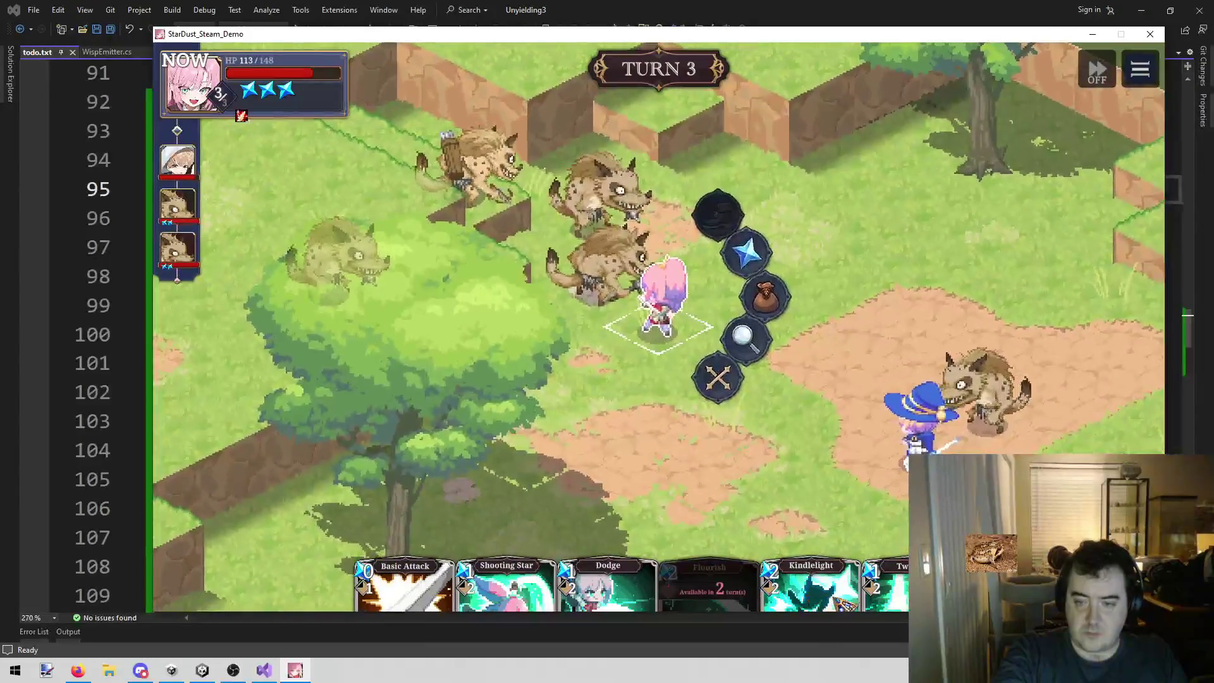
# - Play Flame Strike and counter the hyenas' club swings with Twinkle and Emergency Evasion
pyautogui.click(851, 593)
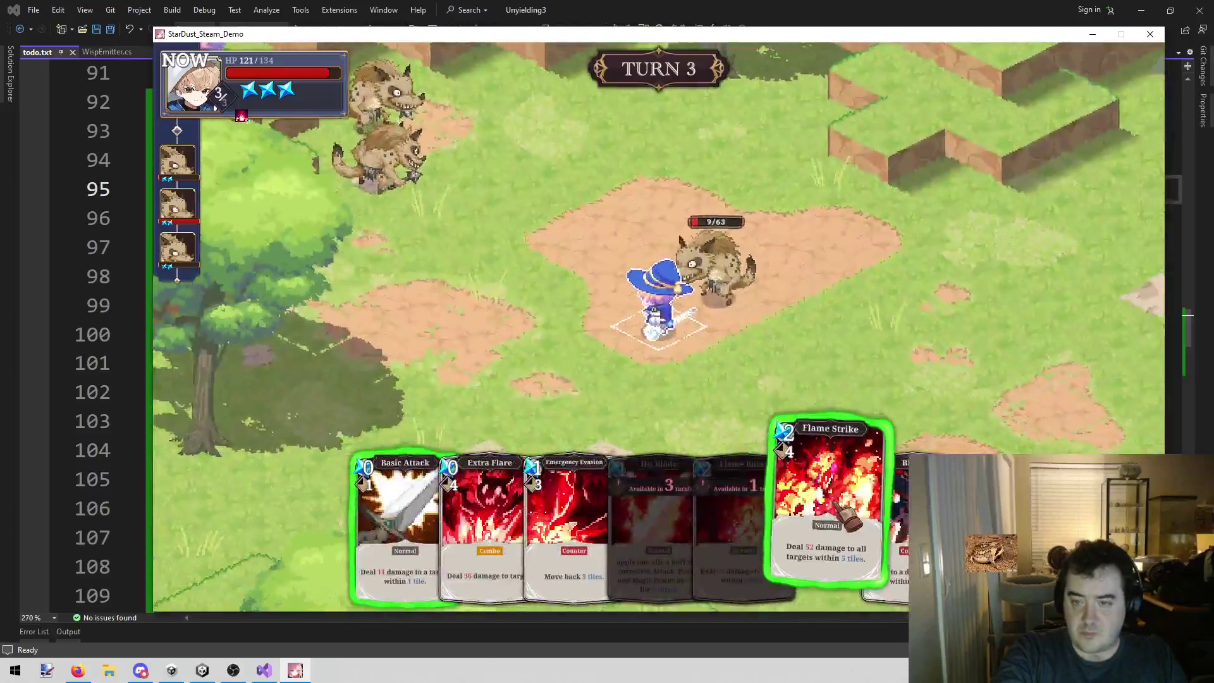
pyautogui.click(836, 511)
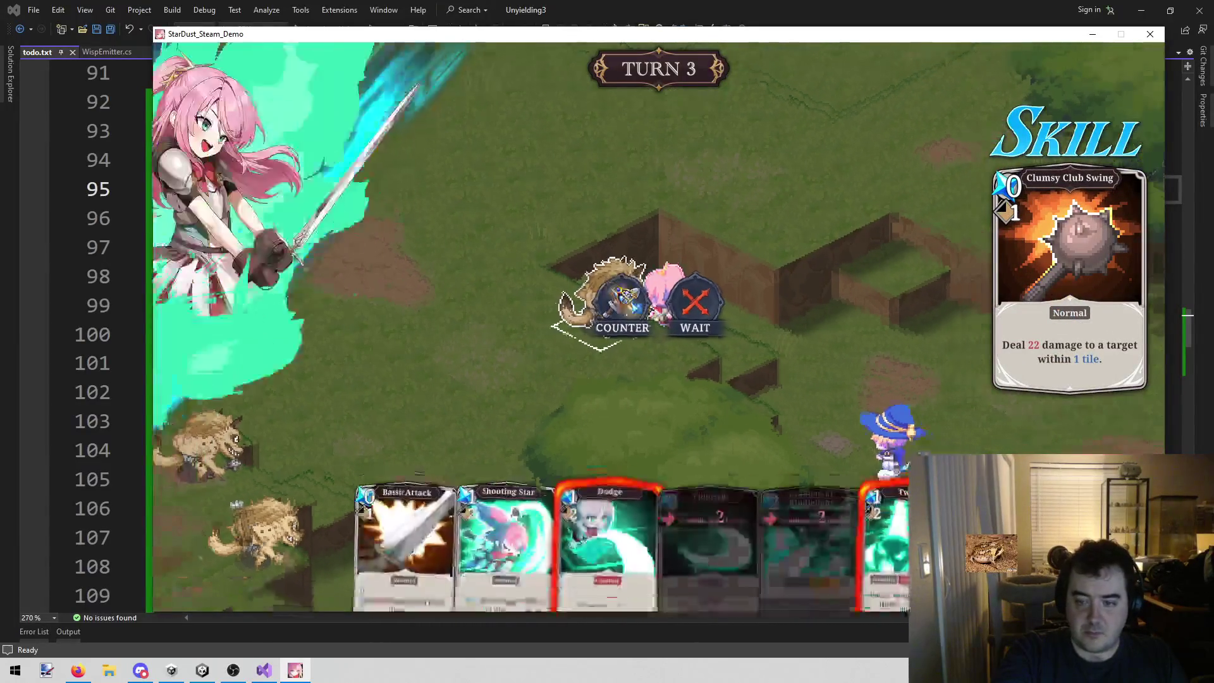
pyautogui.click(915, 493)
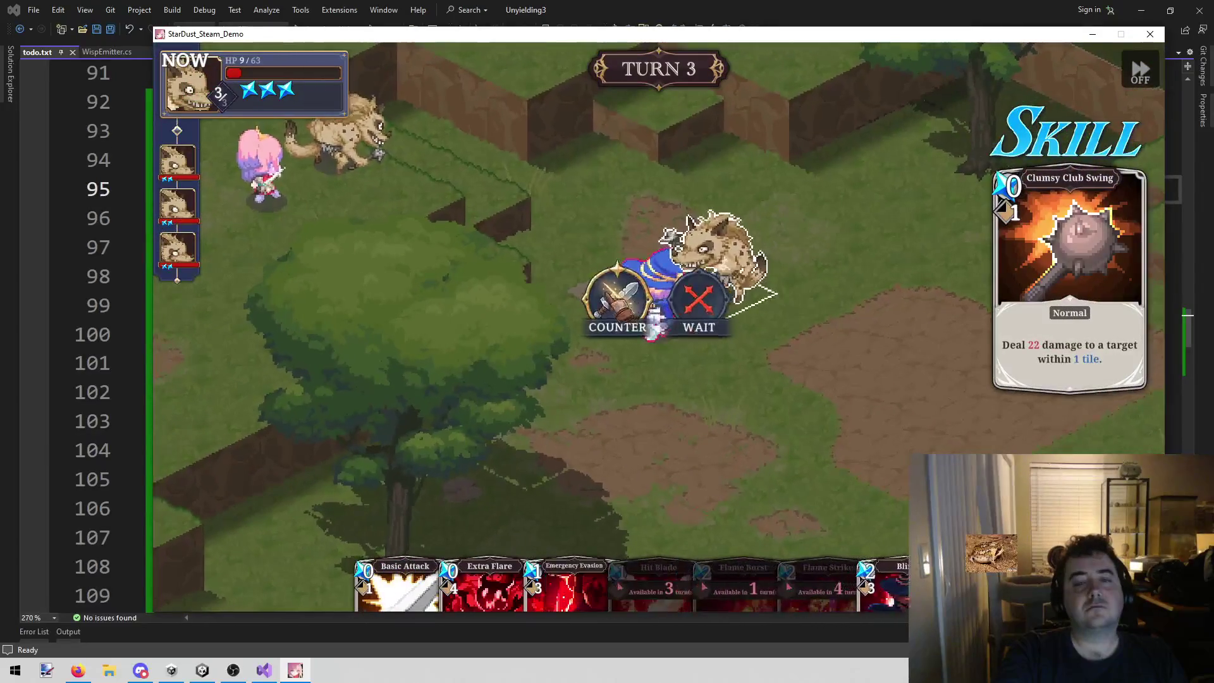
pyautogui.click(654, 328)
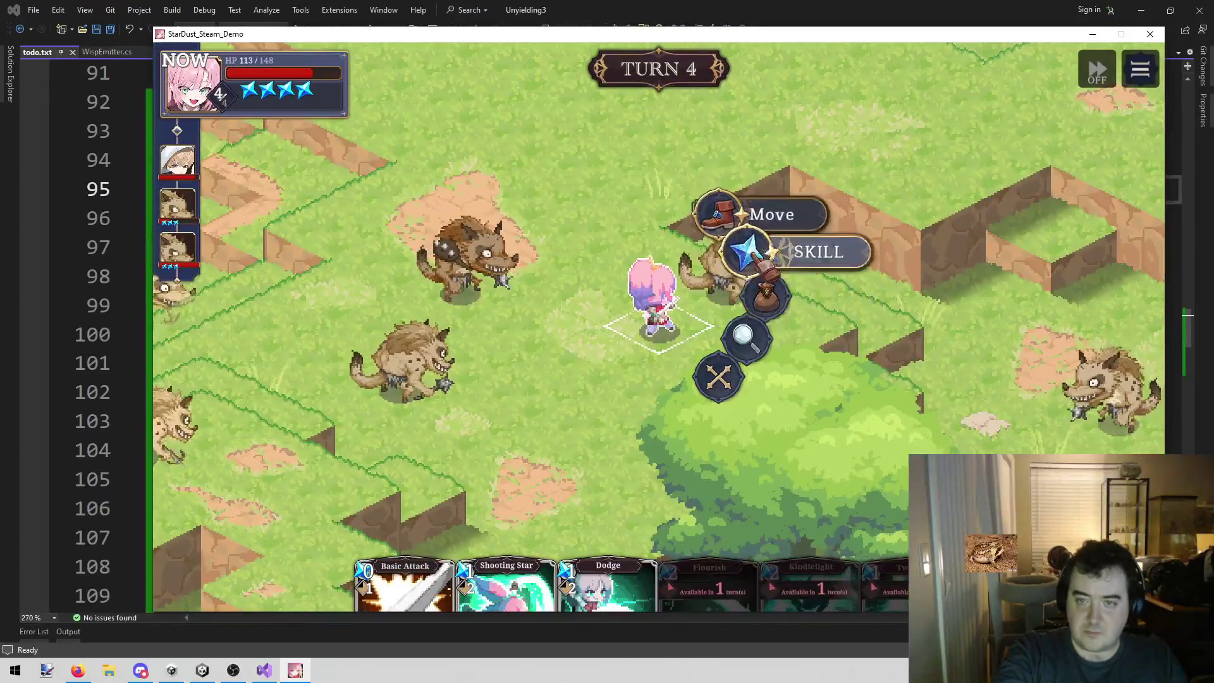
pyautogui.click(797, 229)
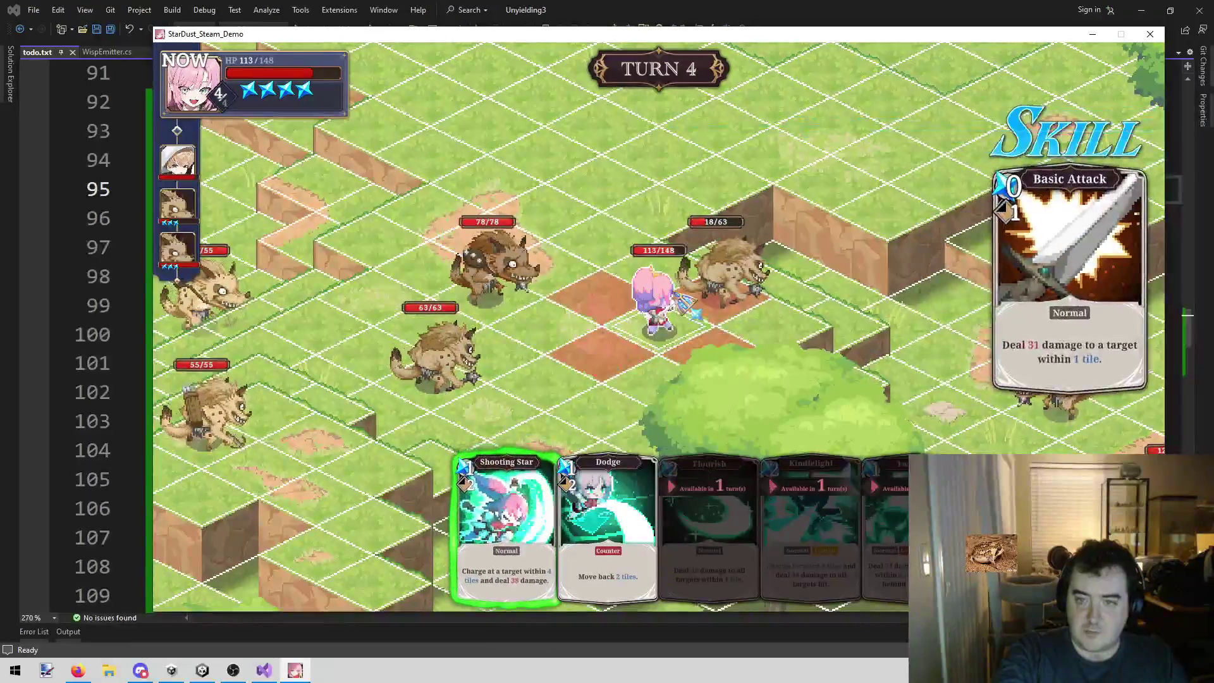
# - Finish a hyena with Basic Attack, move the heroine and wizard up, and counter the next attack
pyautogui.click(726, 289)
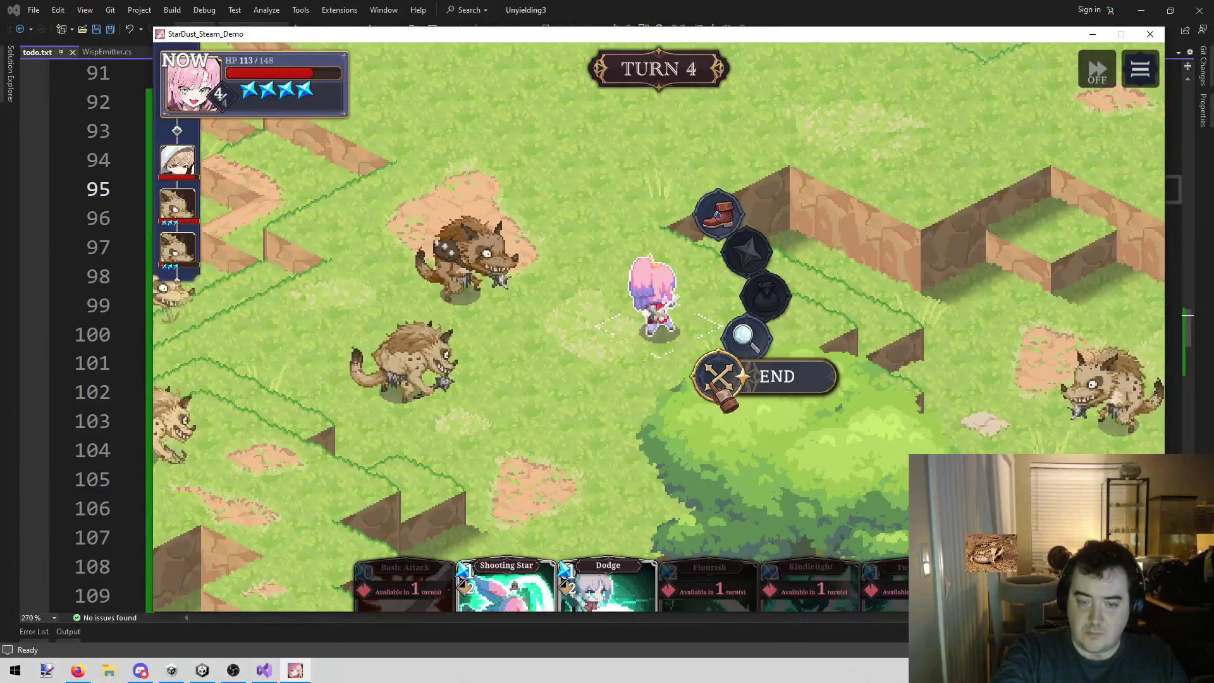
pyautogui.click(718, 212)
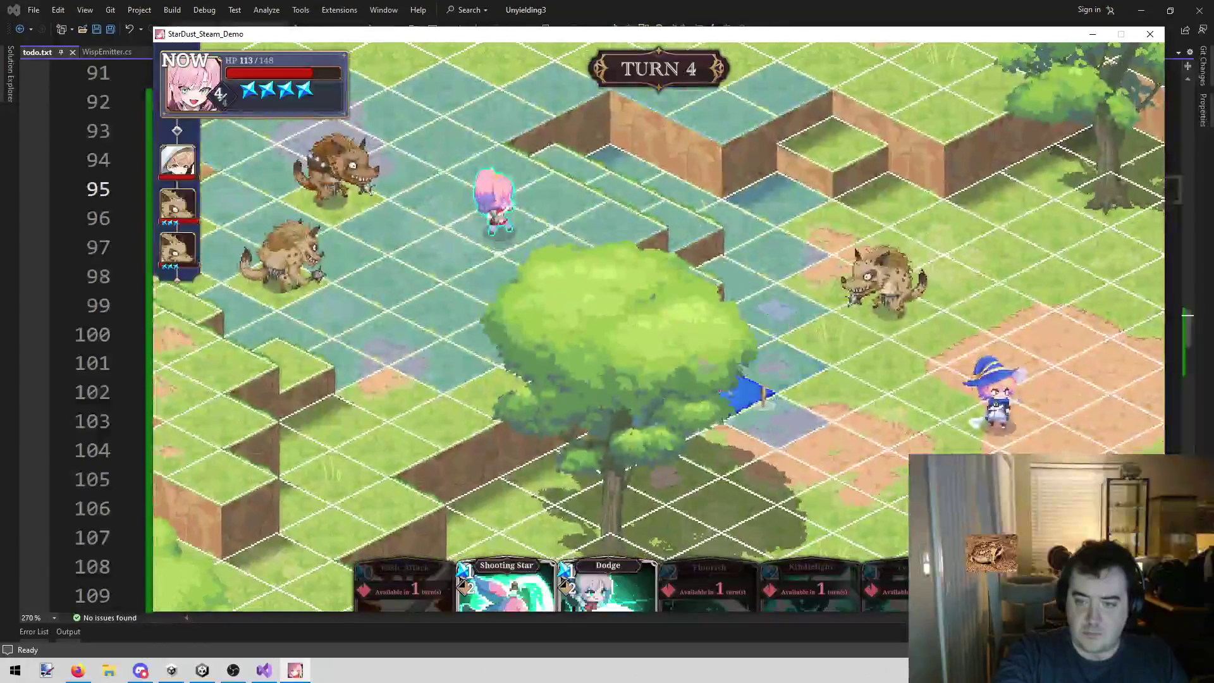
pyautogui.click(724, 396)
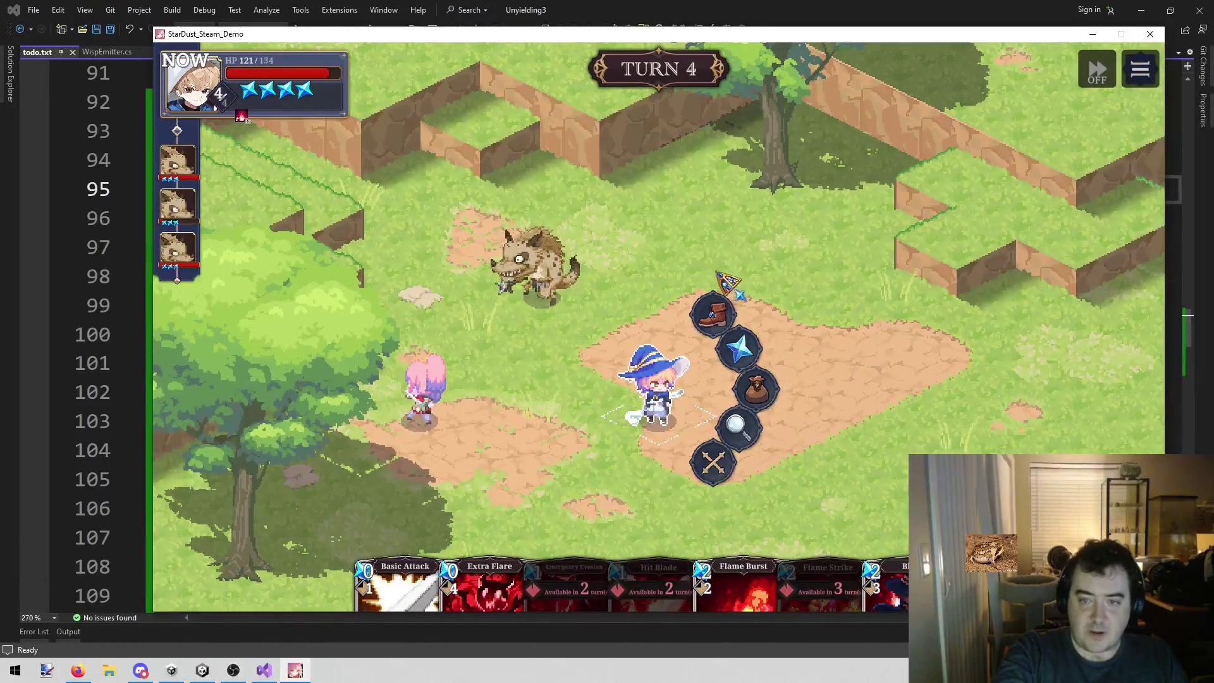
pyautogui.click(734, 324)
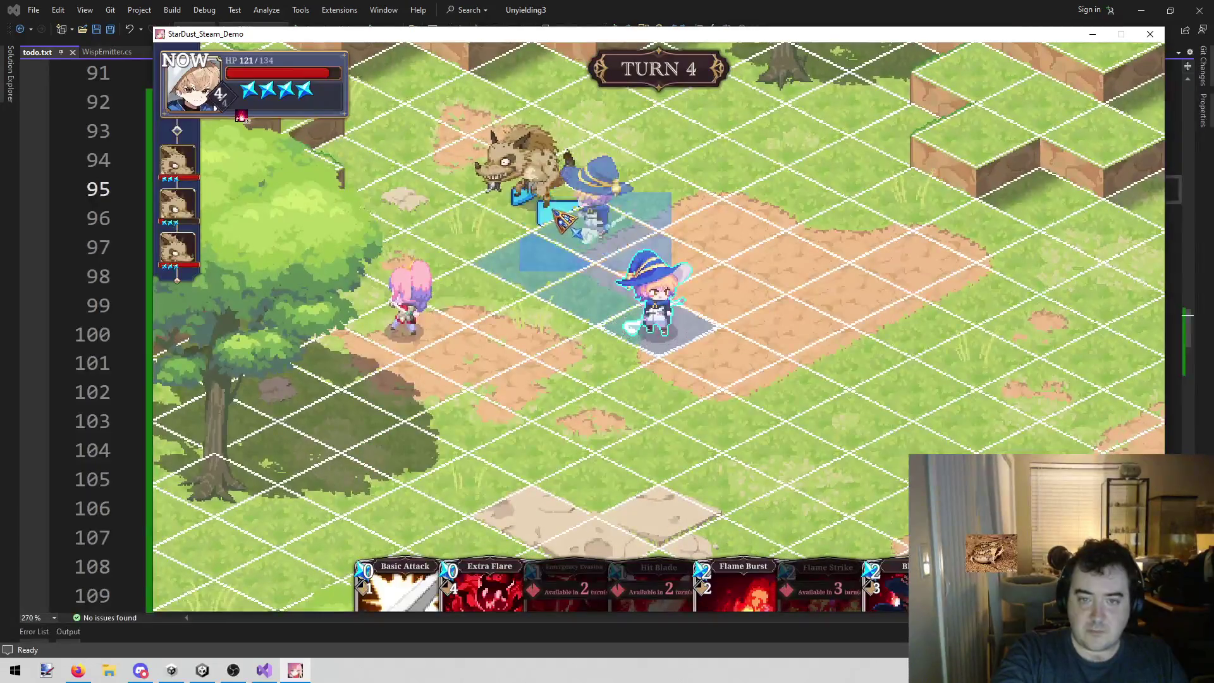
pyautogui.click(555, 212)
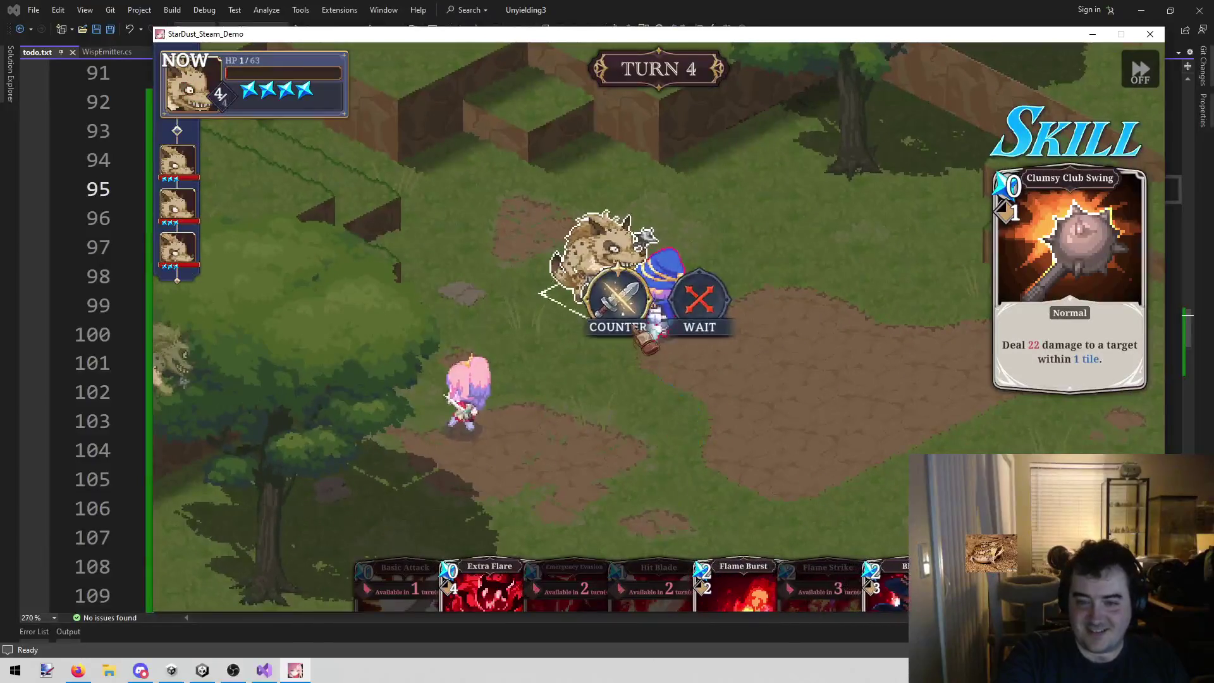
pyautogui.click(645, 325)
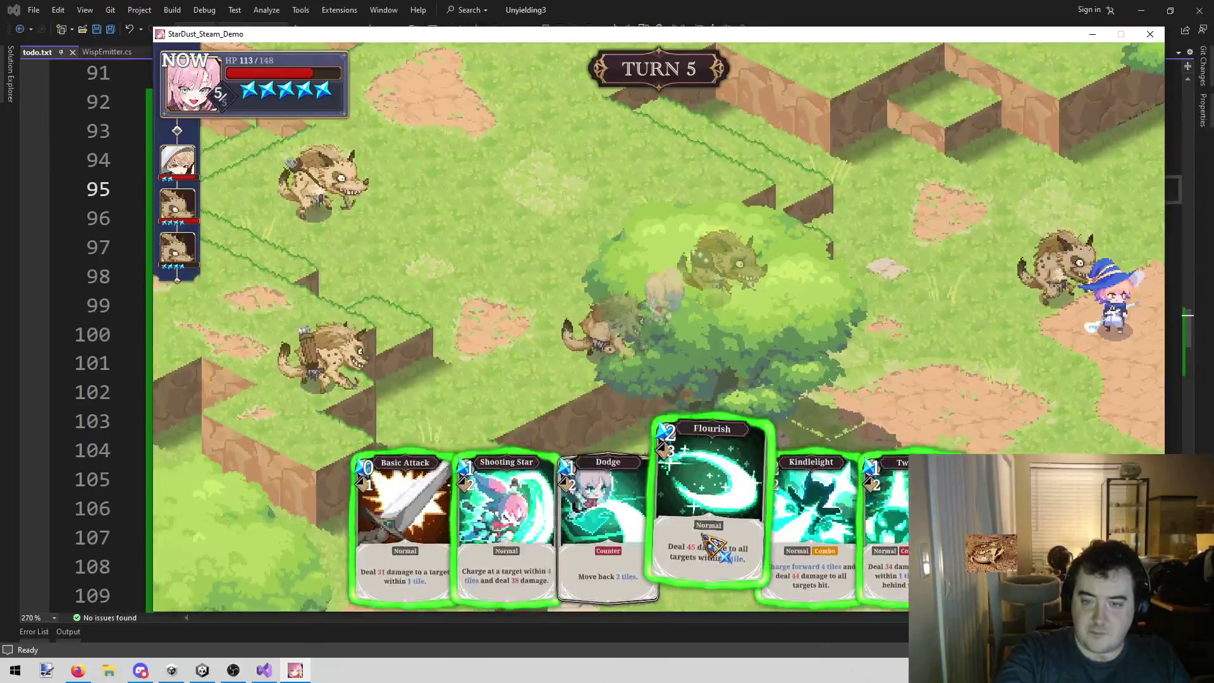
# - Hit the hyenas with Flourish and Basic Attack, then counter the club swing and Clumsy Shot with Twinkle
pyautogui.click(715, 544)
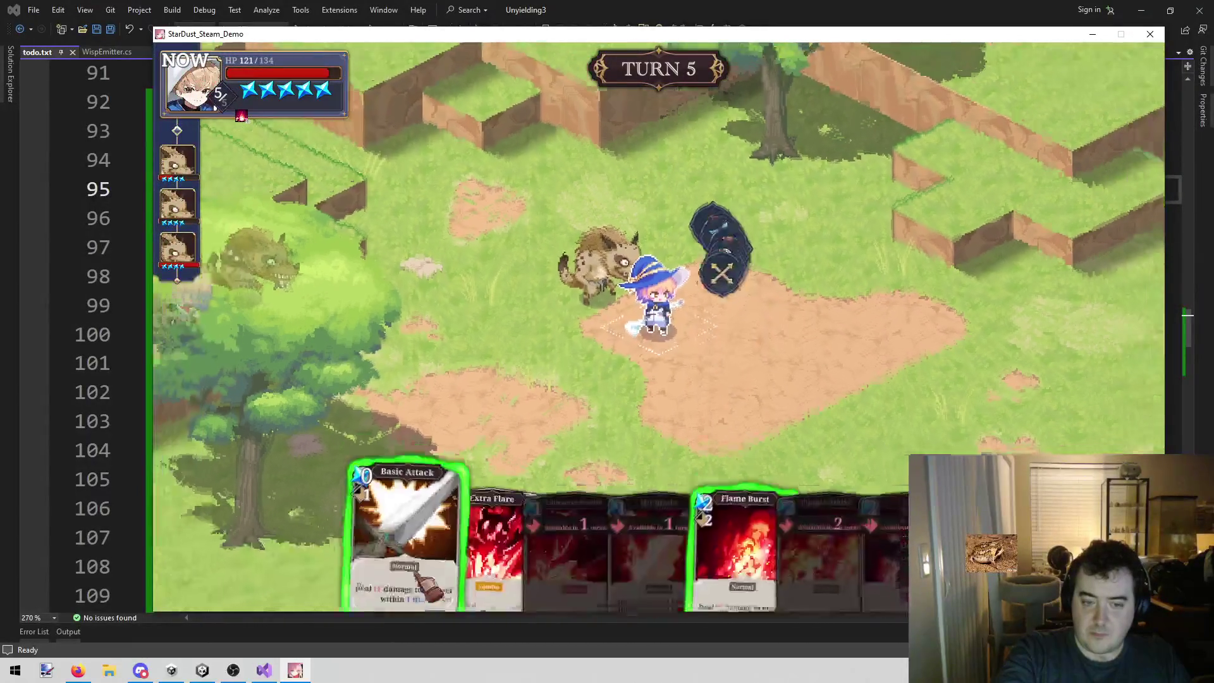
pyautogui.click(417, 575)
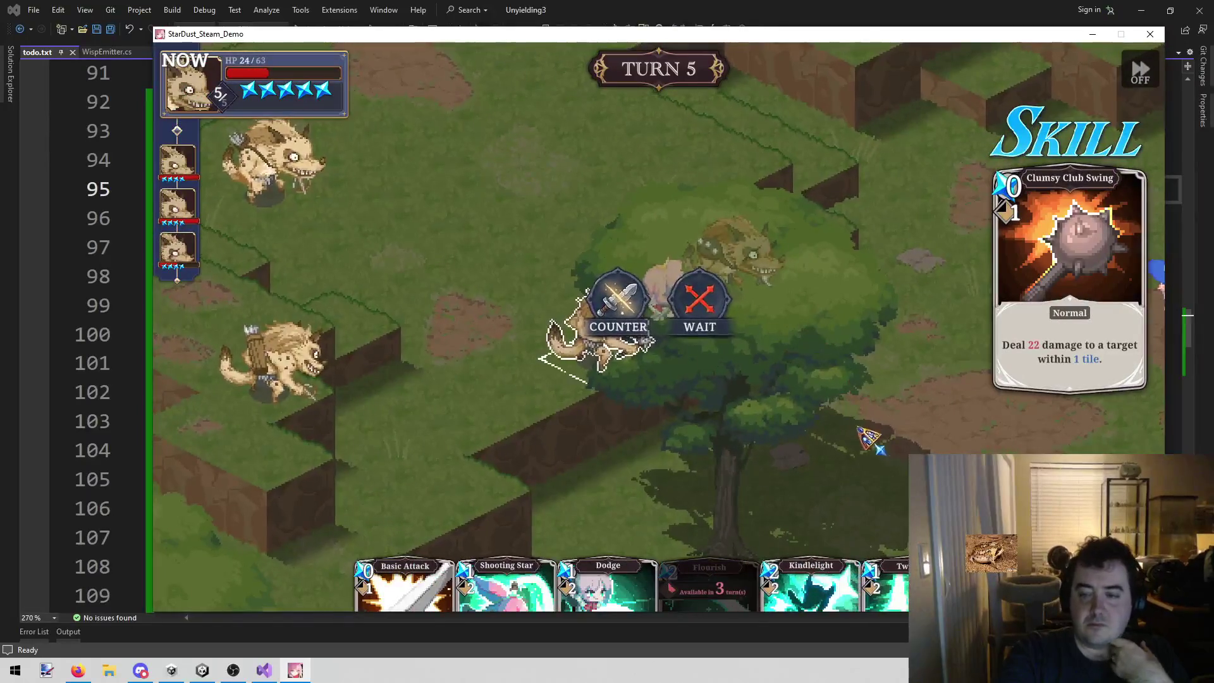
pyautogui.click(631, 308)
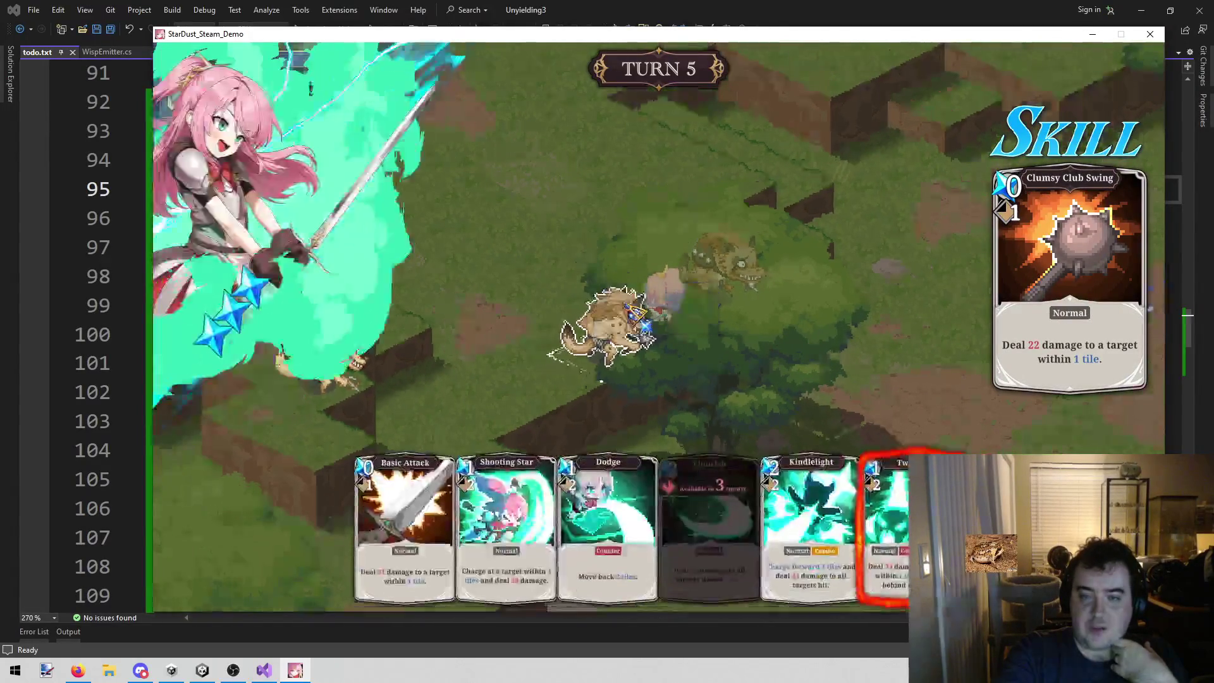
pyautogui.click(613, 367)
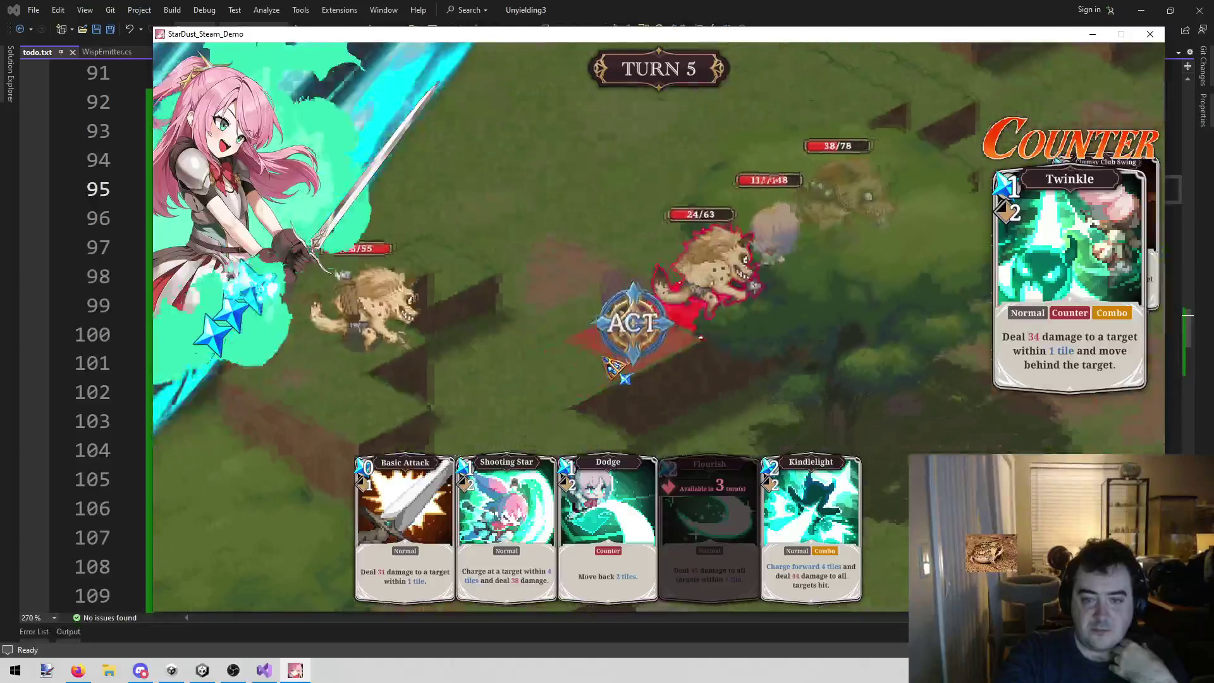
pyautogui.click(693, 329)
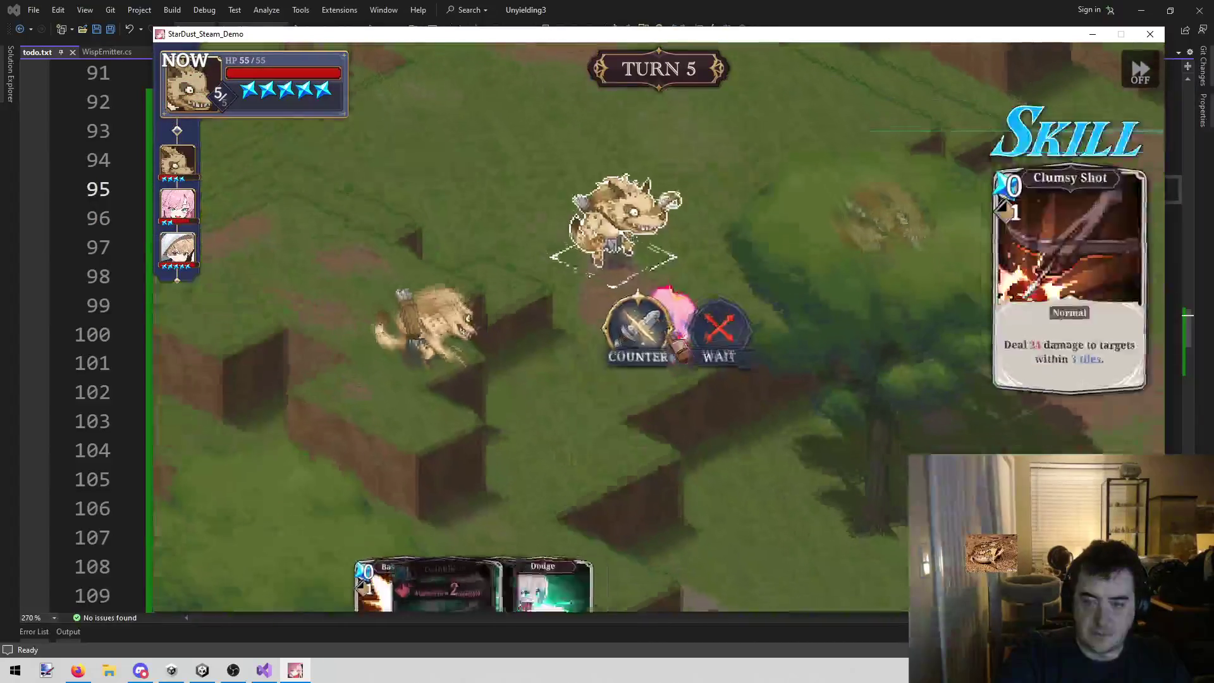
pyautogui.click(623, 303)
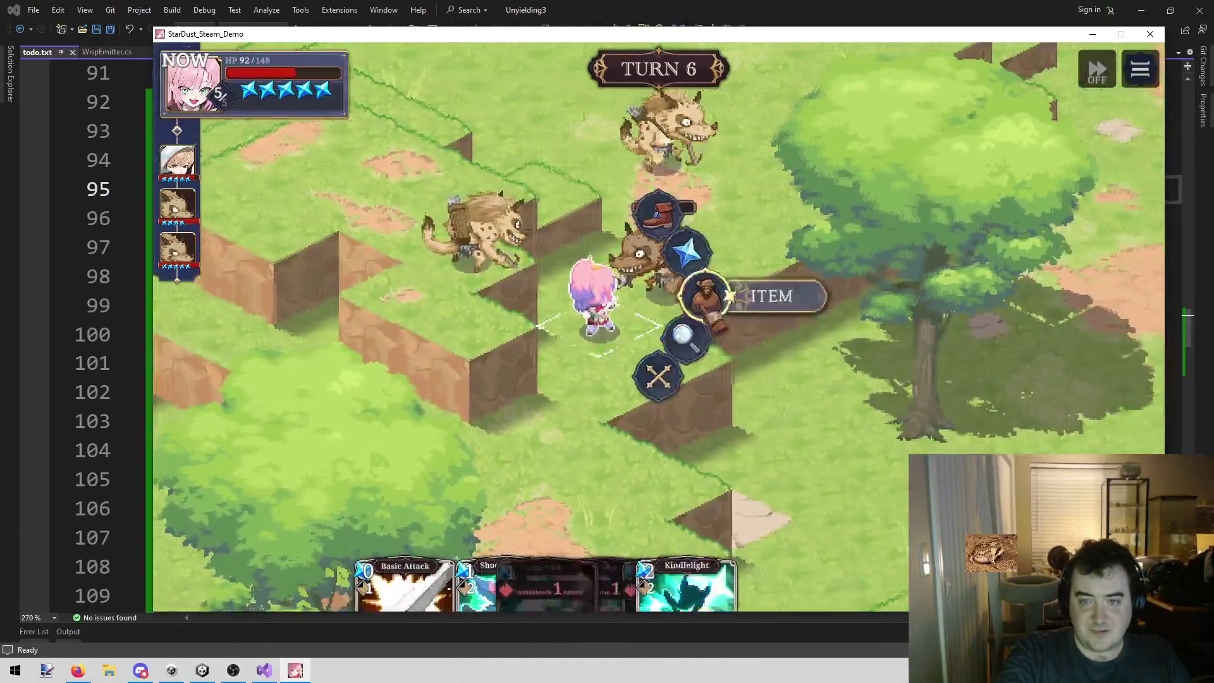
# - Charge the hyena with Shooting Star and move the wizard to a new tile
pyautogui.click(680, 279)
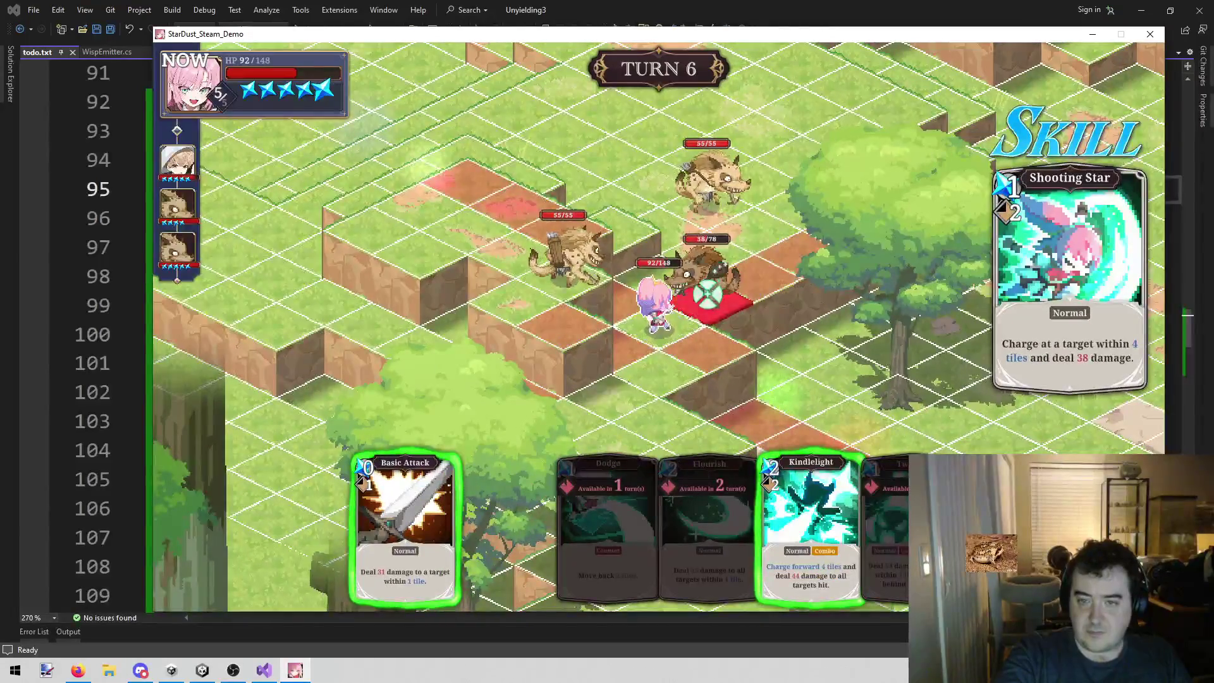
pyautogui.click(708, 295)
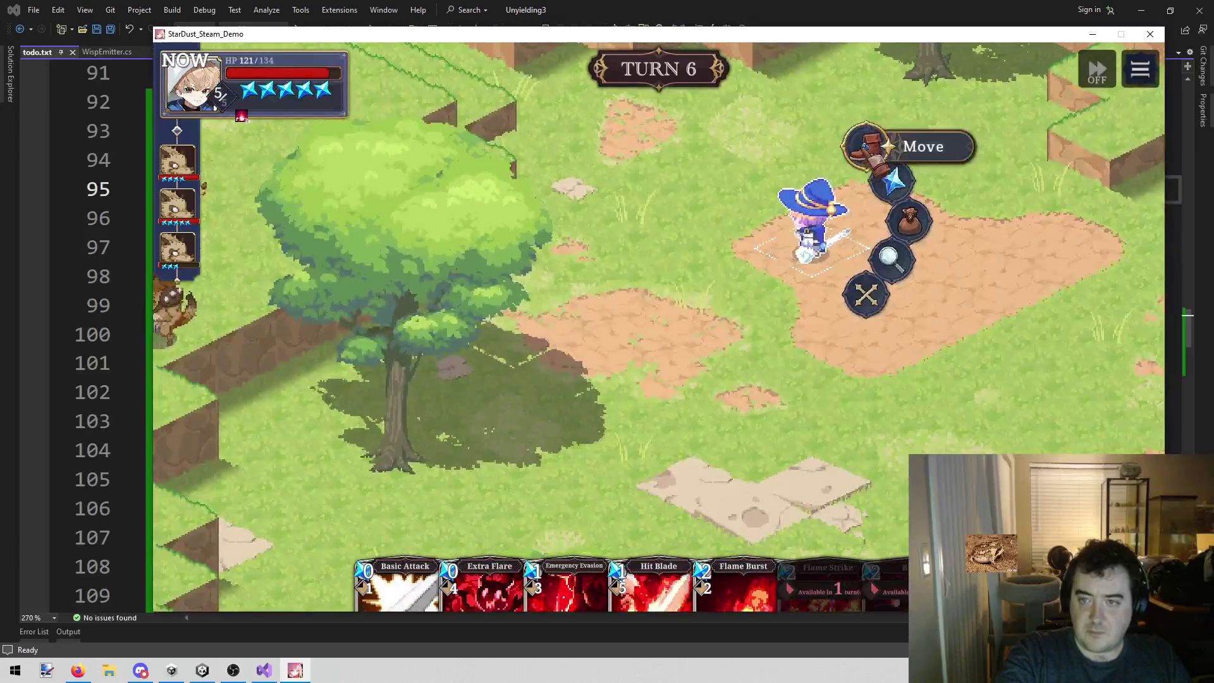
pyautogui.click(867, 145)
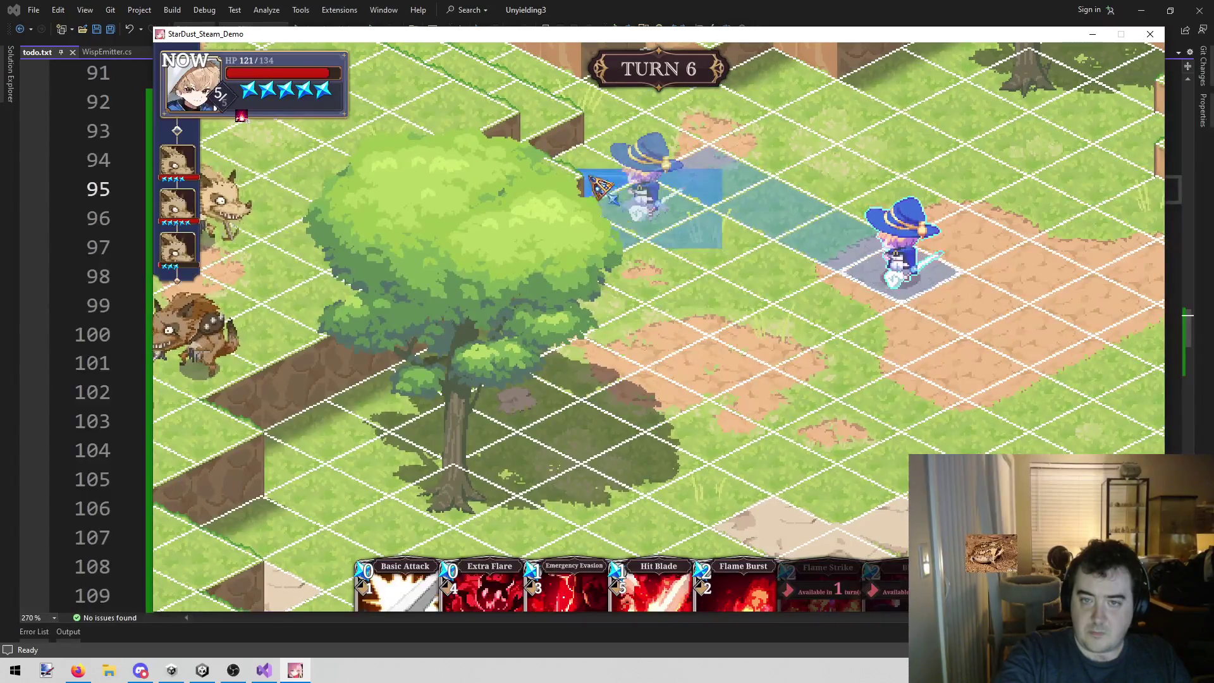
pyautogui.click(597, 184)
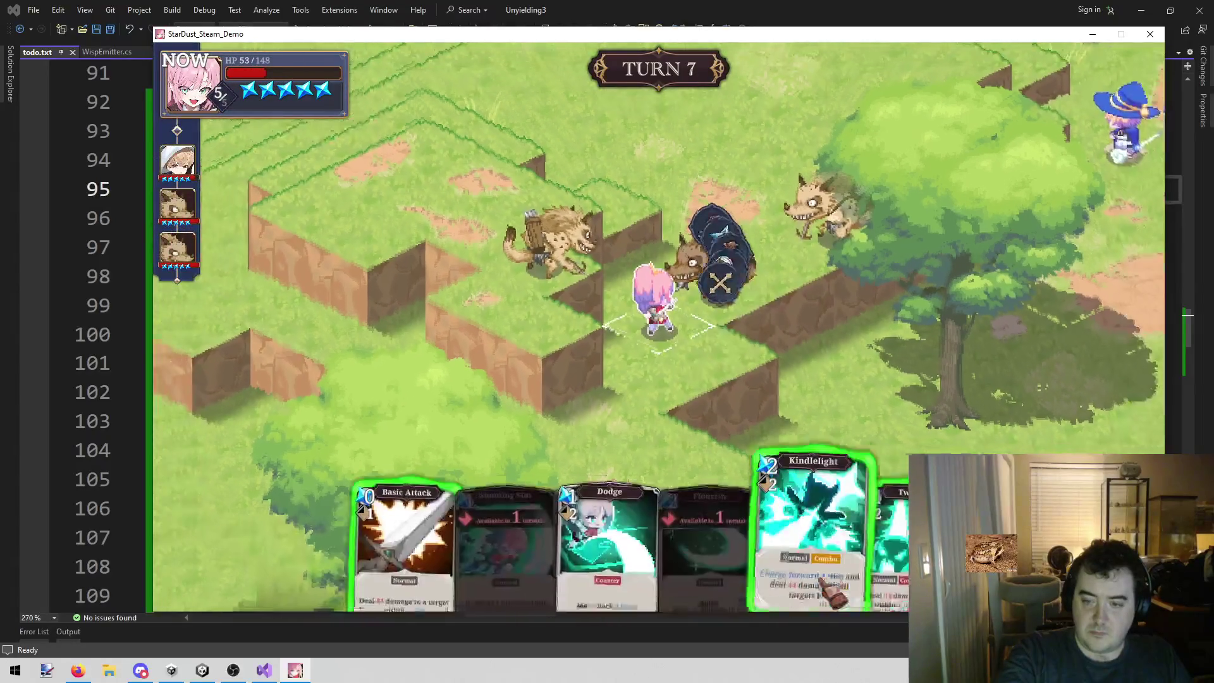
pyautogui.click(845, 525)
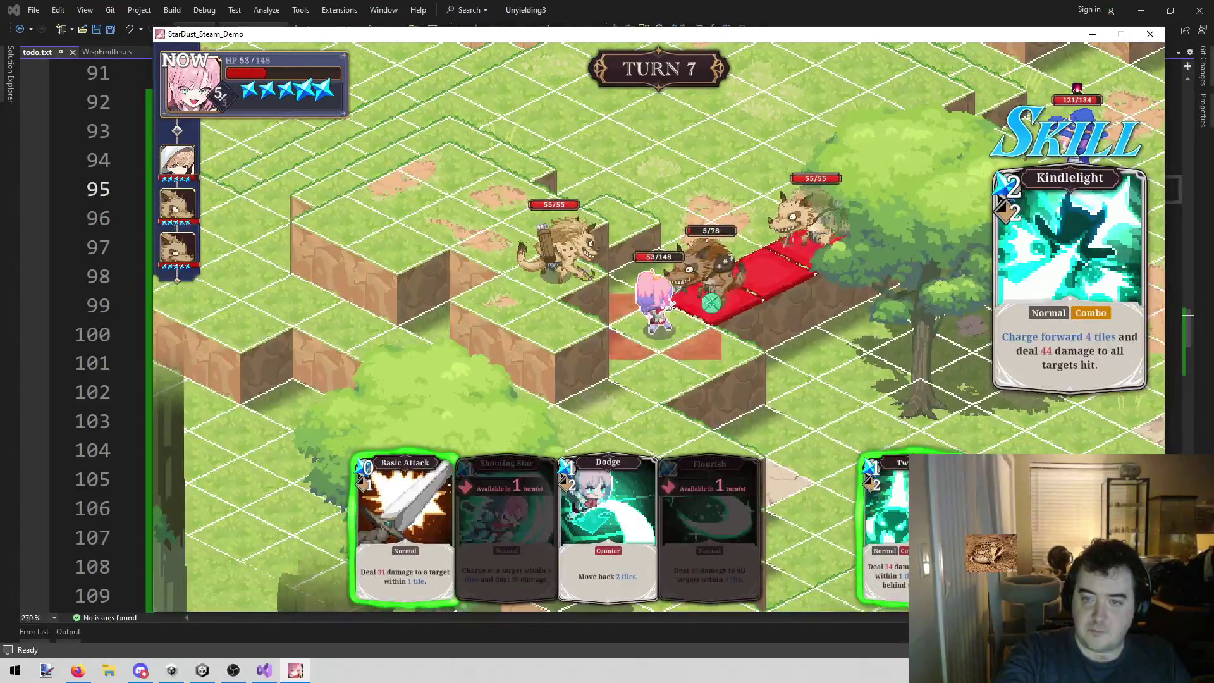
# - Launch Kindlelight and end the turn, then move the witch by the tree and Flame Burst the gnoll
pyautogui.click(711, 303)
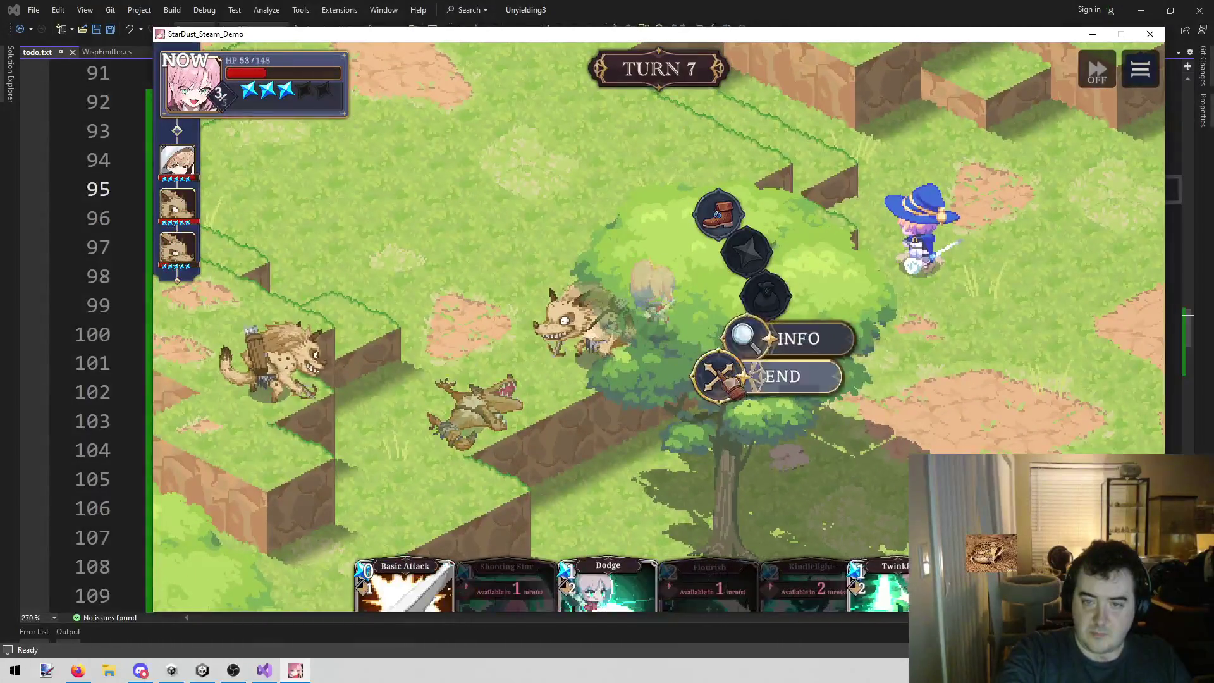
pyautogui.click(784, 376)
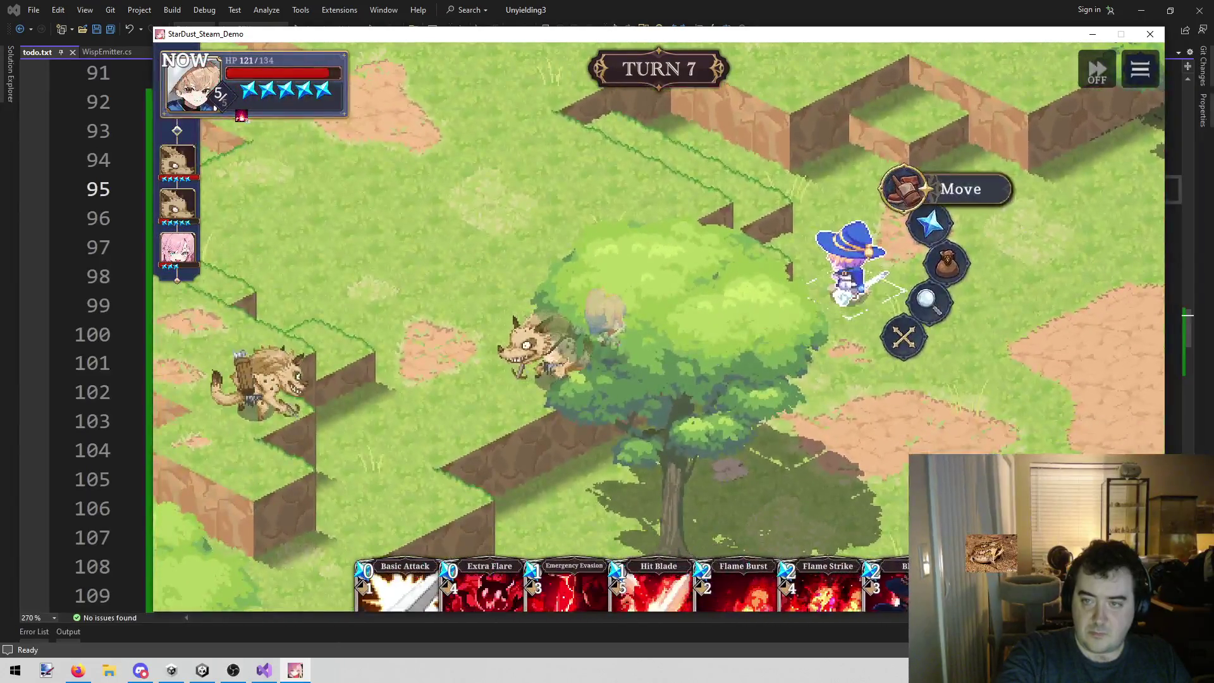
pyautogui.click(905, 190)
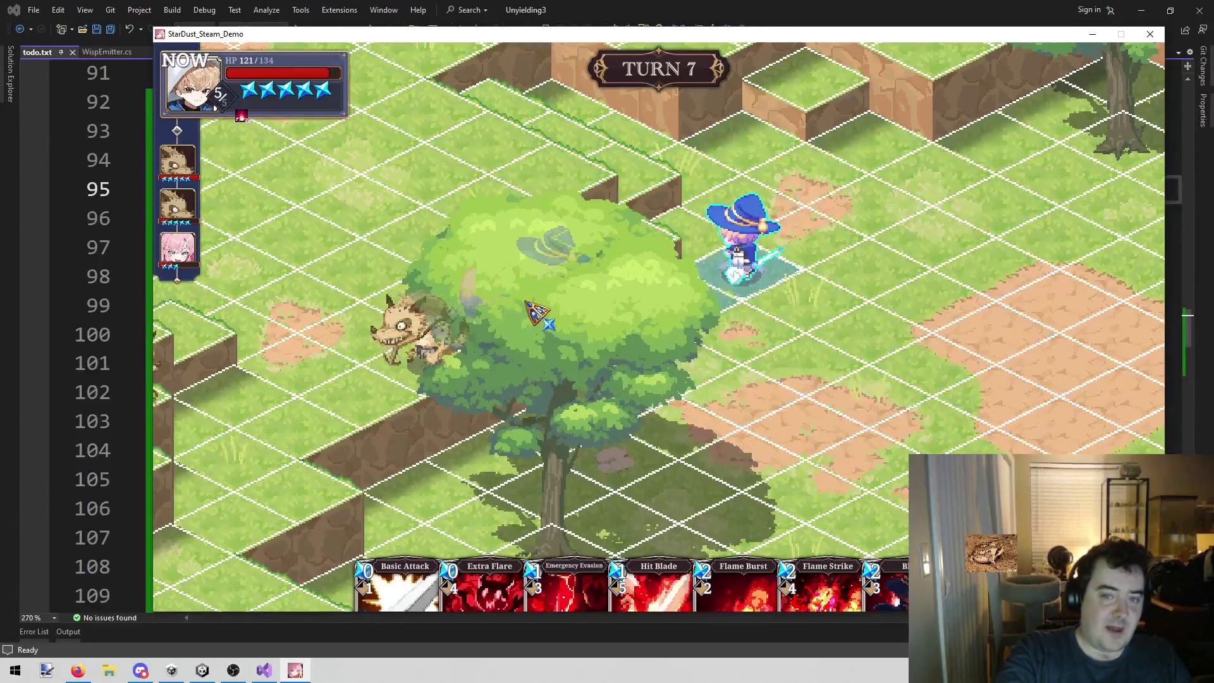
pyautogui.click(506, 348)
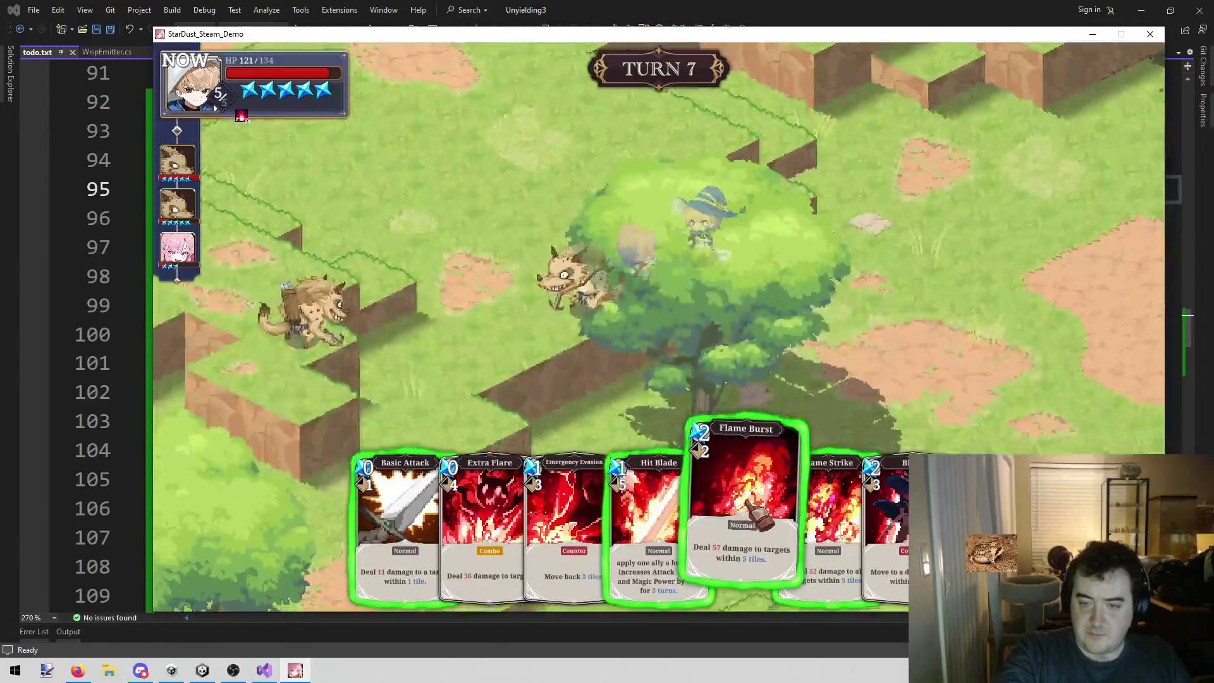
pyautogui.click(750, 525)
pyautogui.click(531, 362)
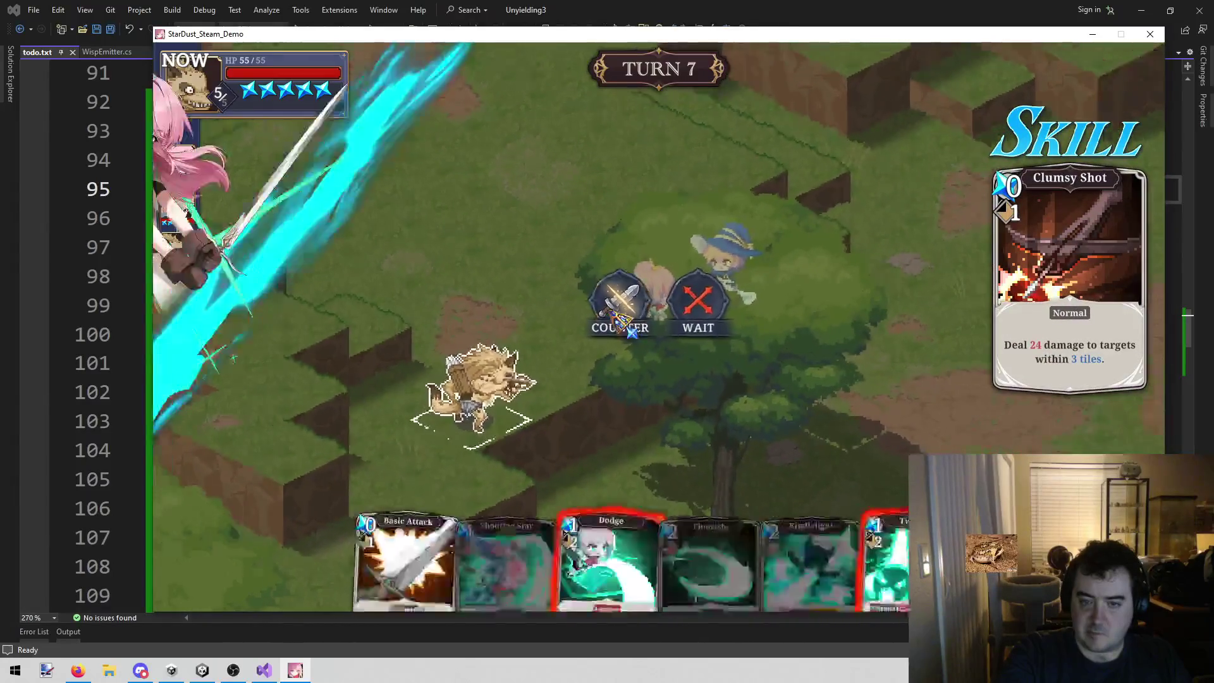
# - Choose COUNTER at the prompt to meet the Clumsy Shot with a Dodge
pyautogui.click(627, 319)
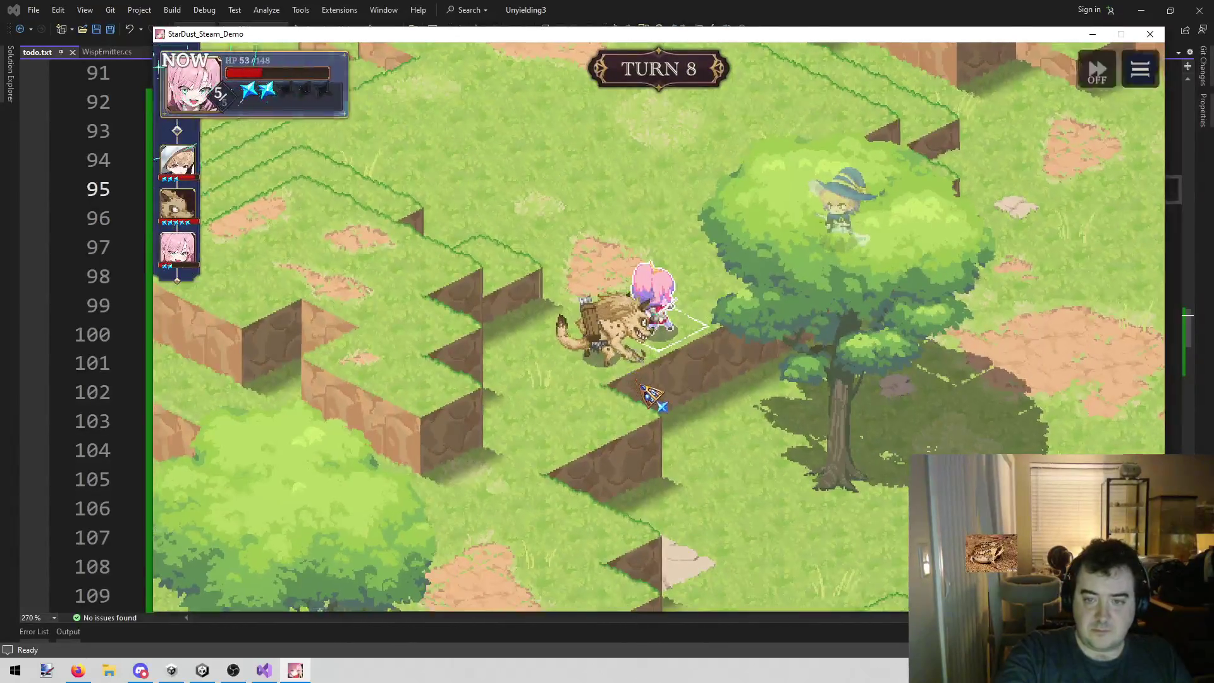
# - Play Flourish on the adjacent gnoll and end the swordswoman's turn to win the battle
pyautogui.moveTo(535, 549)
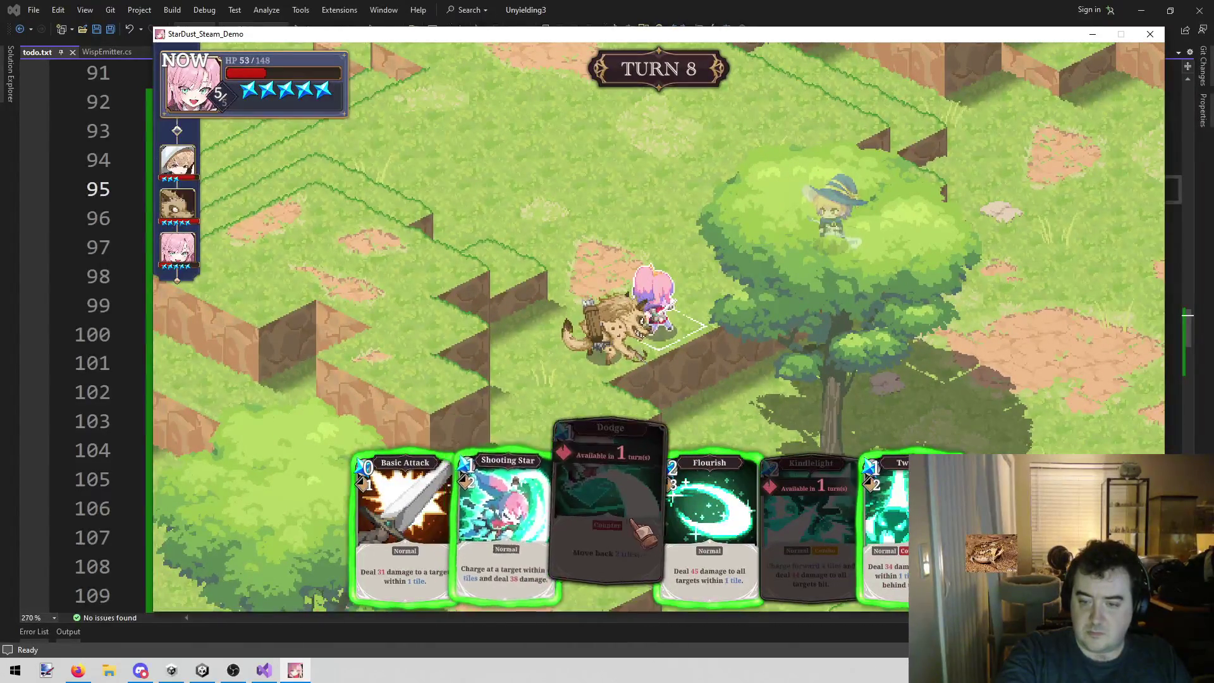
pyautogui.click(708, 506)
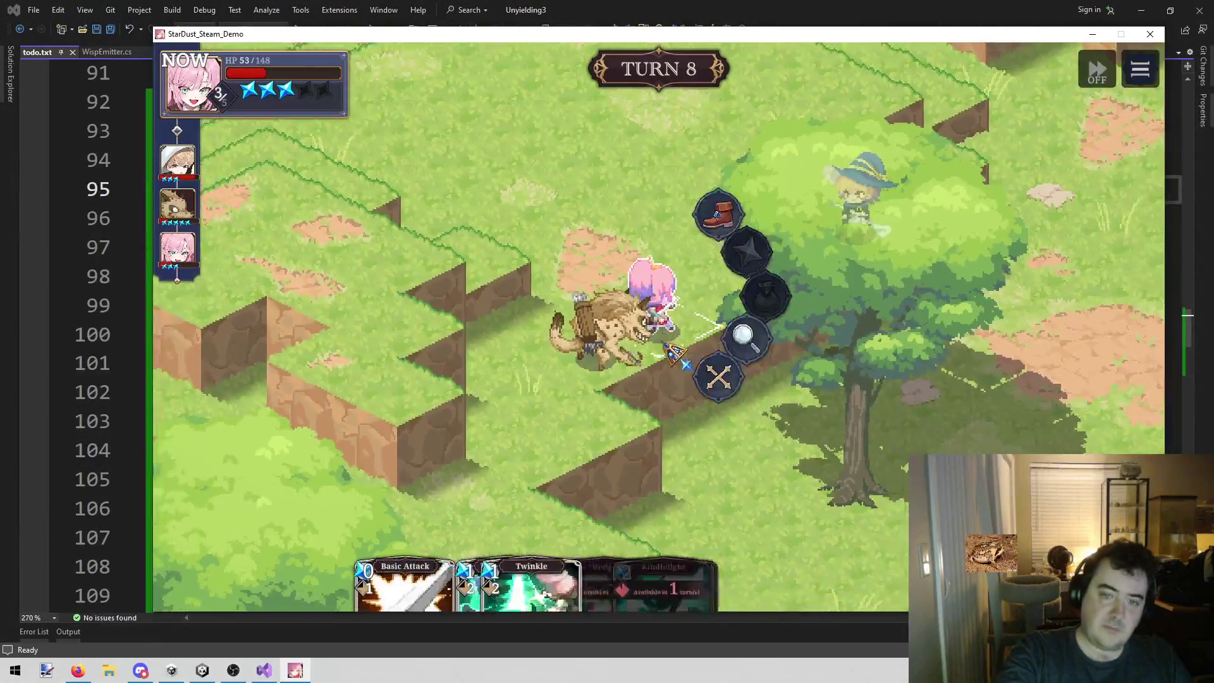
pyautogui.click(744, 397)
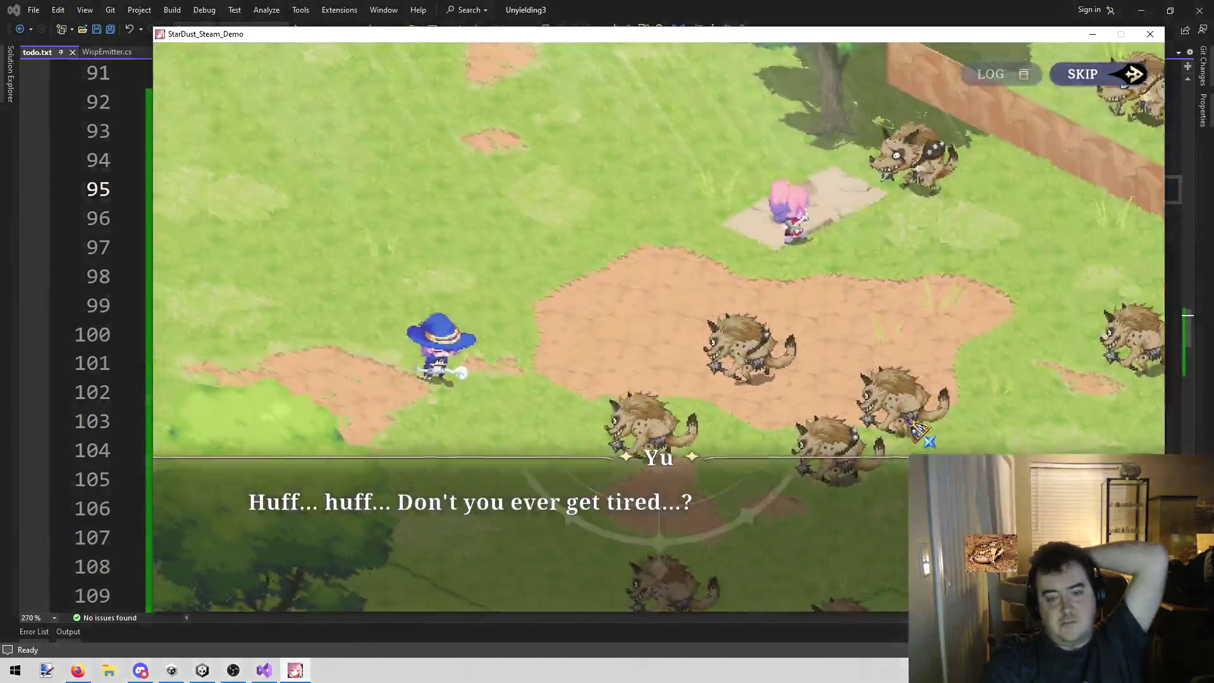
# - Advance the rescue dialogue through Star's reply, the stranger's introduction and Leon's line
pyautogui.click(914, 423)
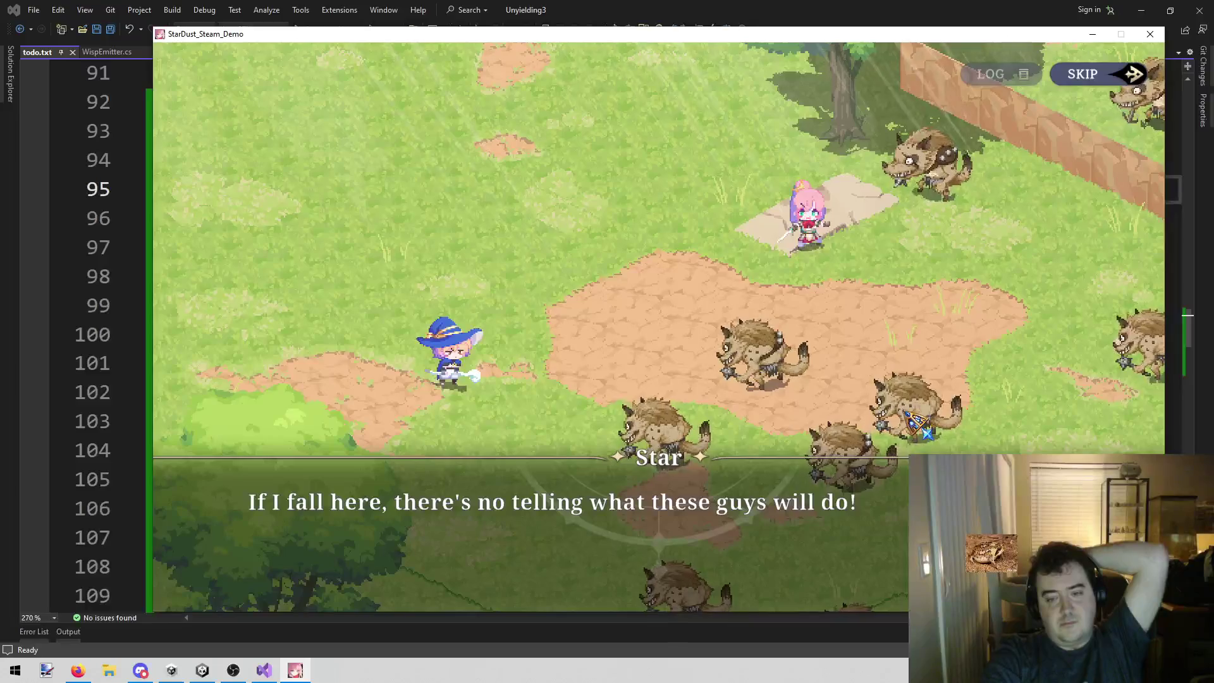
pyautogui.click(914, 422)
pyautogui.click(915, 423)
pyautogui.click(914, 422)
pyautogui.click(914, 423)
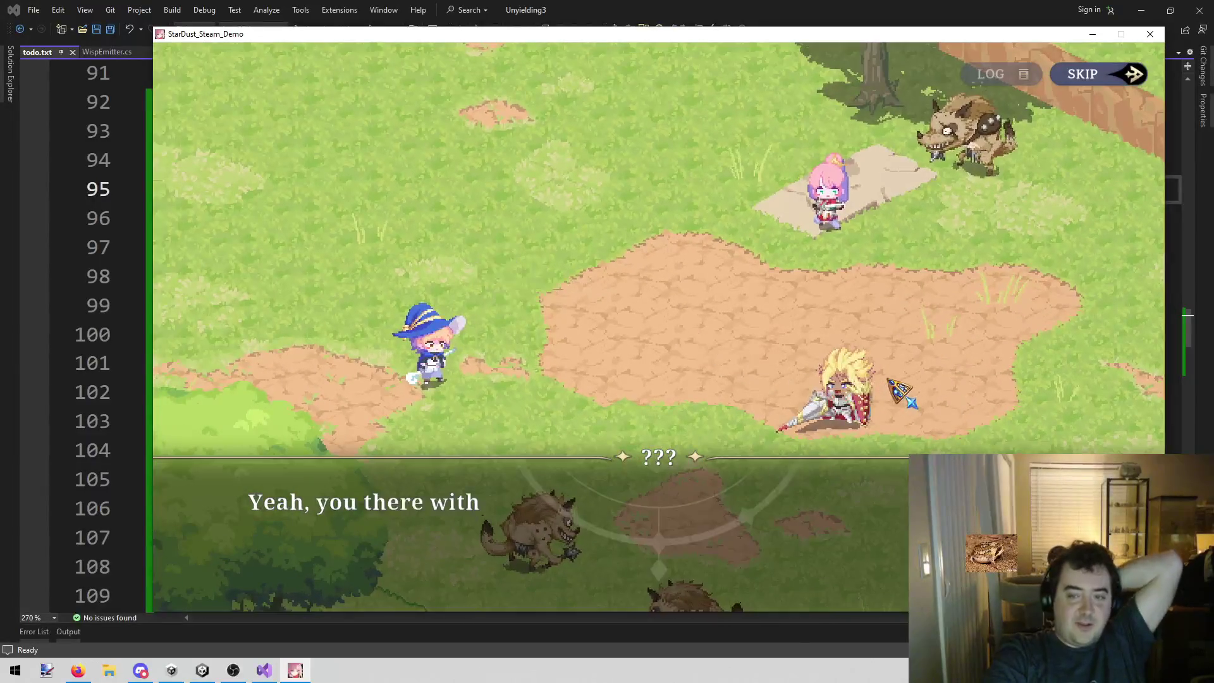
pyautogui.click(893, 369)
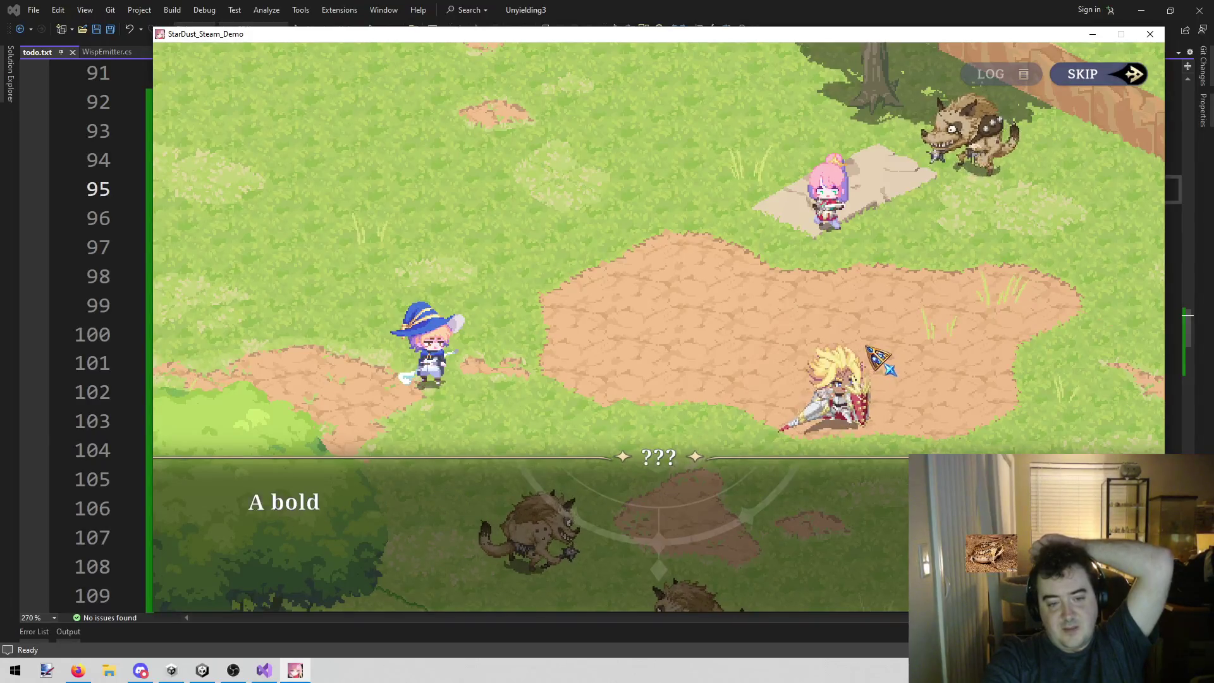
pyautogui.click(893, 370)
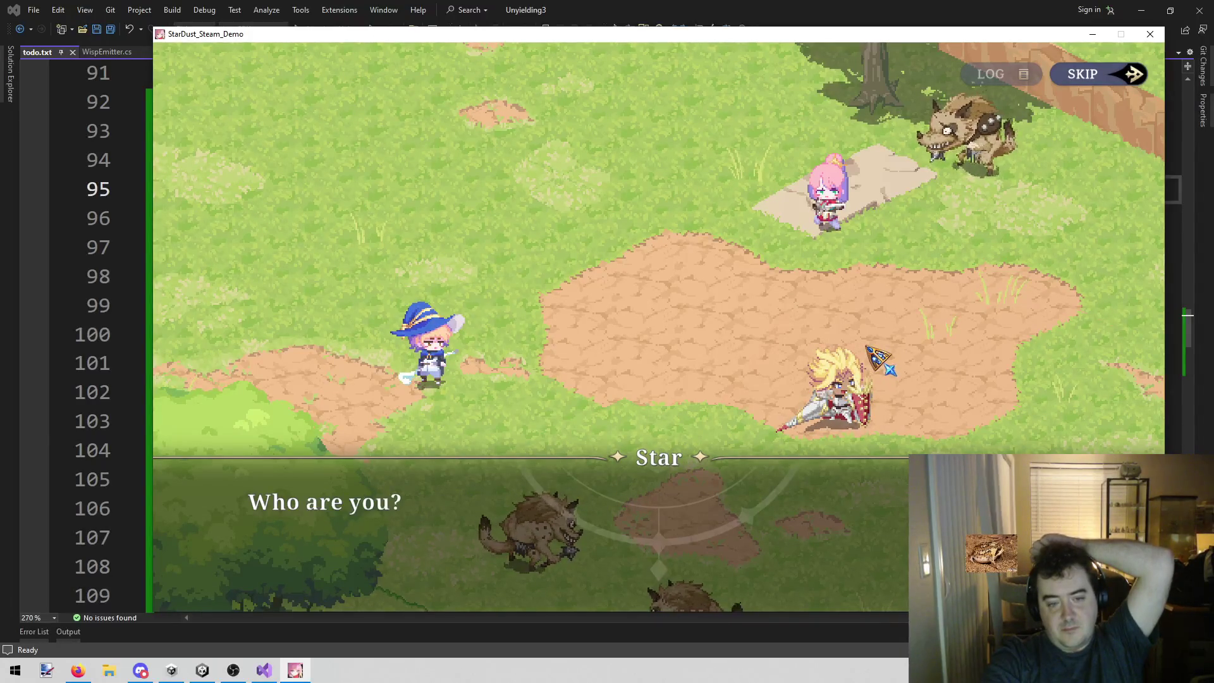
pyautogui.click(893, 369)
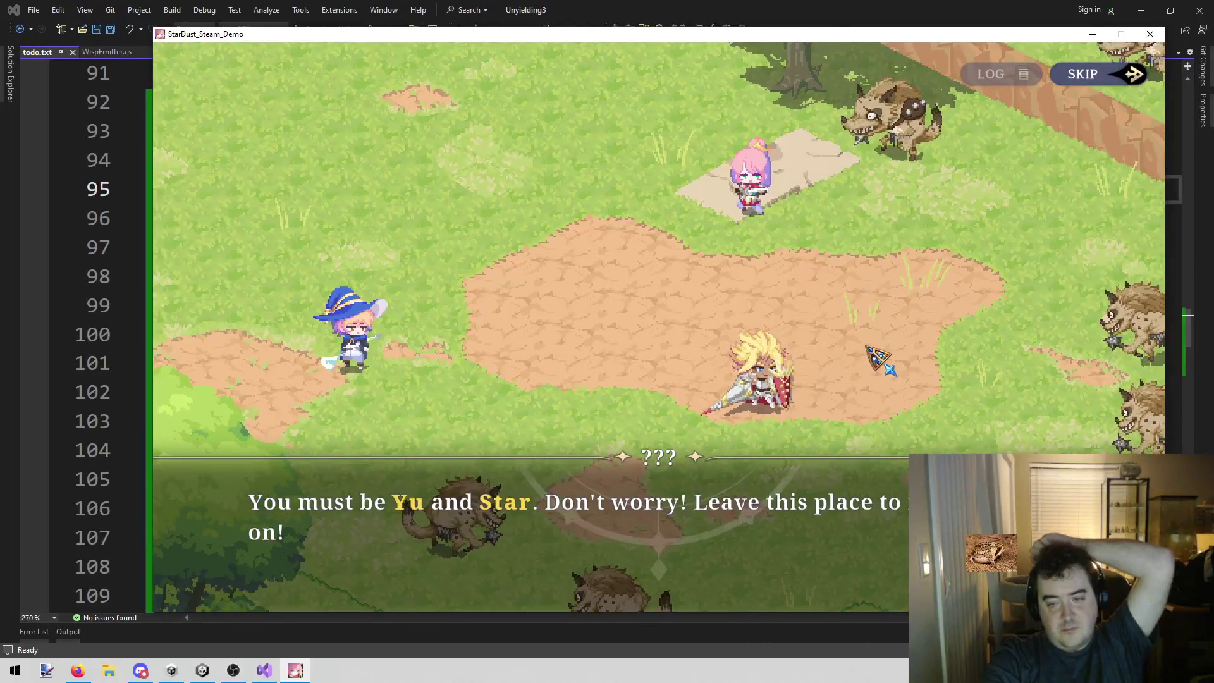
pyautogui.click(892, 369)
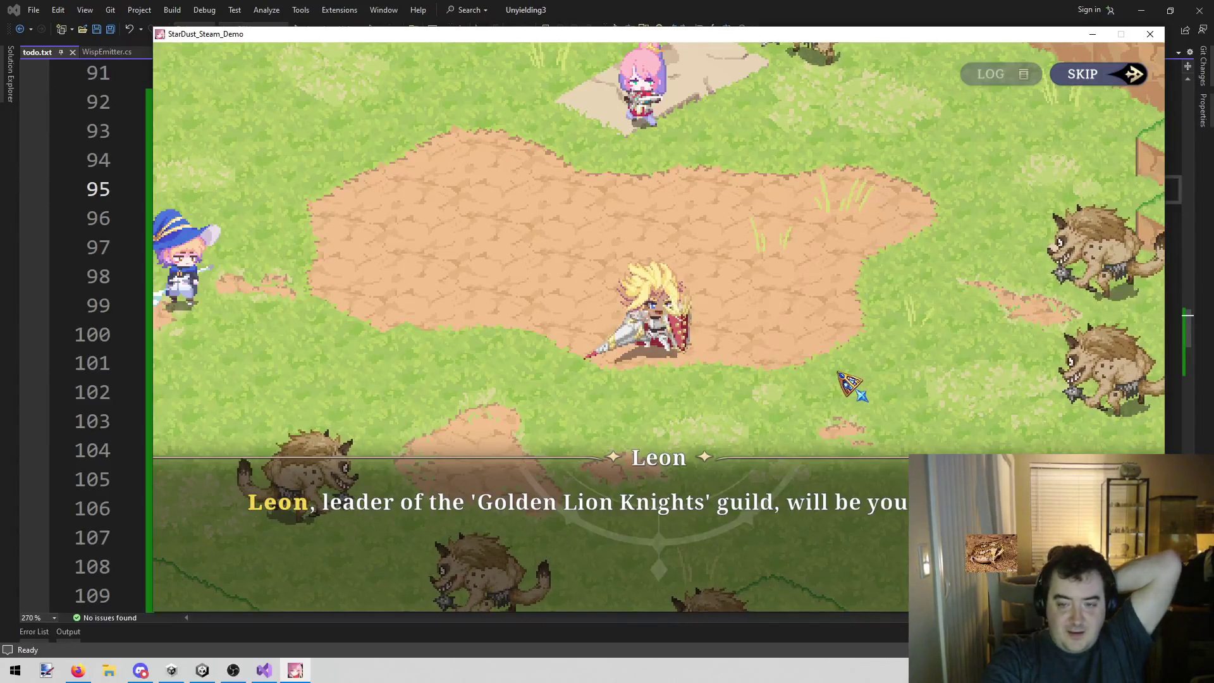
# - Continue through the Guild Master's evacuation warning and Yu's line to leave the battlefield
pyautogui.click(850, 383)
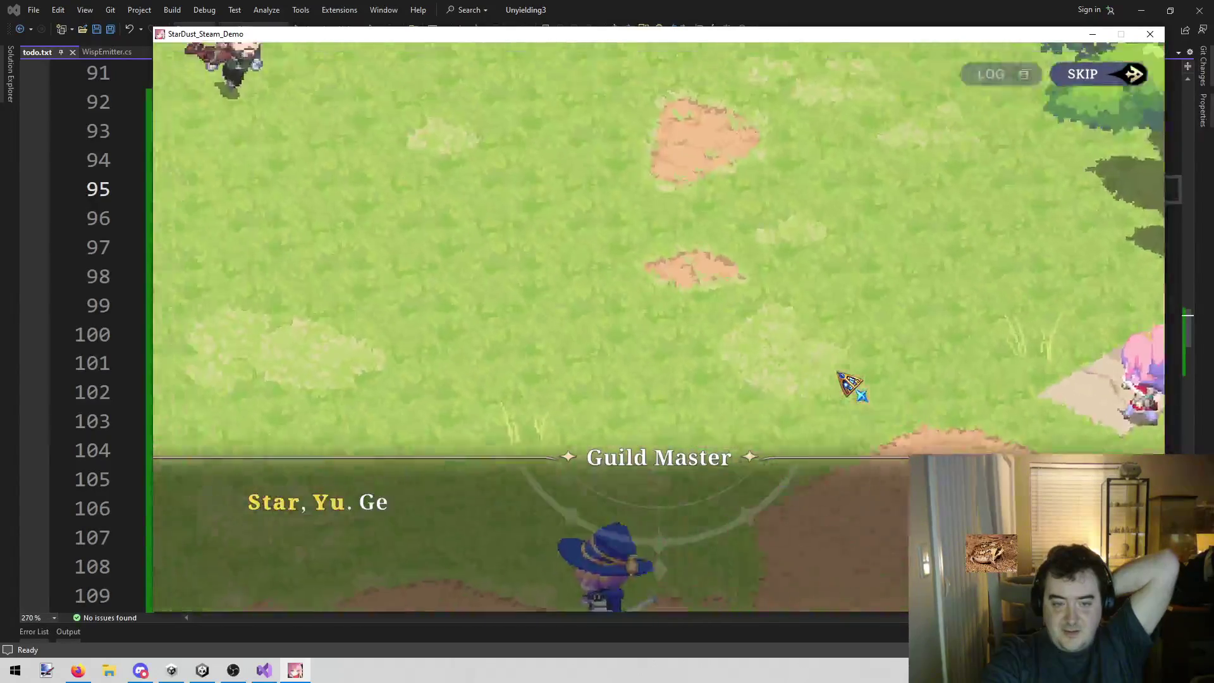
pyautogui.click(851, 383)
pyautogui.click(851, 384)
pyautogui.click(851, 384)
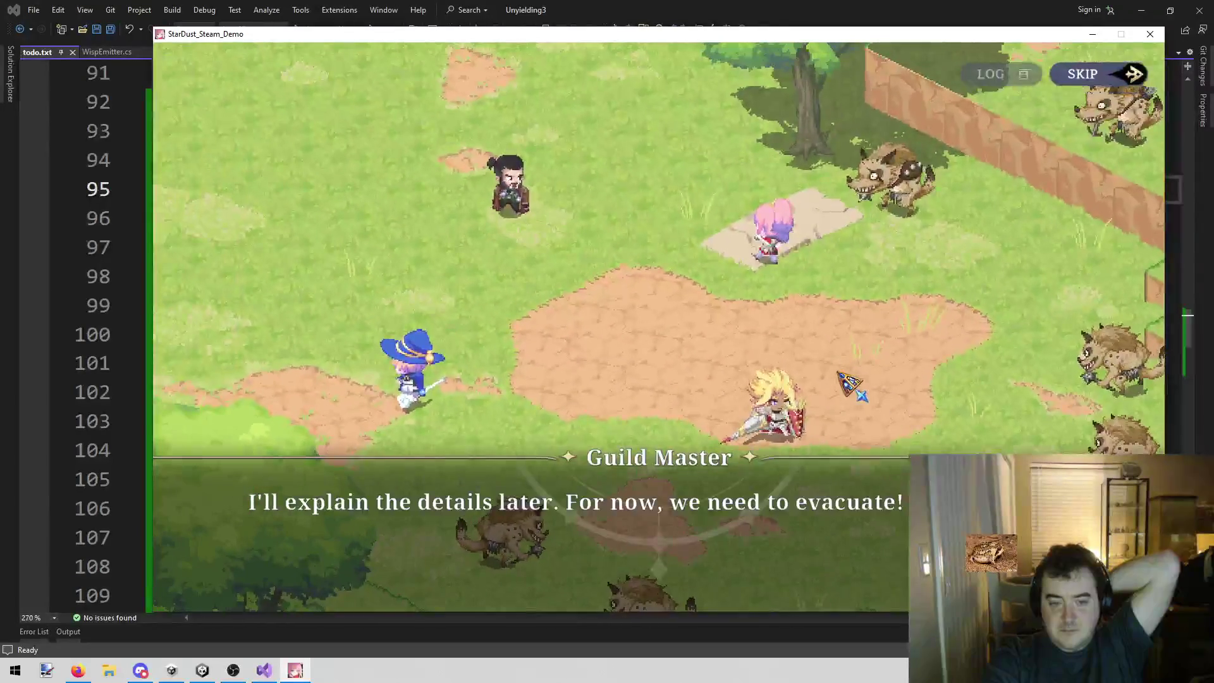
pyautogui.click(850, 383)
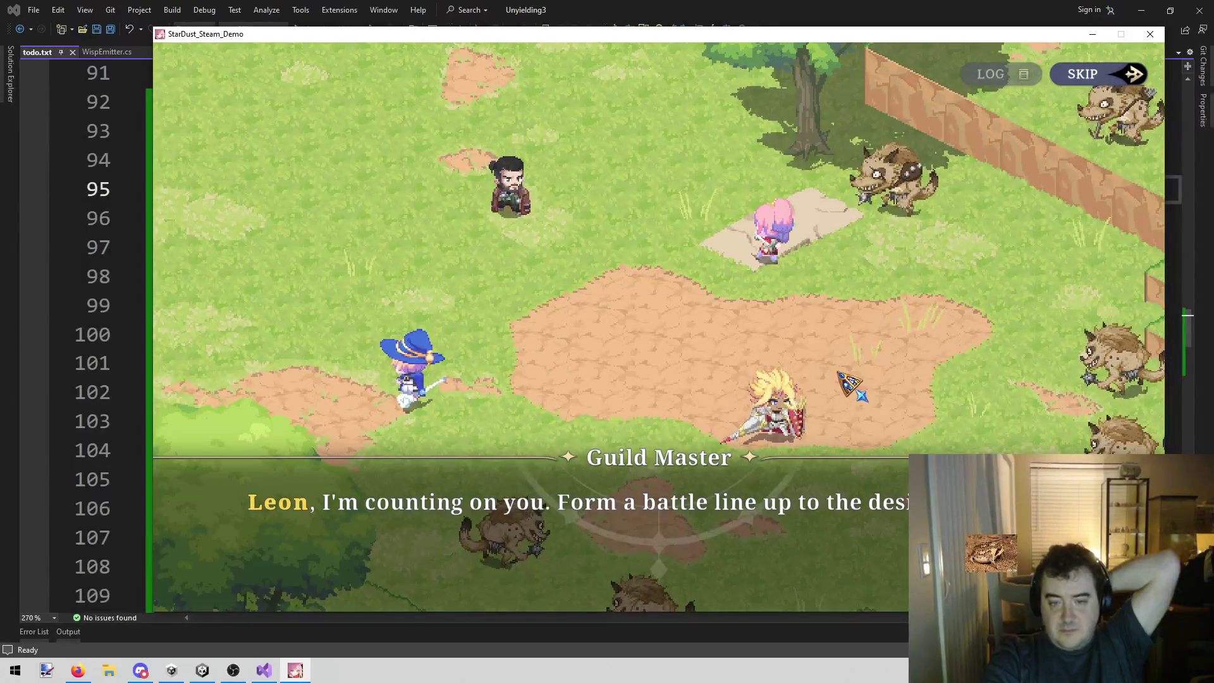
pyautogui.click(851, 383)
pyautogui.click(850, 384)
pyautogui.click(851, 383)
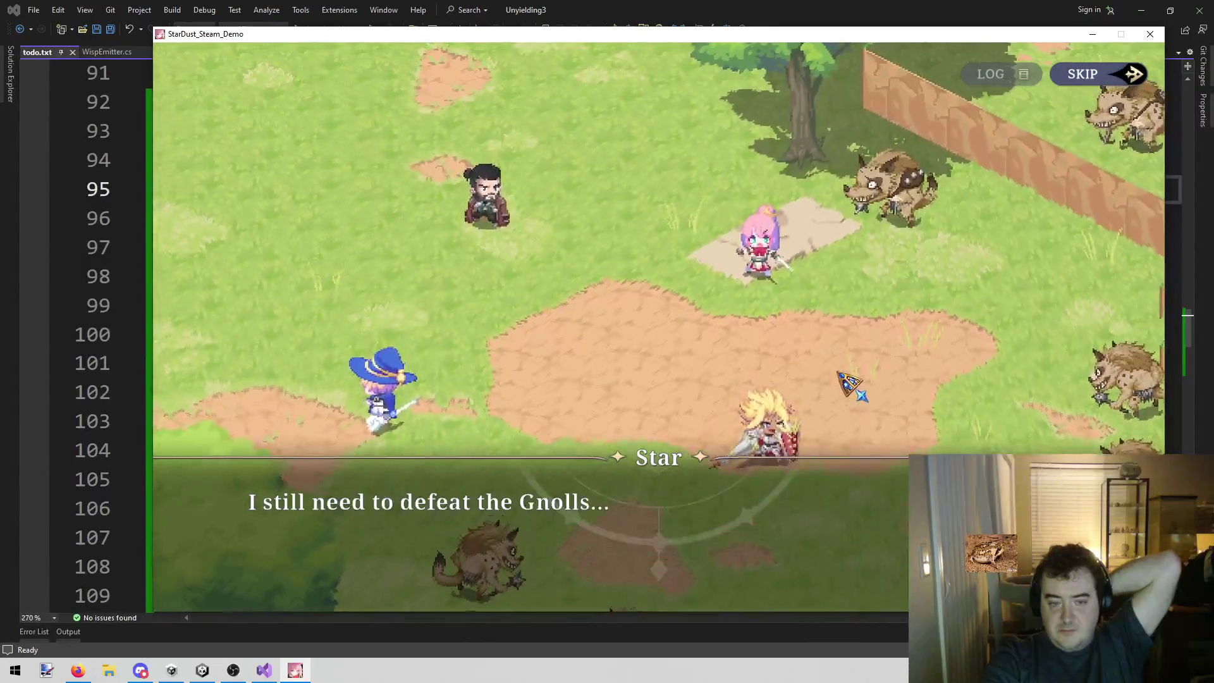
pyautogui.click(850, 383)
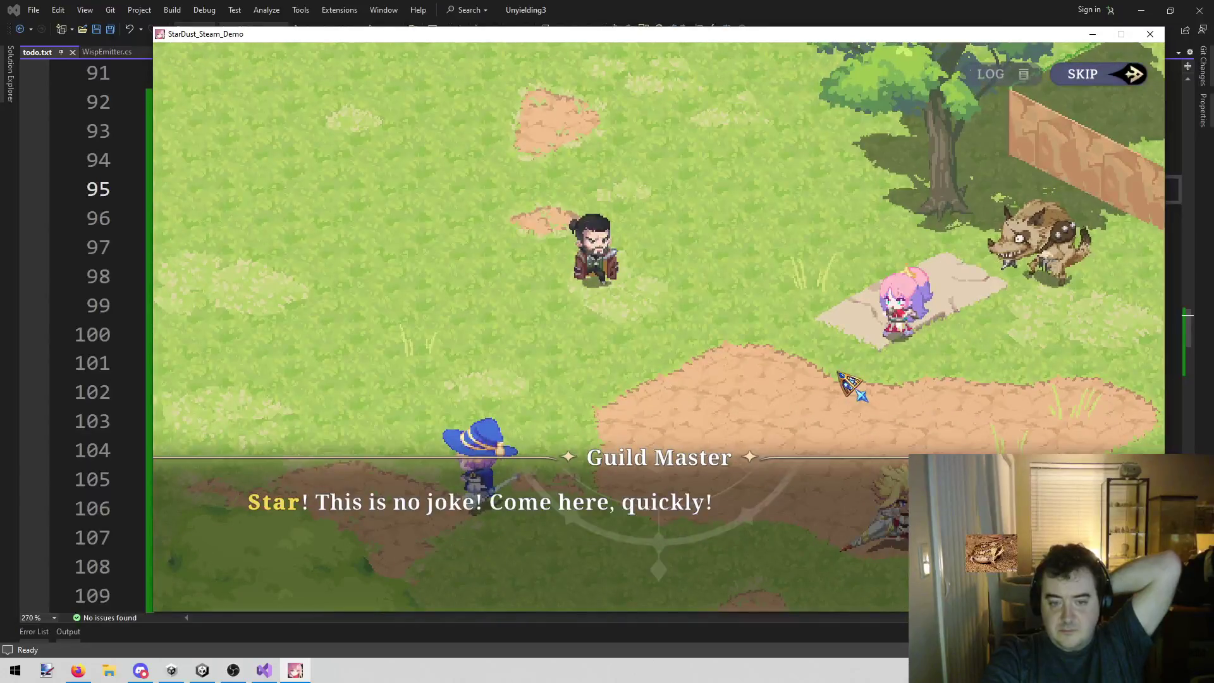
pyautogui.click(851, 383)
pyautogui.click(851, 383)
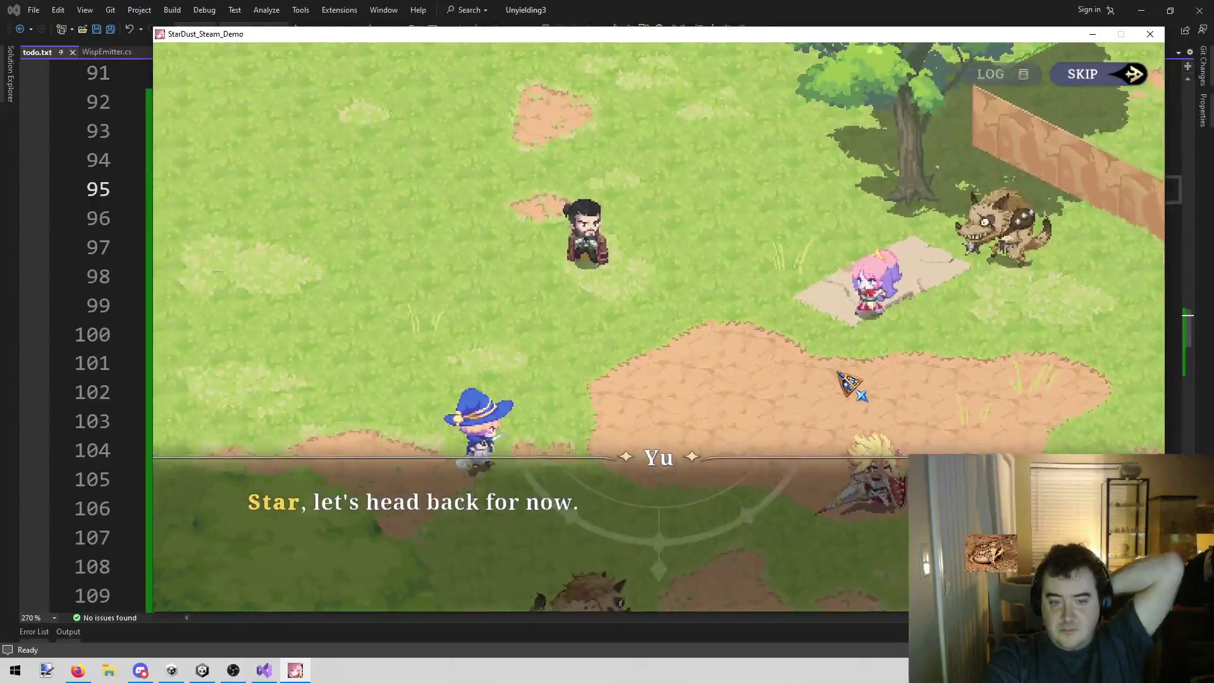
pyautogui.click(852, 383)
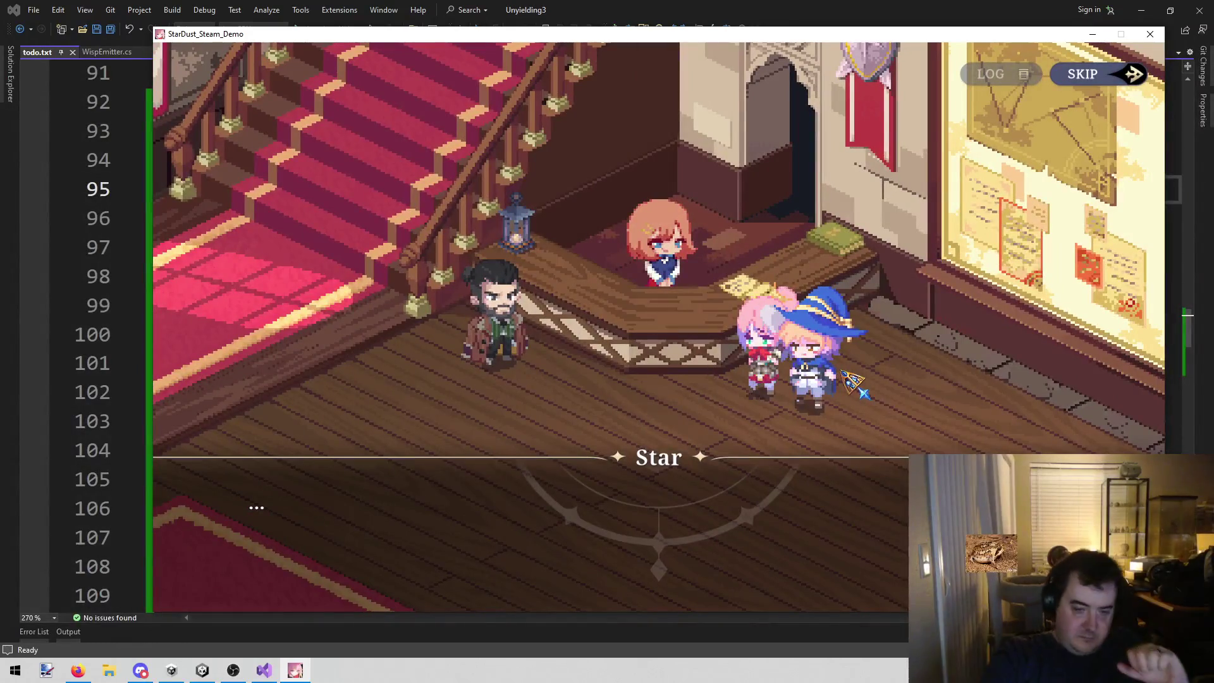
# - Get through the guild hall conversation to the Report listing Gnoll loot, 1600 Gold and 400 EXP
pyautogui.click(857, 390)
pyautogui.click(860, 392)
pyautogui.click(861, 392)
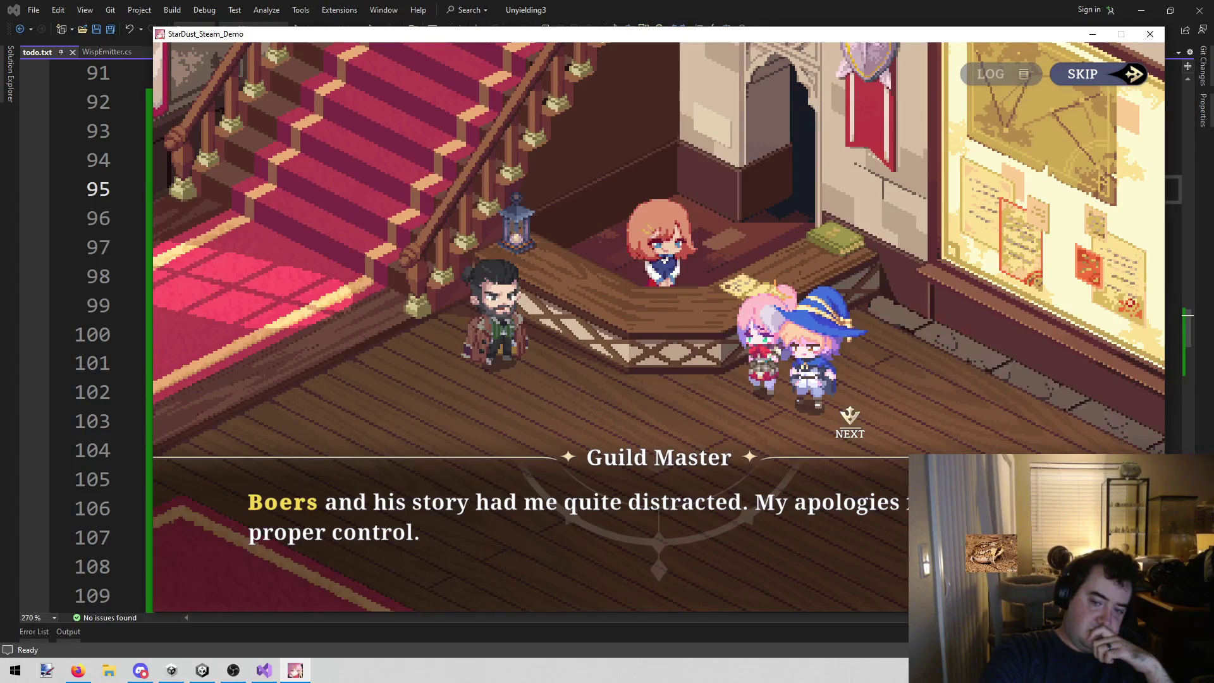
pyautogui.press('Return')
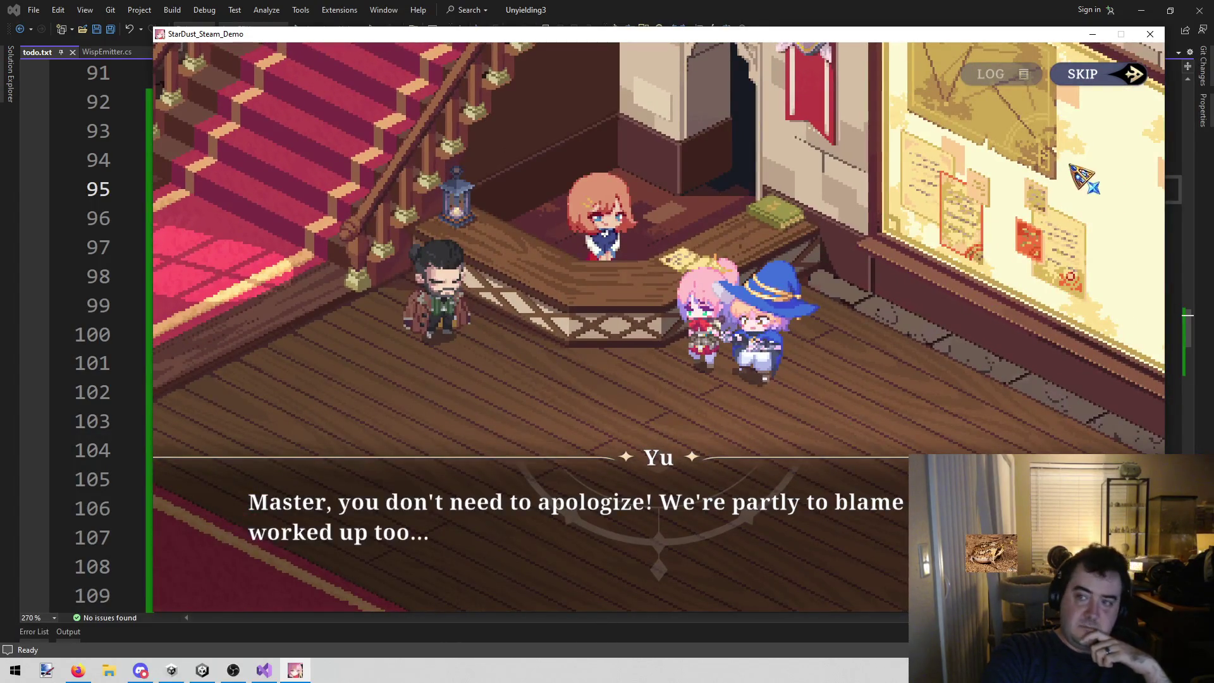
pyautogui.click(1098, 81)
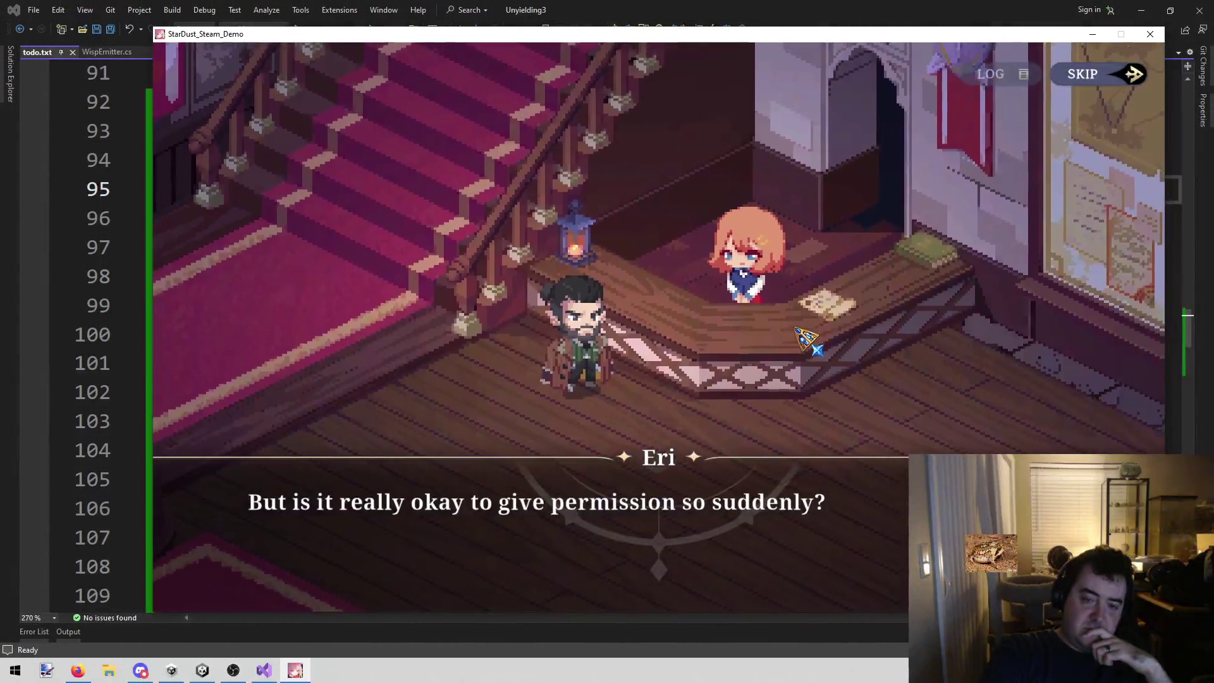
pyautogui.click(796, 329)
pyautogui.click(797, 328)
pyautogui.click(1114, 75)
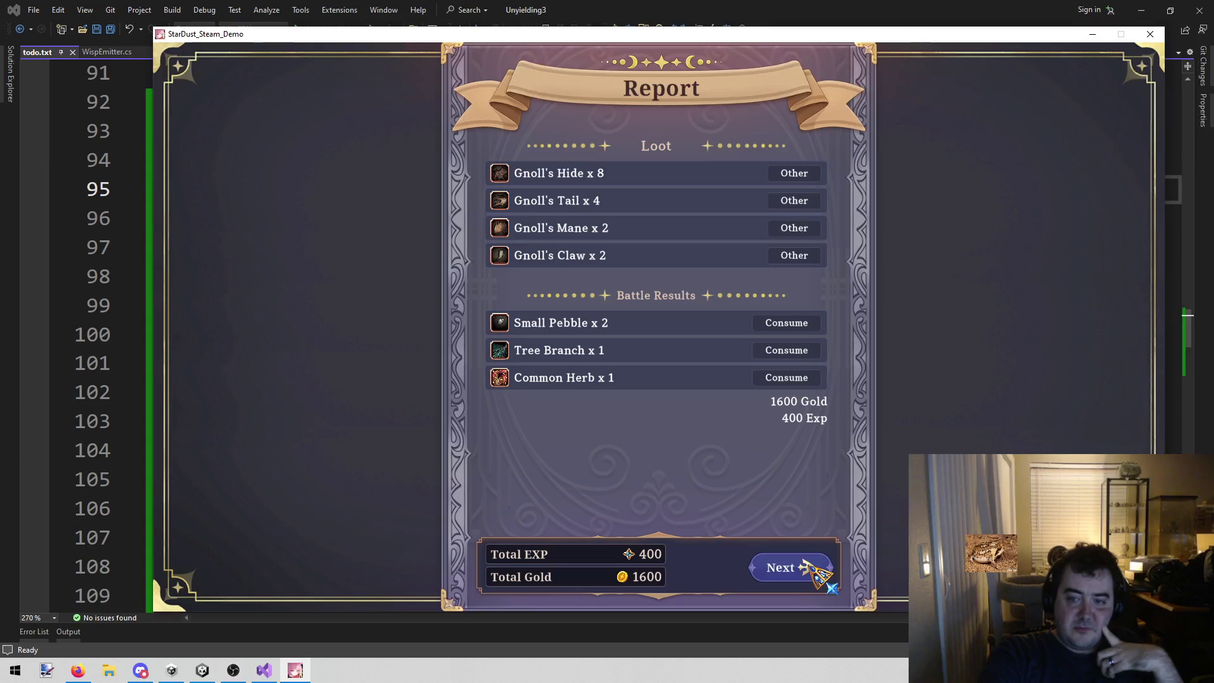
# - Go through the experience and records pages, where Star and Yu reach level 5, then answer the save prompt
pyautogui.click(803, 566)
pyautogui.click(803, 565)
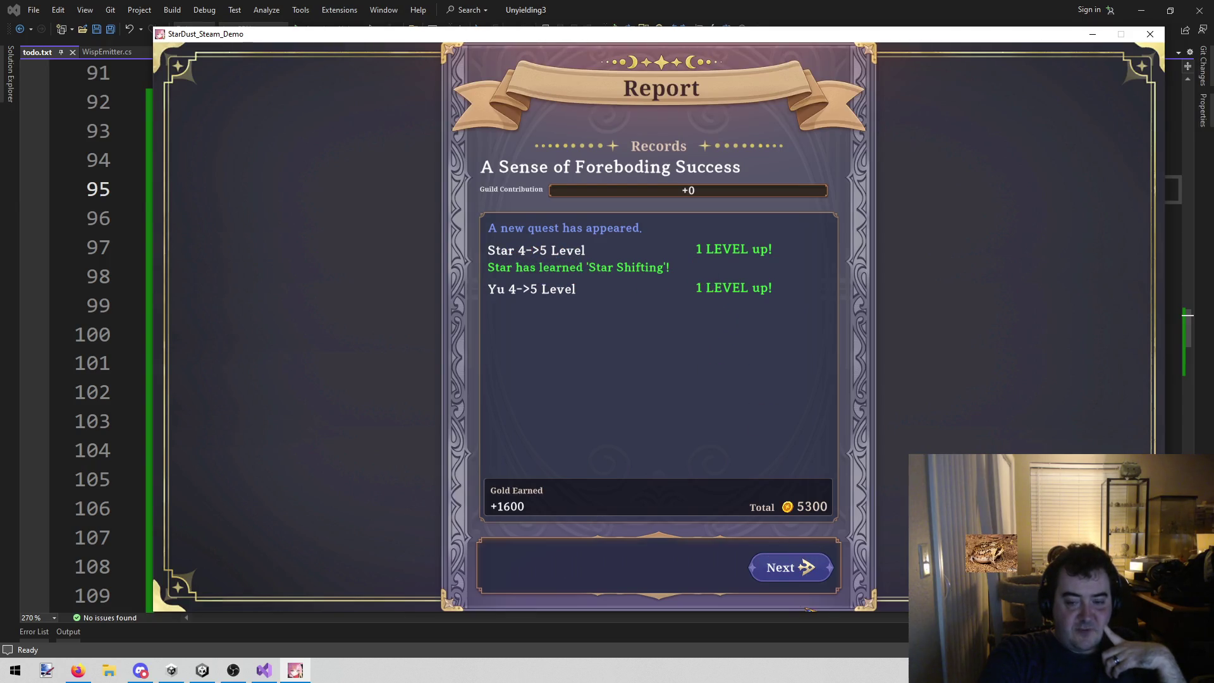
pyautogui.click(798, 556)
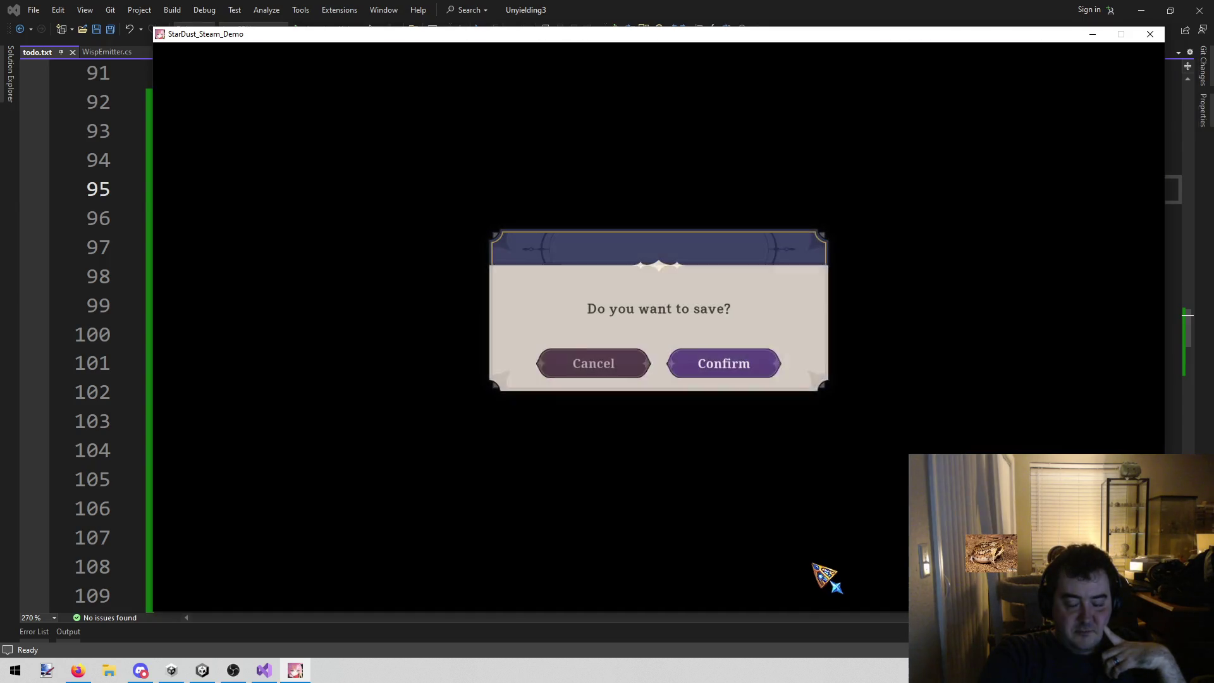
pyautogui.click(612, 377)
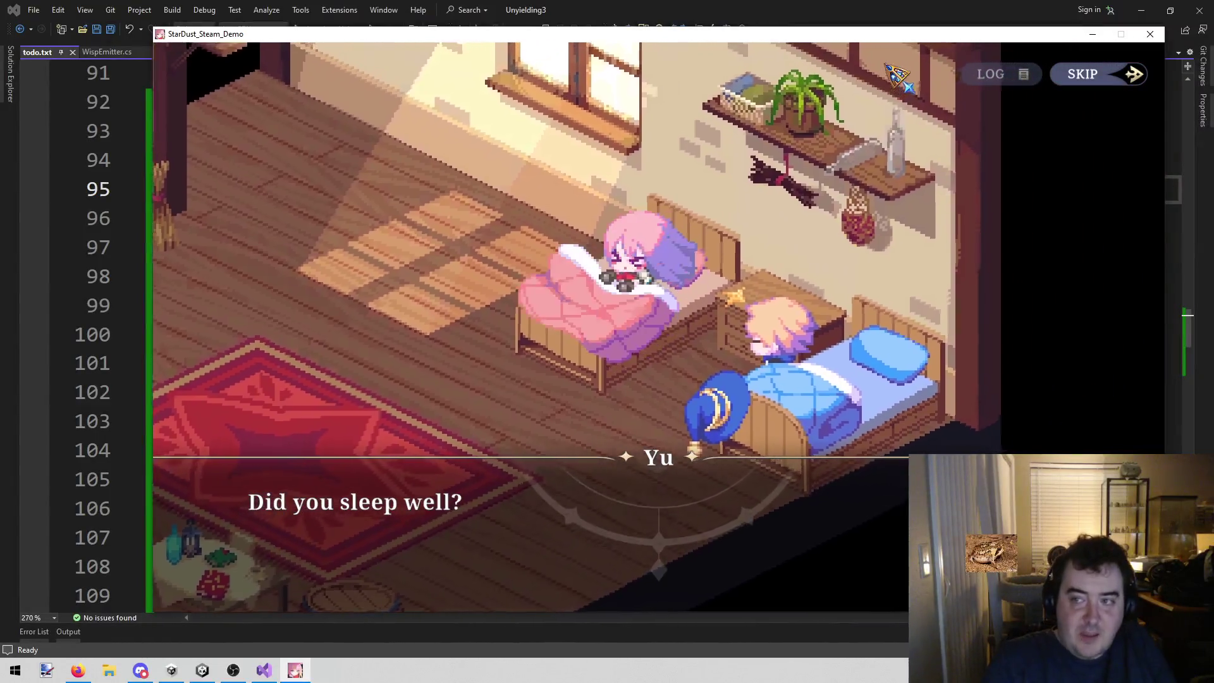
# - Skip the bedroom, guild hall and outdoor scenes to start the 'Adventurer (For now) Appears' battle
pyautogui.click(820, 203)
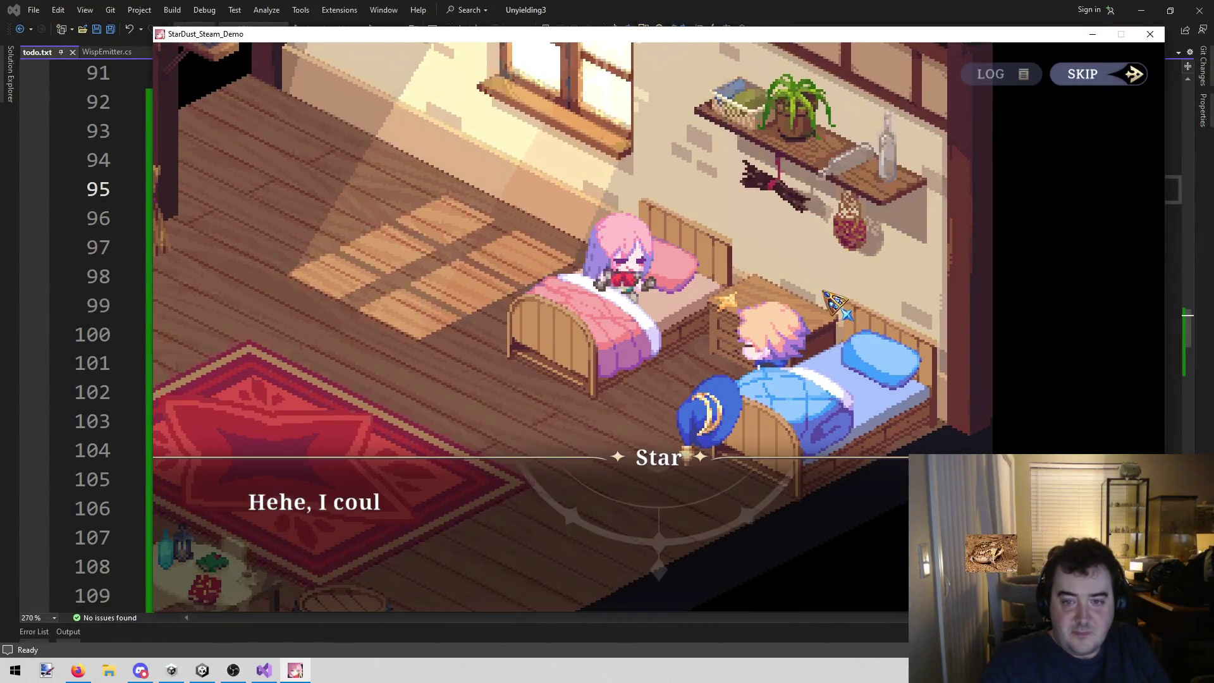
pyautogui.click(1131, 81)
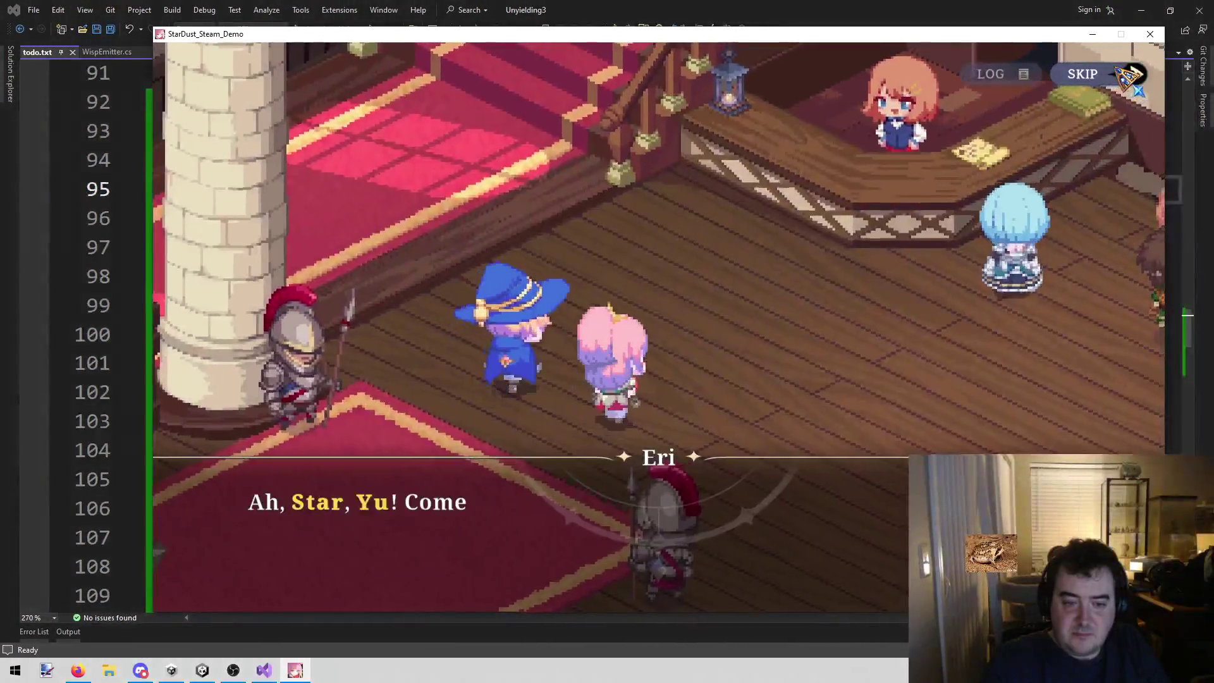
pyautogui.click(1131, 81)
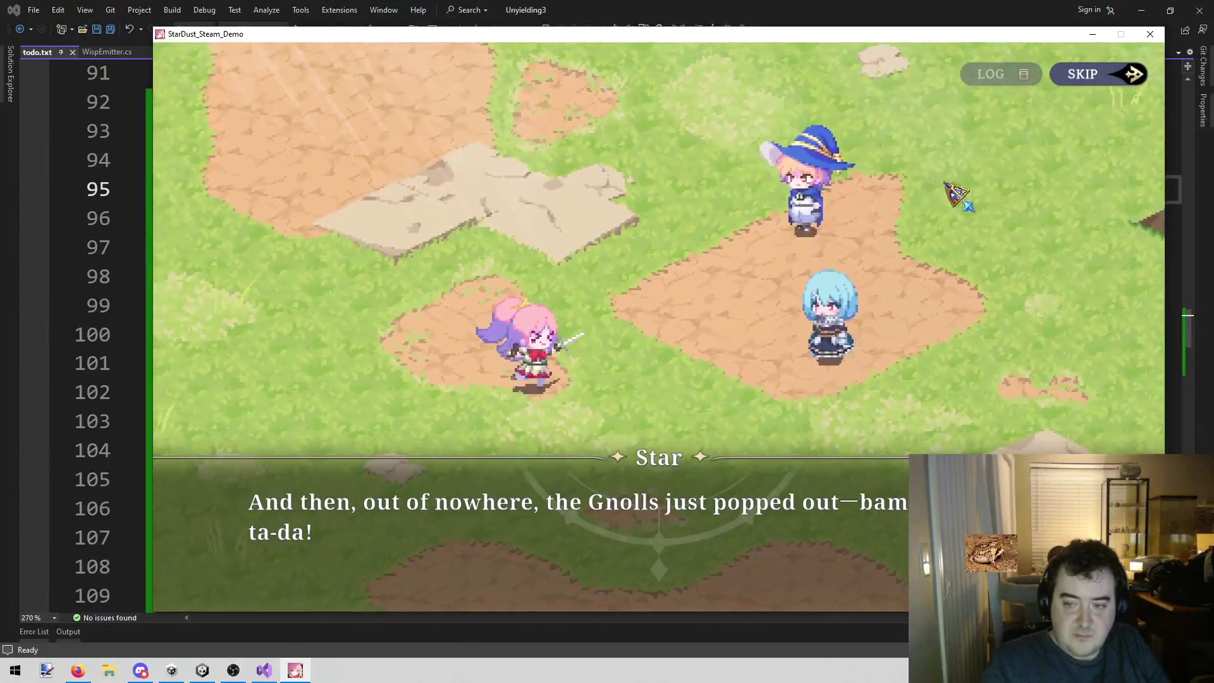
pyautogui.click(1106, 82)
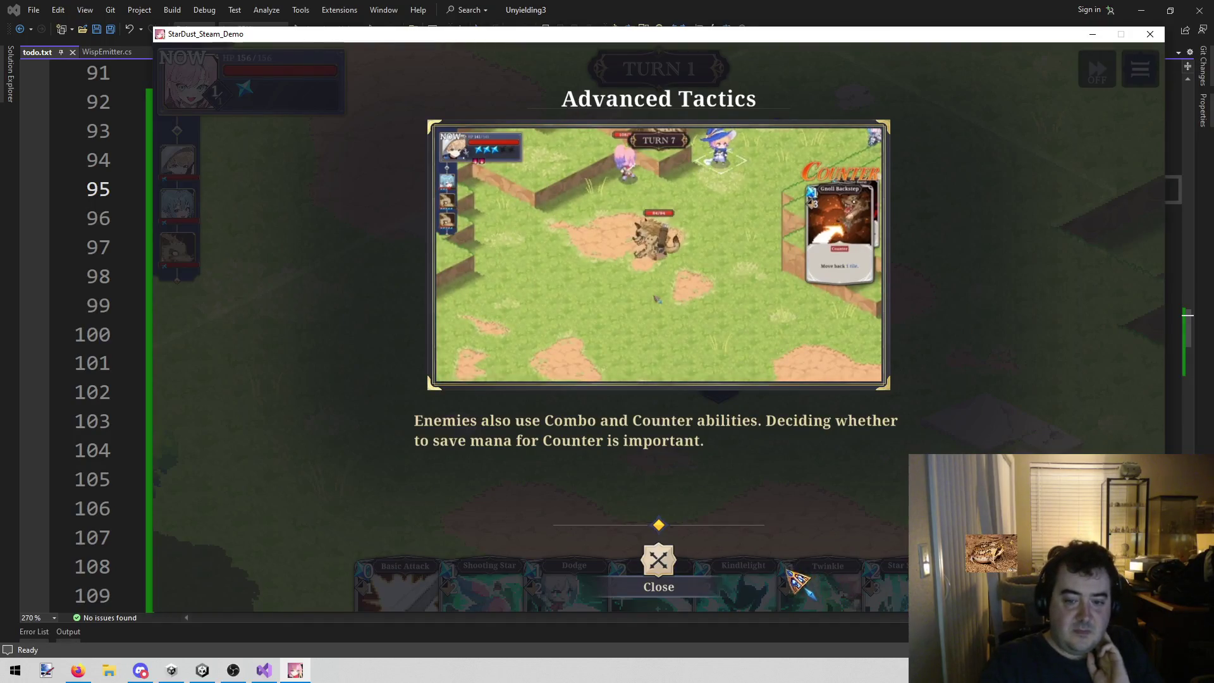
# - Dismiss the Advanced Tactics tip and end the pink swordswoman's turn without playing a card
pyautogui.click(655, 576)
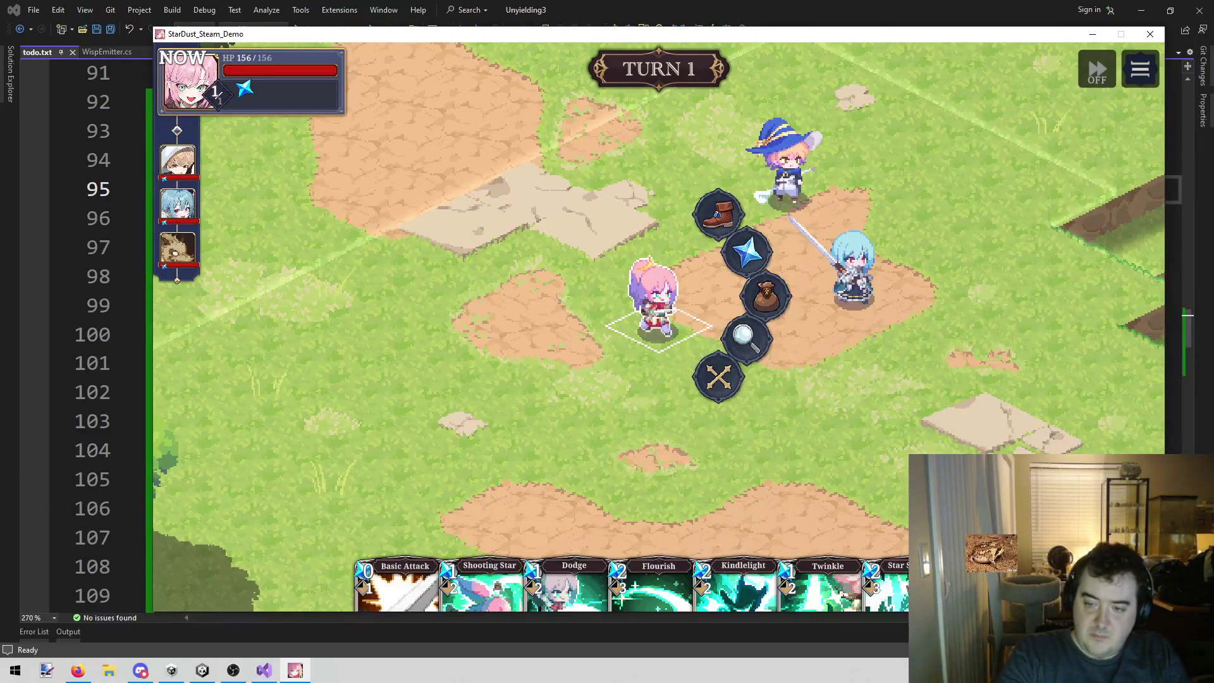
pyautogui.click(747, 252)
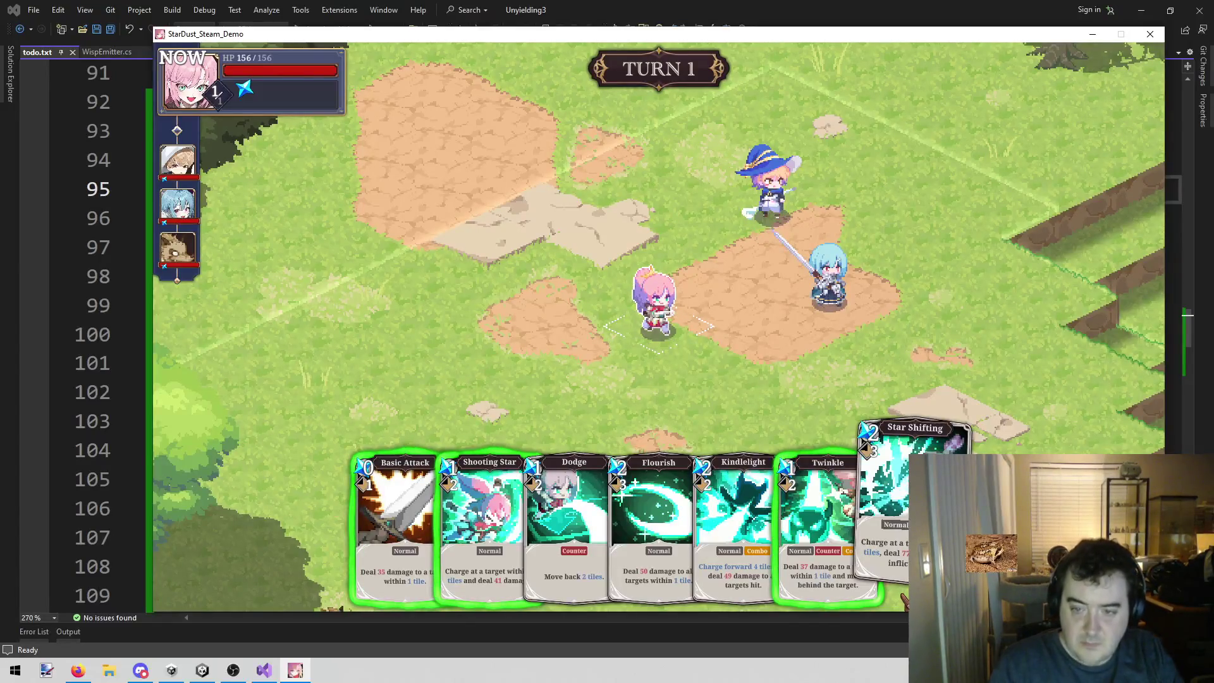
pyautogui.rightClick(1030, 282)
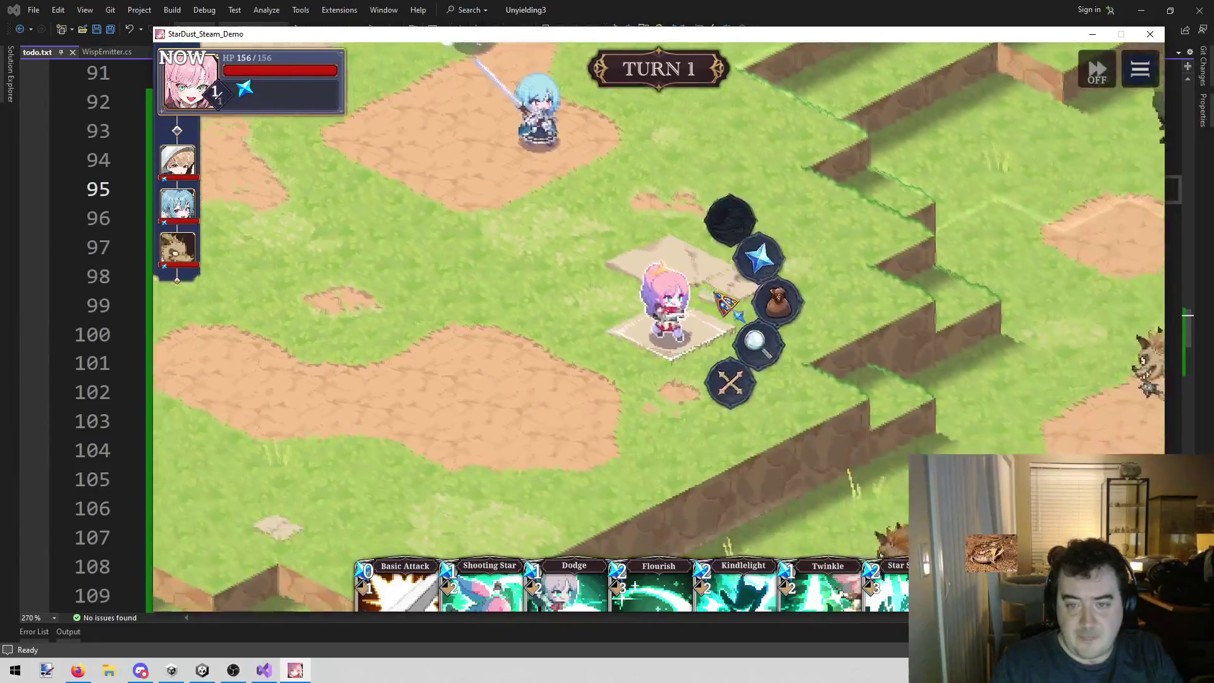
pyautogui.click(721, 378)
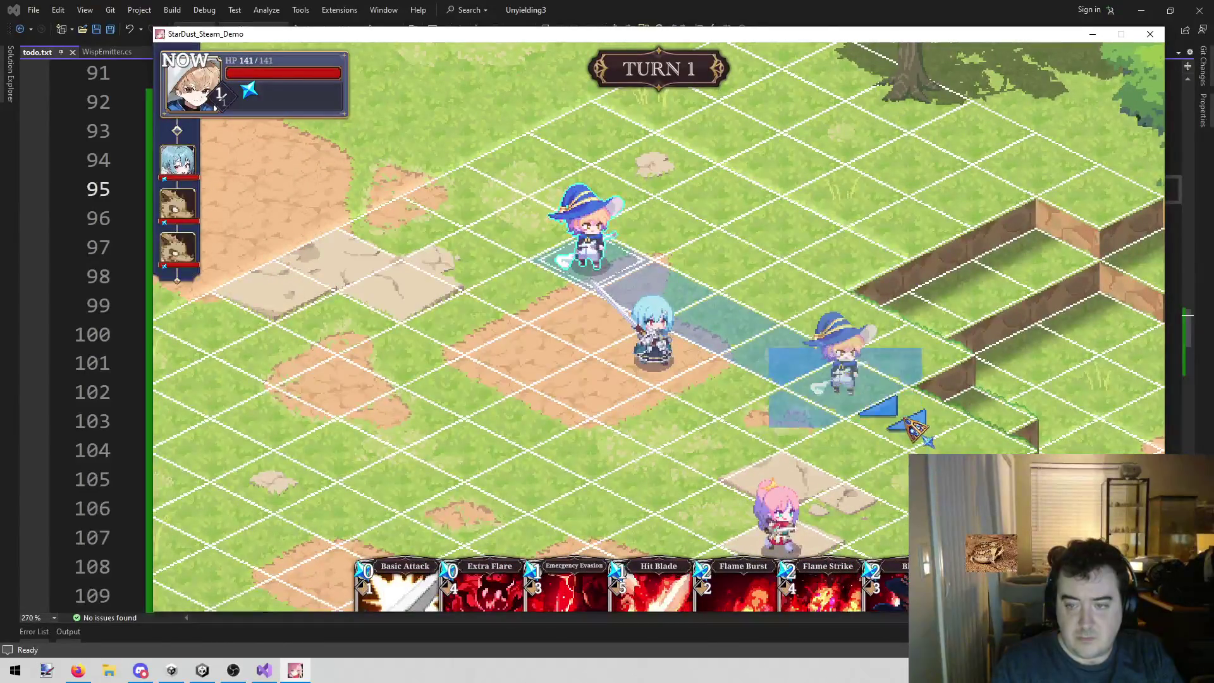
# - End the wizard's turn, then have the blue-haired swordsman cast Gluck for a 1-turn Fluke buff
pyautogui.click(746, 378)
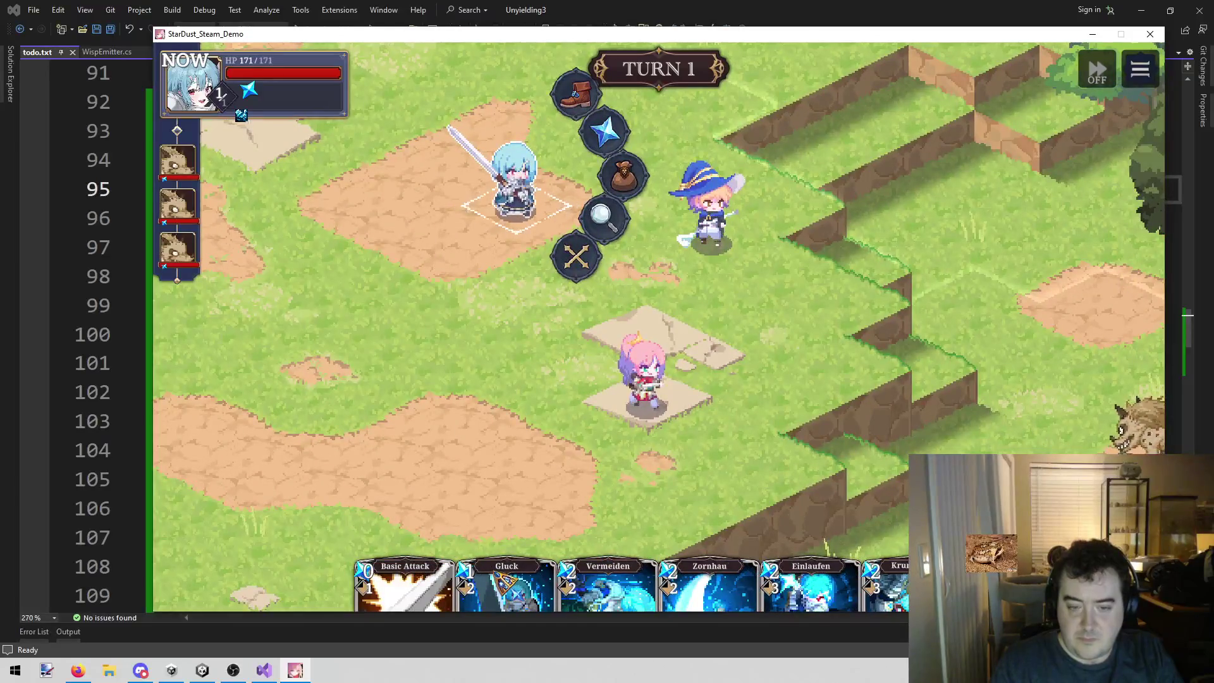
pyautogui.moveTo(517, 556)
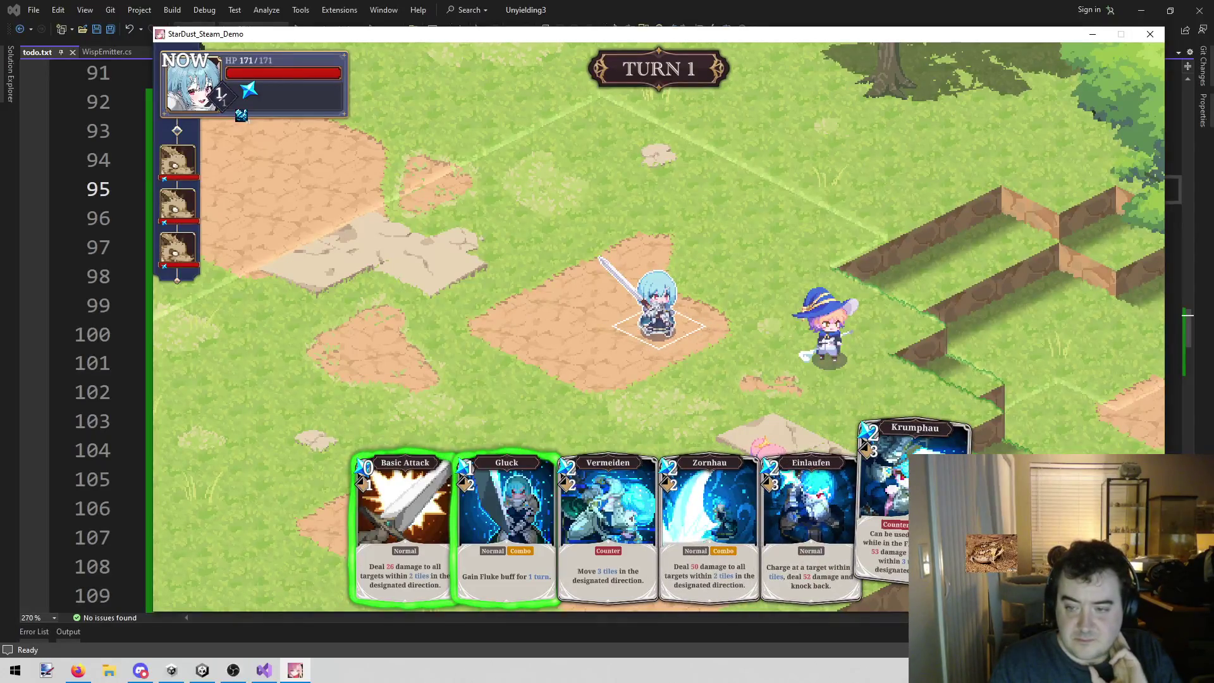
pyautogui.click(506, 500)
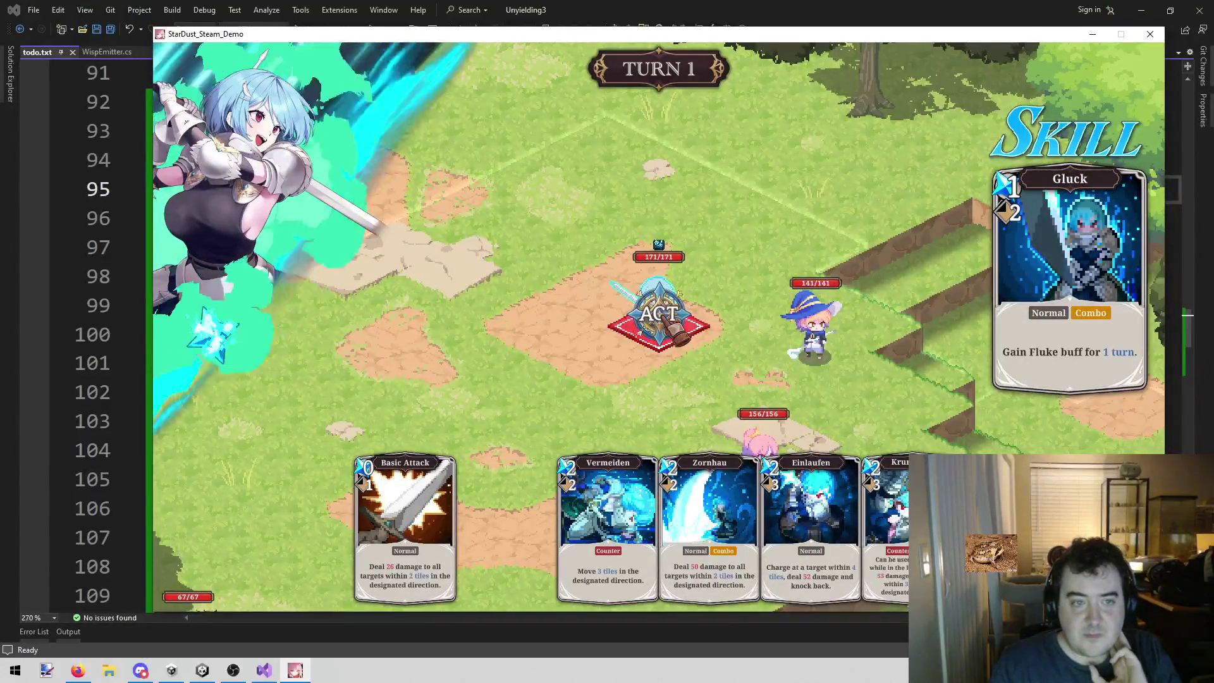
pyautogui.click(676, 335)
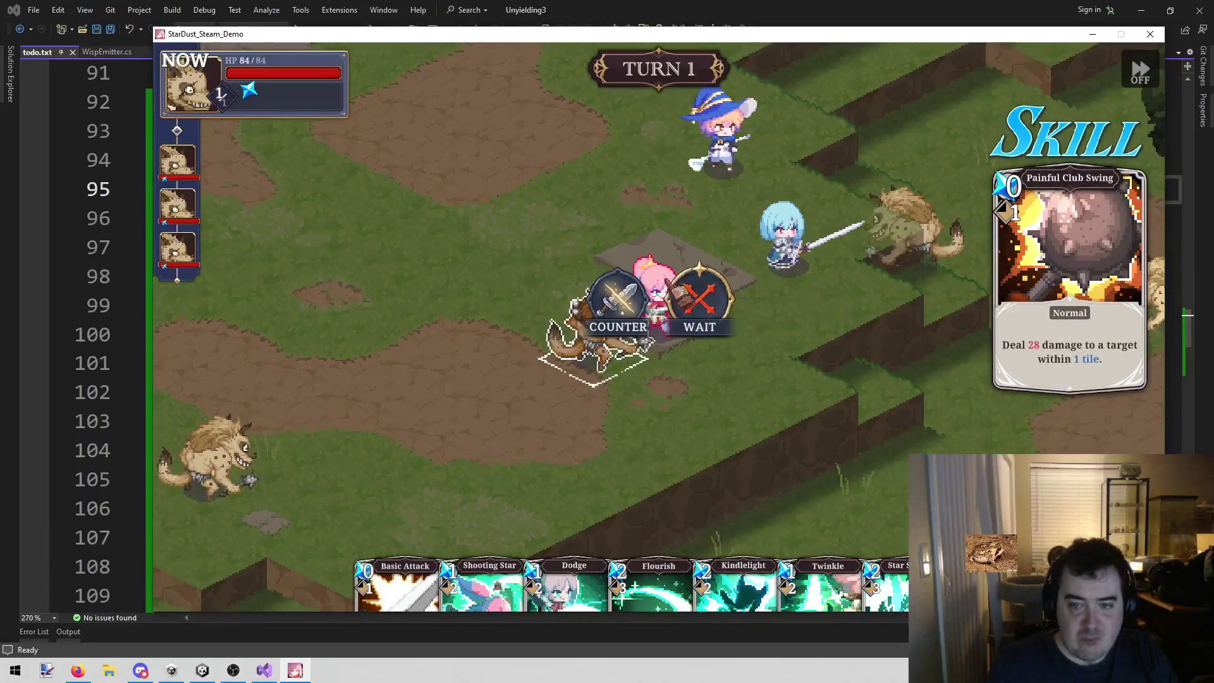
# - Counter the gnoll's Painful Club Swing
pyautogui.click(640, 296)
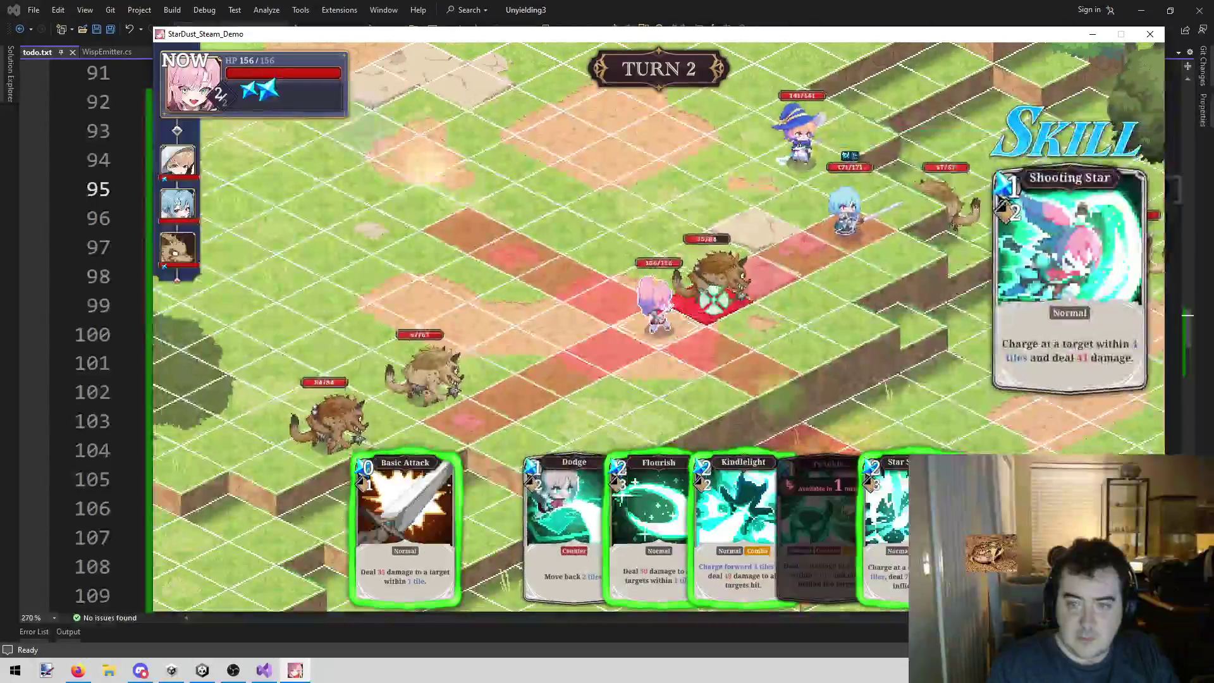
# - Drop Shooting Star and have the pink swordswoman play Flourish, moving to a new tile
pyautogui.press('Escape')
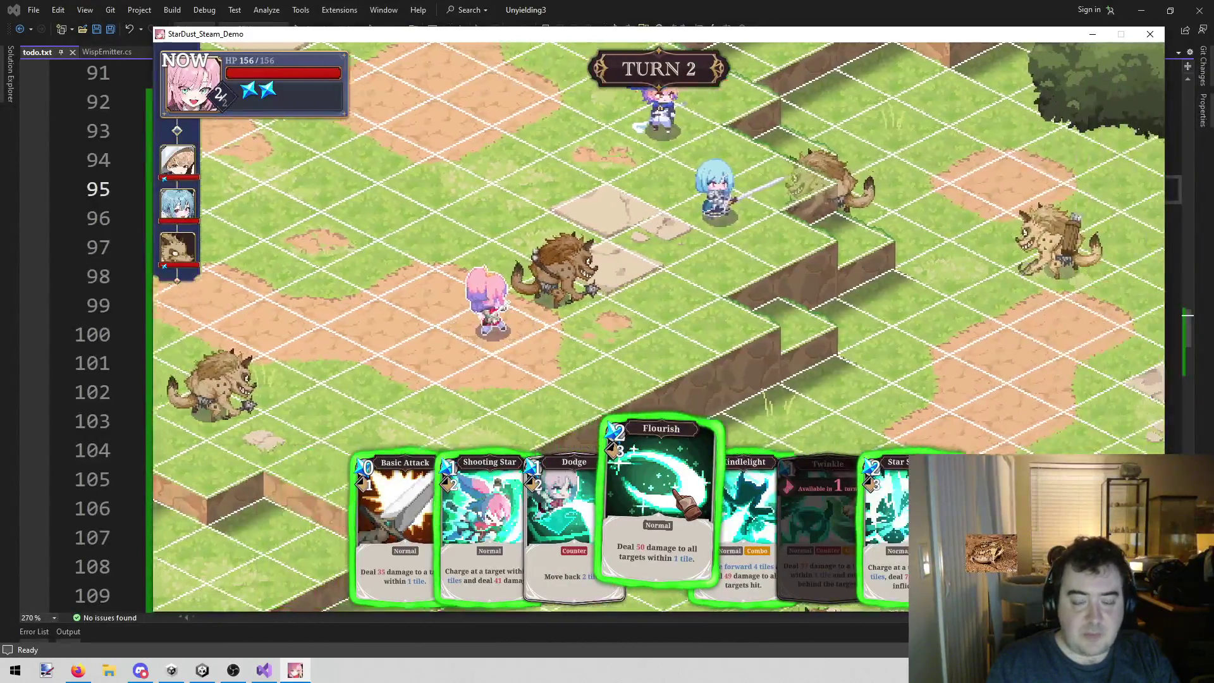
pyautogui.click(683, 500)
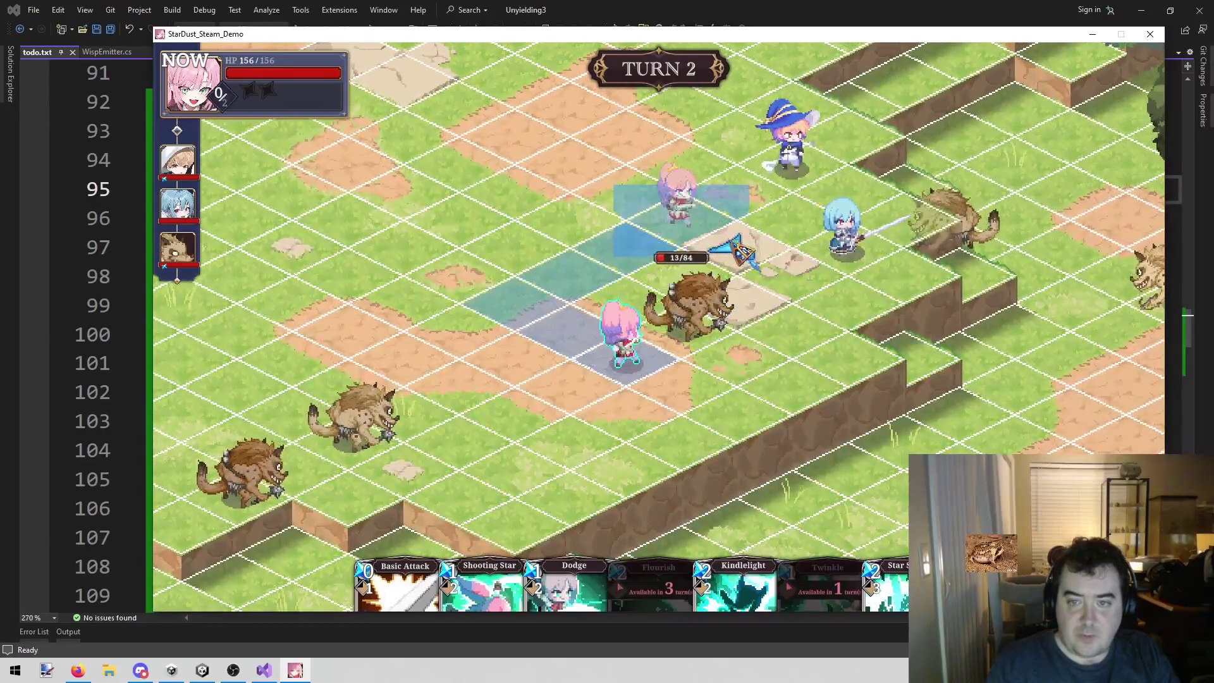
pyautogui.click(750, 246)
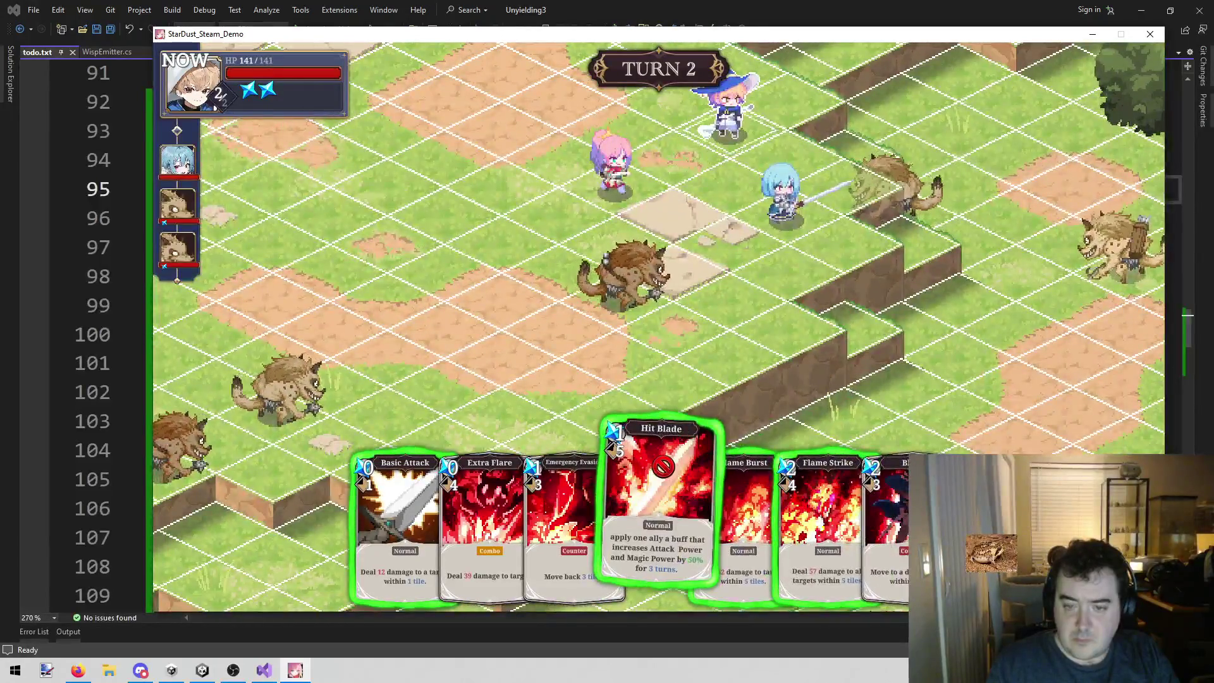
# - Buff the blue-haired swordsman with the wizard's Hit Blade and end the wizard's turn
pyautogui.click(663, 467)
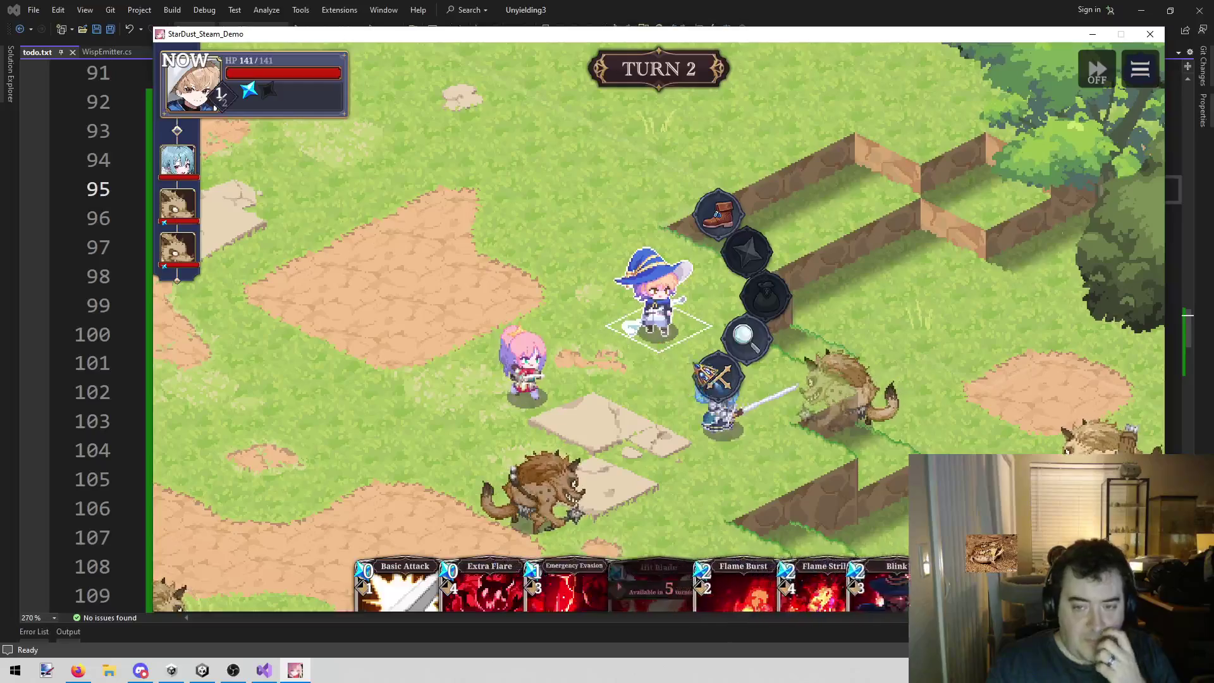
pyautogui.click(719, 378)
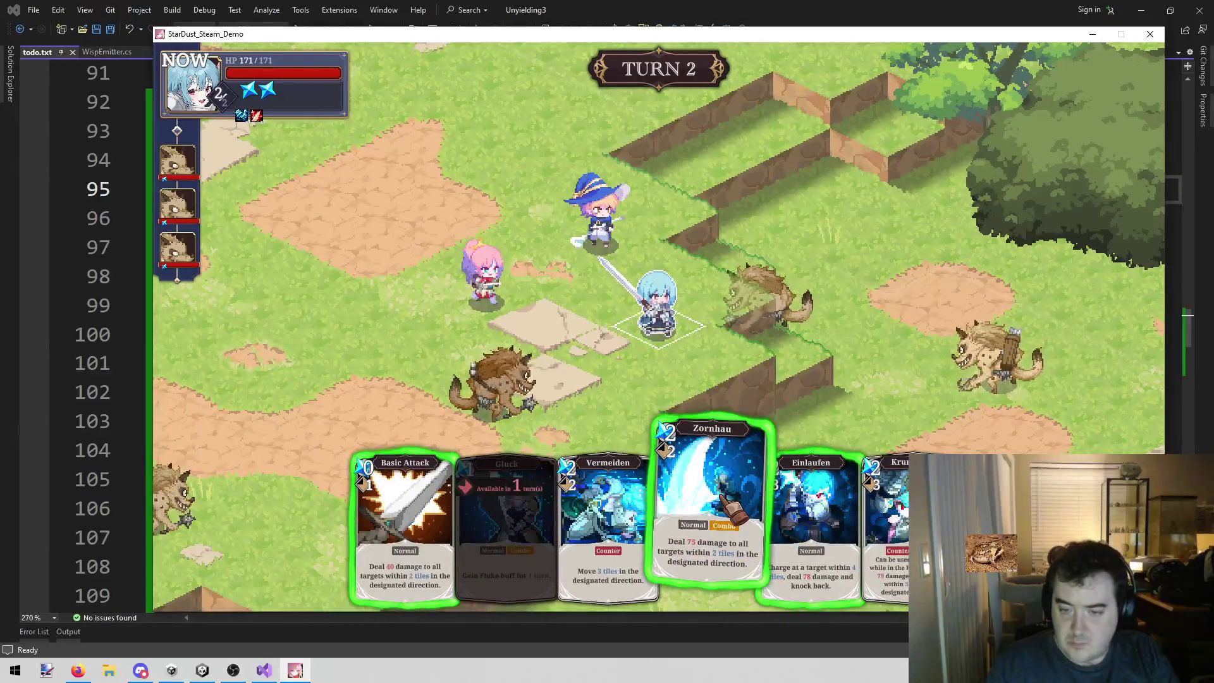
# - Back out of Zornhau and a move, then finish the 13/84 gnoll with the swordsman's Basic Attack
pyautogui.click(732, 510)
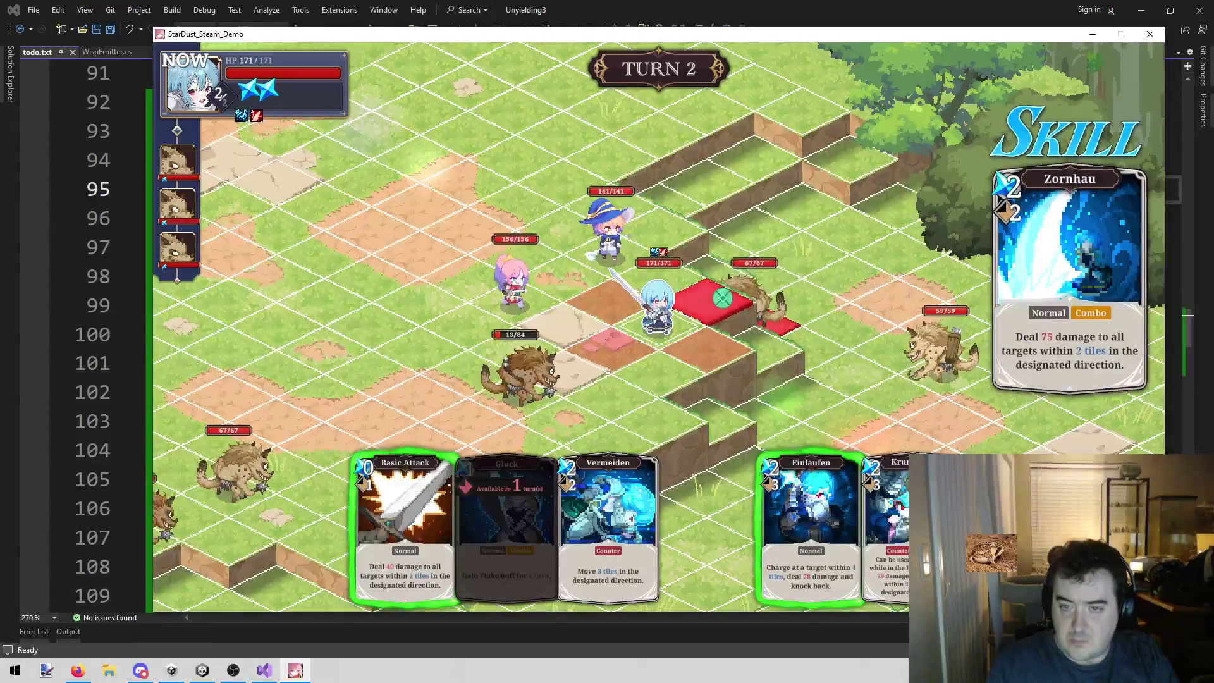
pyautogui.rightClick(723, 299)
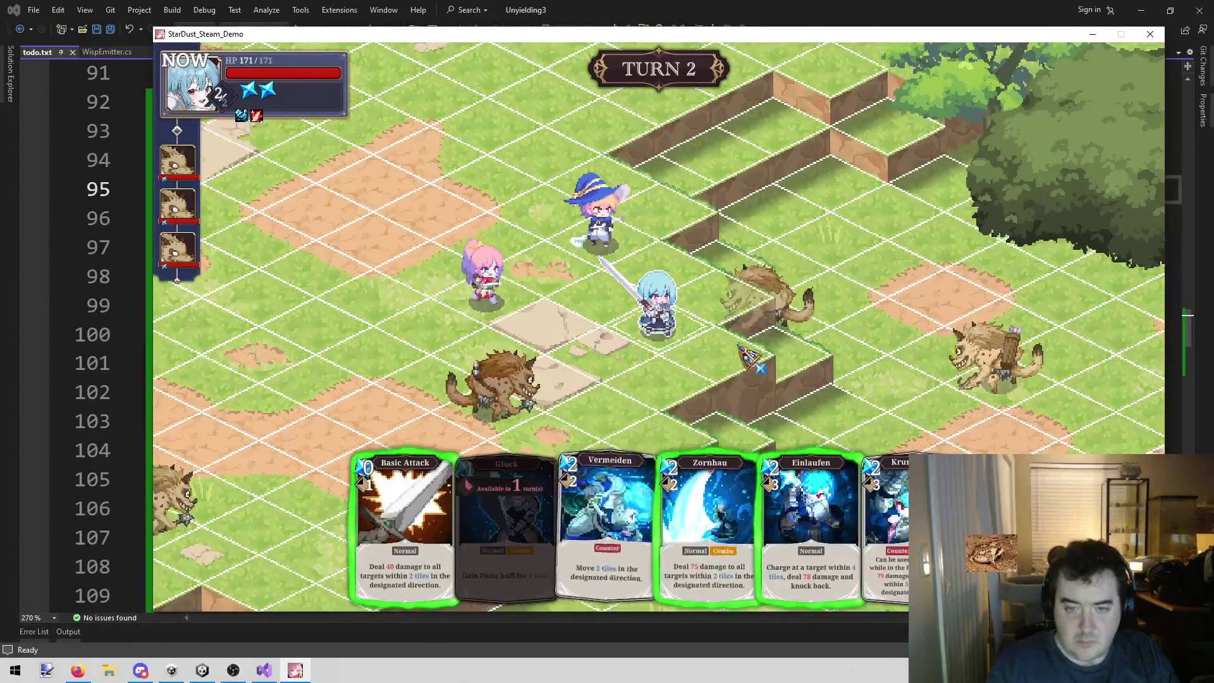
pyautogui.rightClick(718, 421)
pyautogui.rightClick(551, 379)
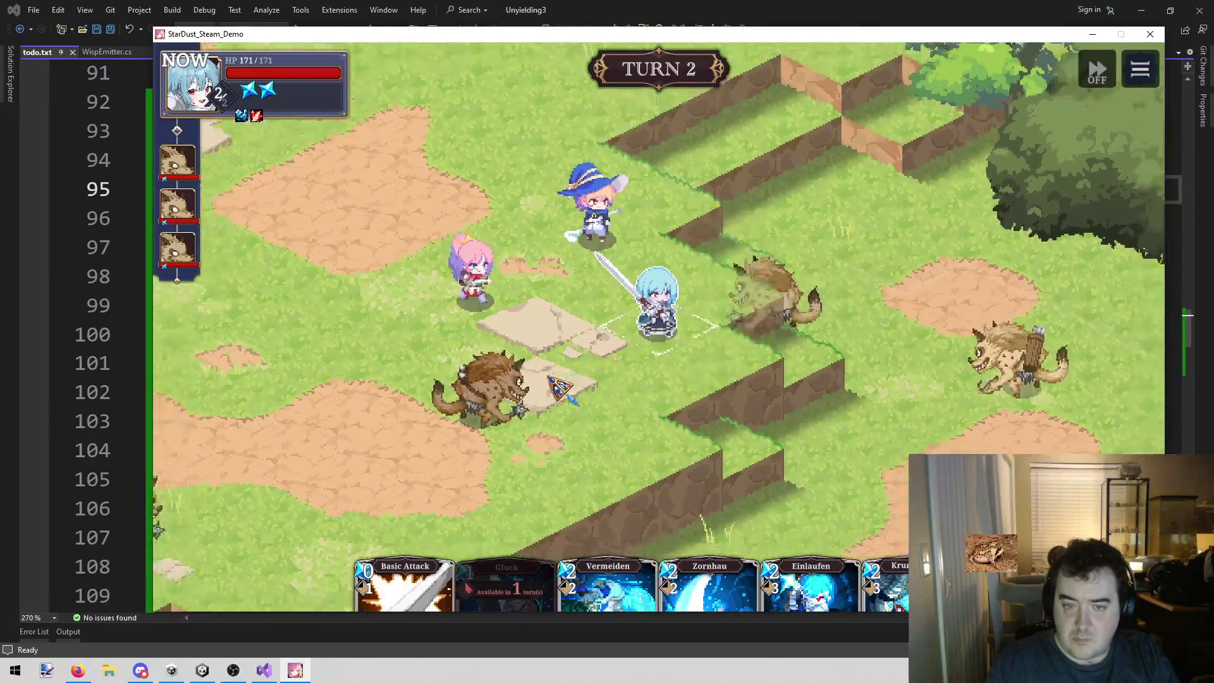
pyautogui.click(661, 355)
pyautogui.click(732, 249)
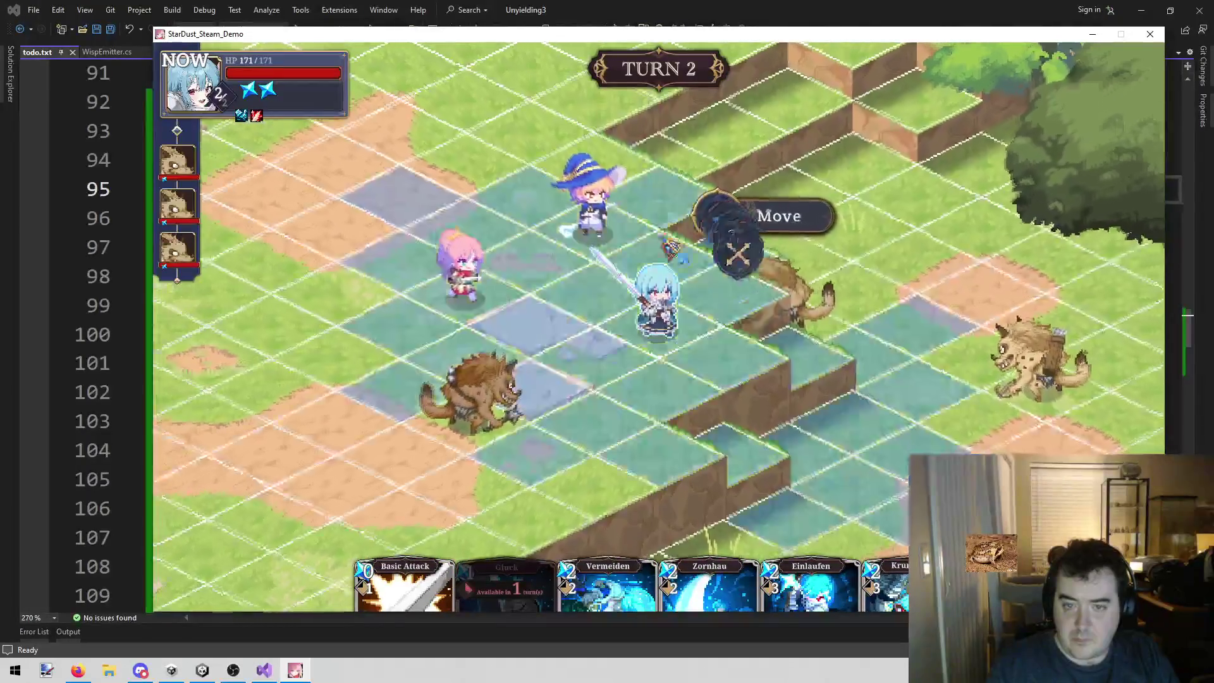
pyautogui.rightClick(504, 417)
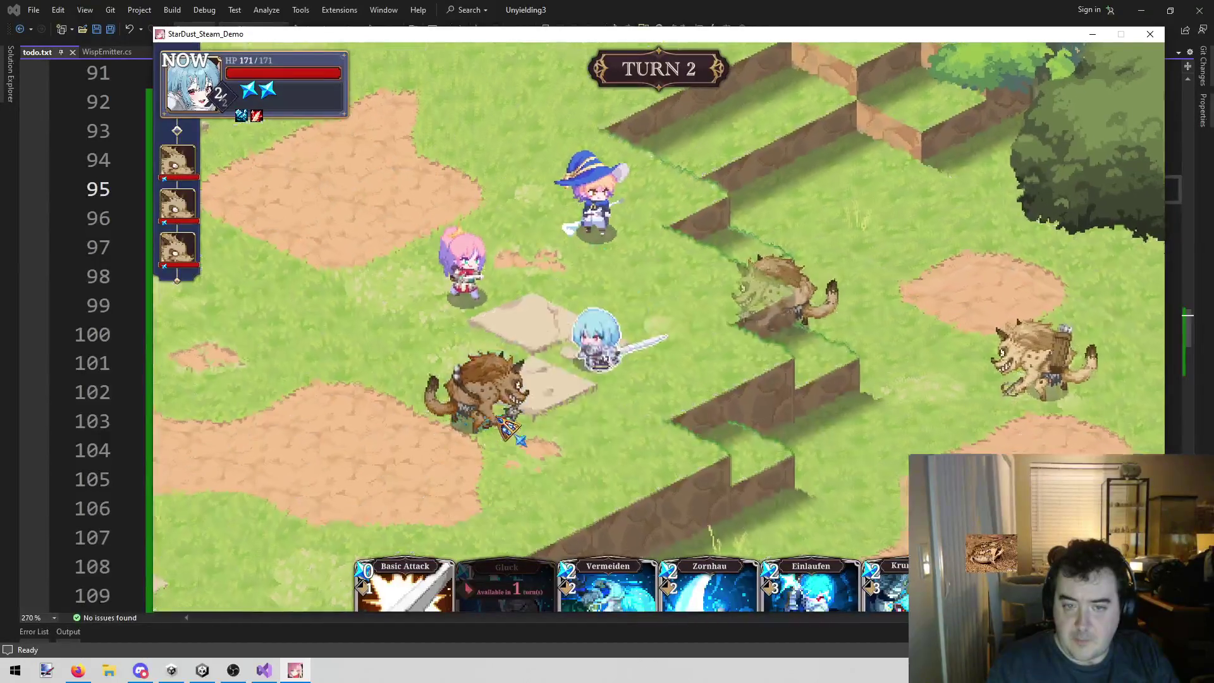
pyautogui.click(430, 554)
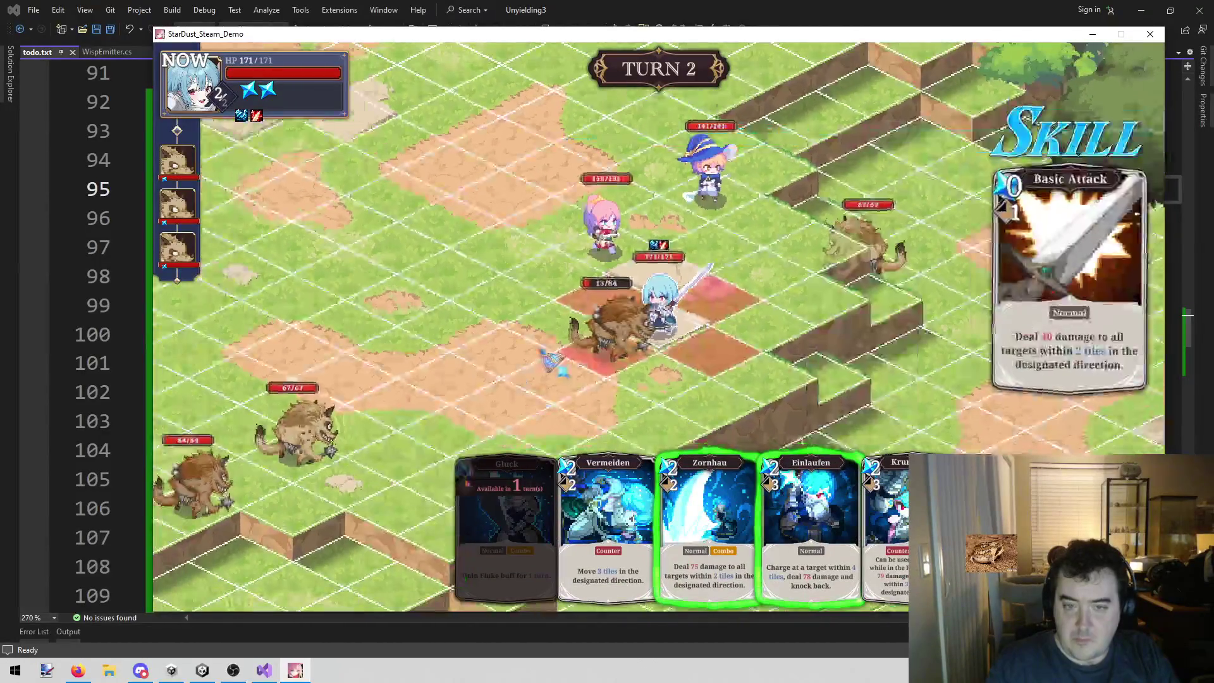
pyautogui.click(615, 340)
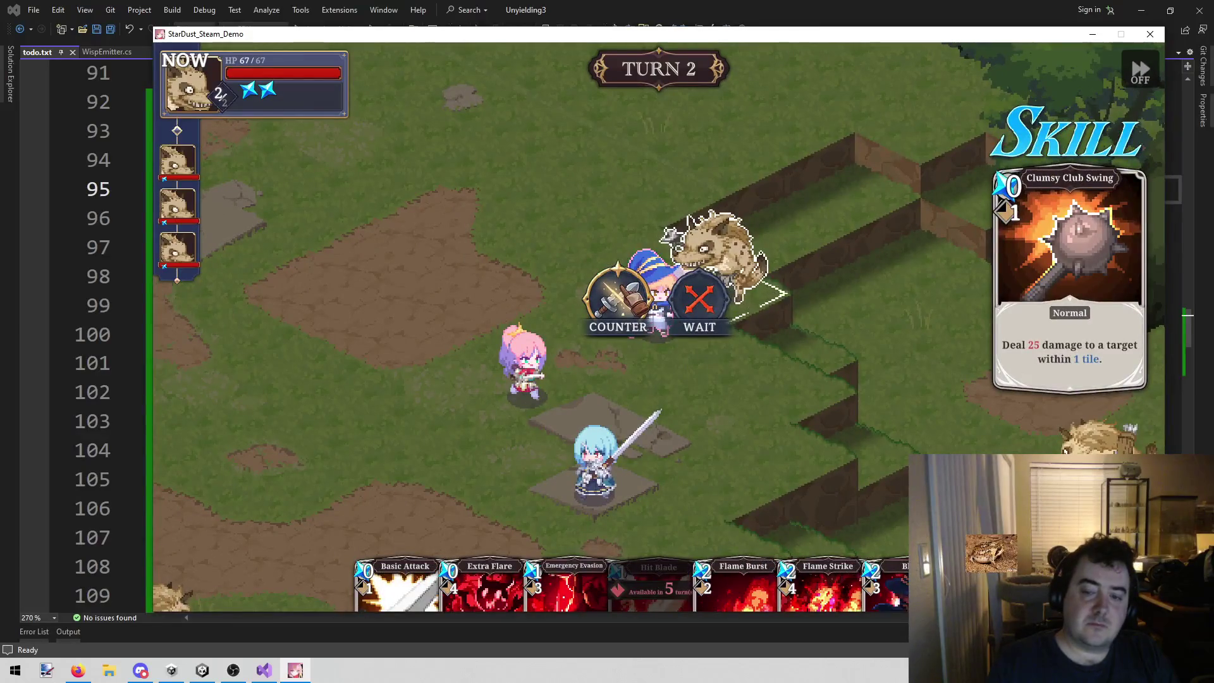
# - Choose COUNTER against the gnoll's Clumsy Club Swing with the Return key
pyautogui.press('Return')
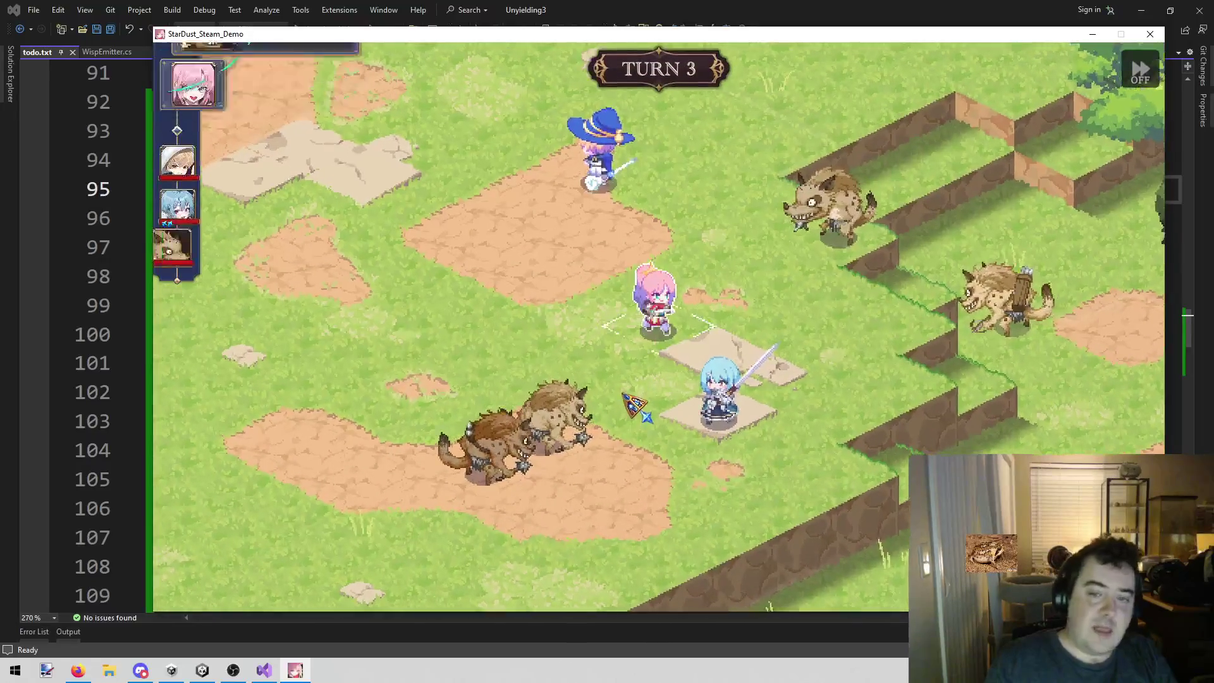
# - Pick the pink swordswoman's Shooting Star skill and target the gnoll
pyautogui.click(753, 252)
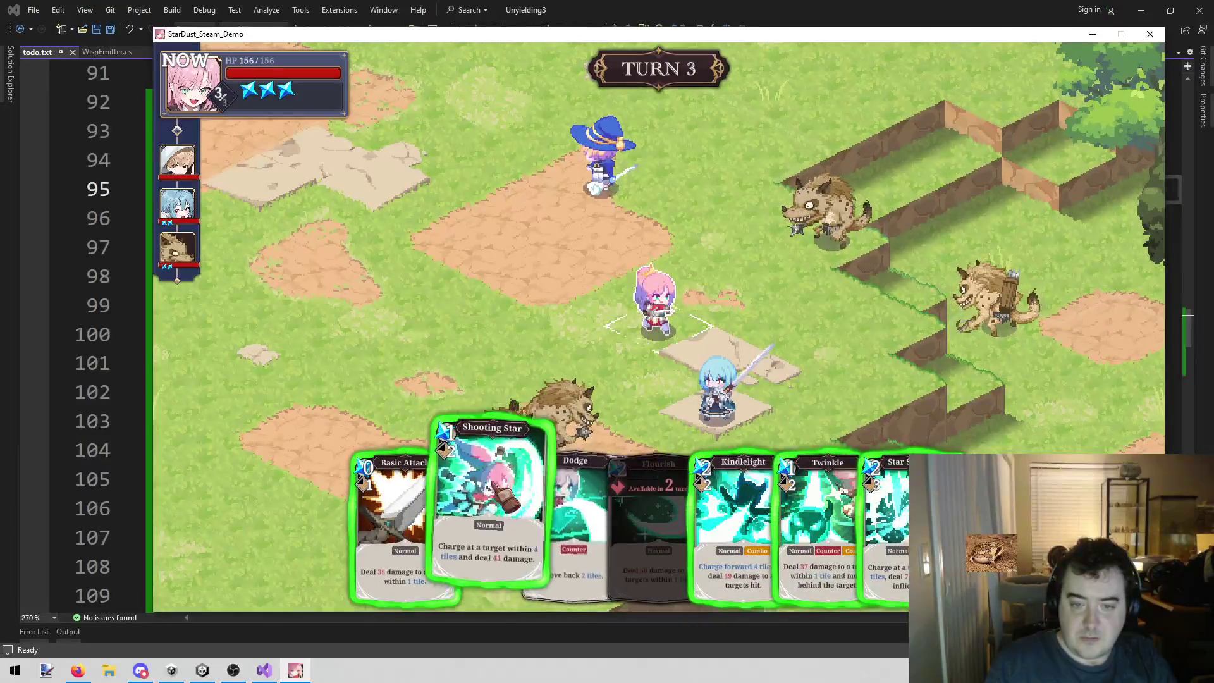
pyautogui.click(484, 518)
pyautogui.click(813, 259)
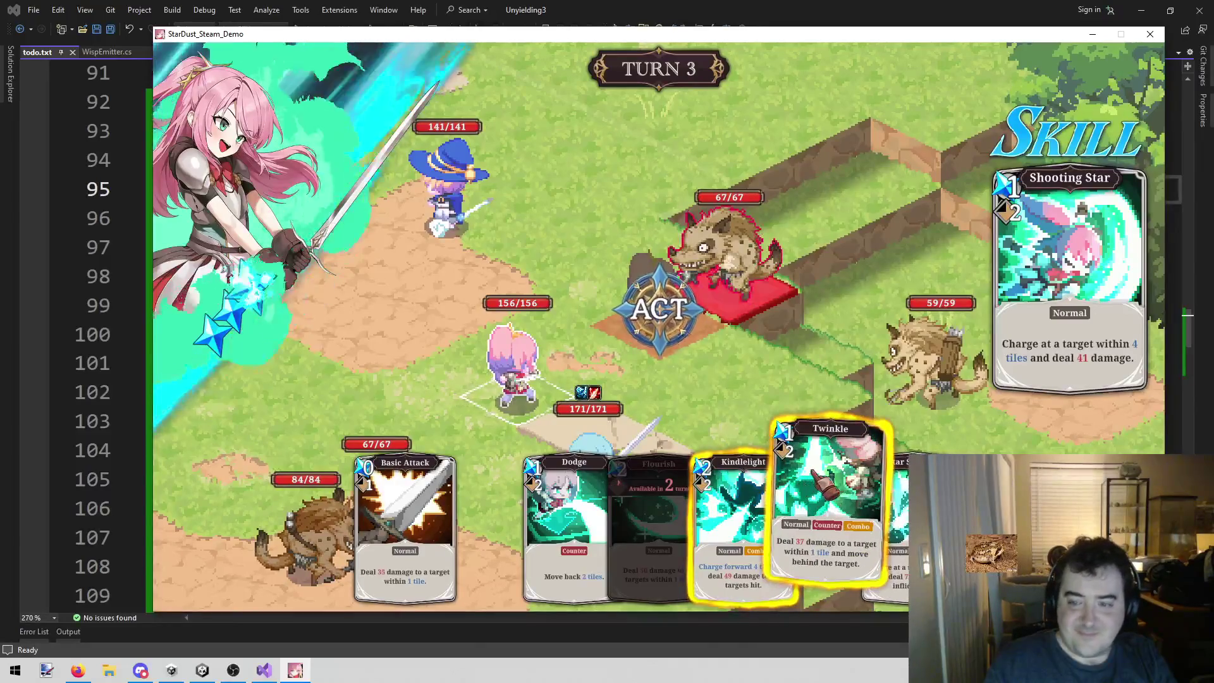
# - Try chaining Twinkle, then fire Shooting Star at the gnoll for 33, leaving it at 34/67
pyautogui.click(844, 472)
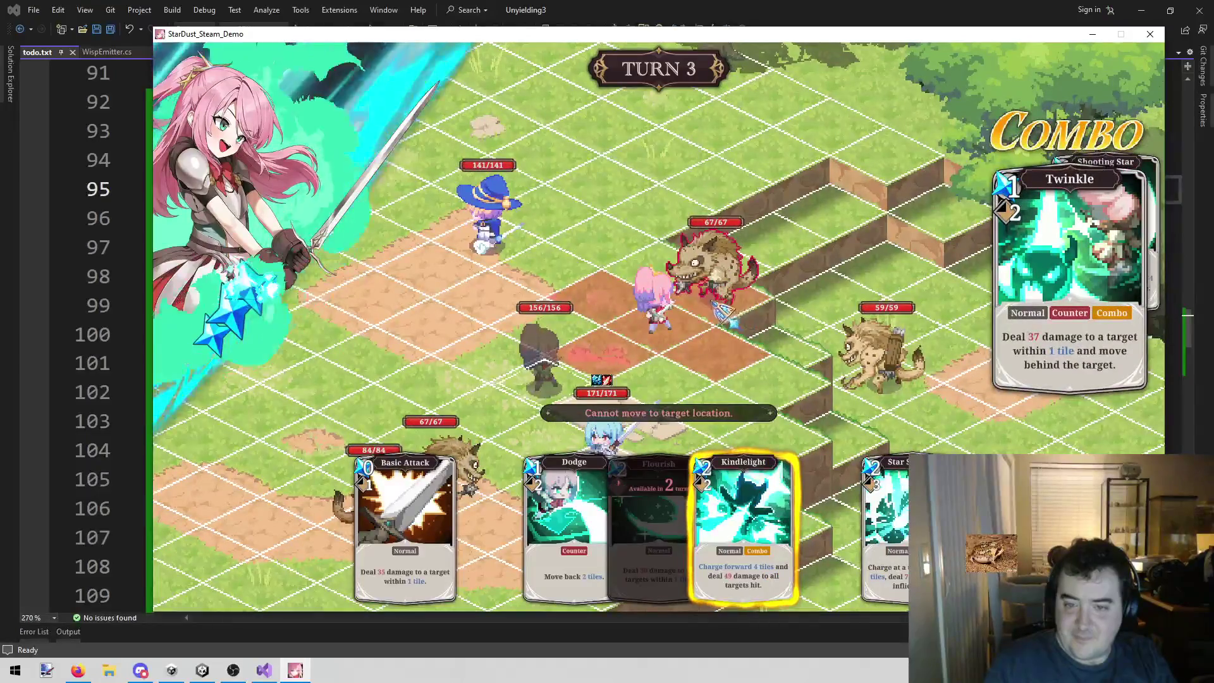
pyautogui.click(711, 324)
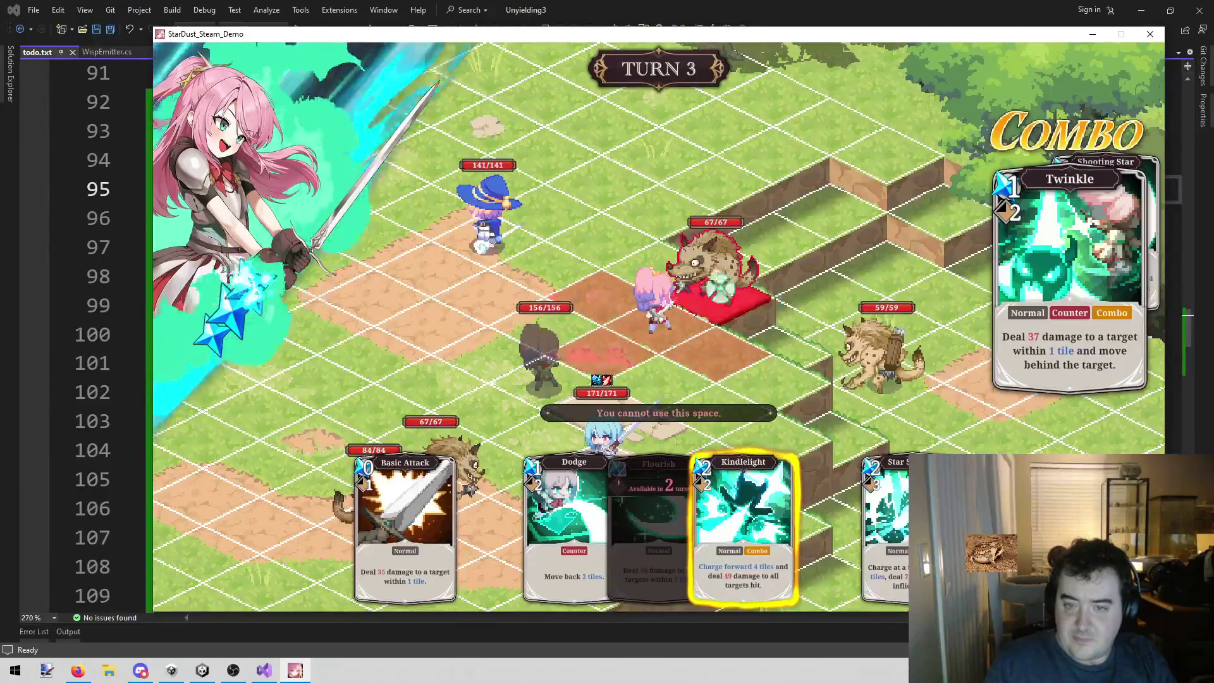
pyautogui.click(728, 302)
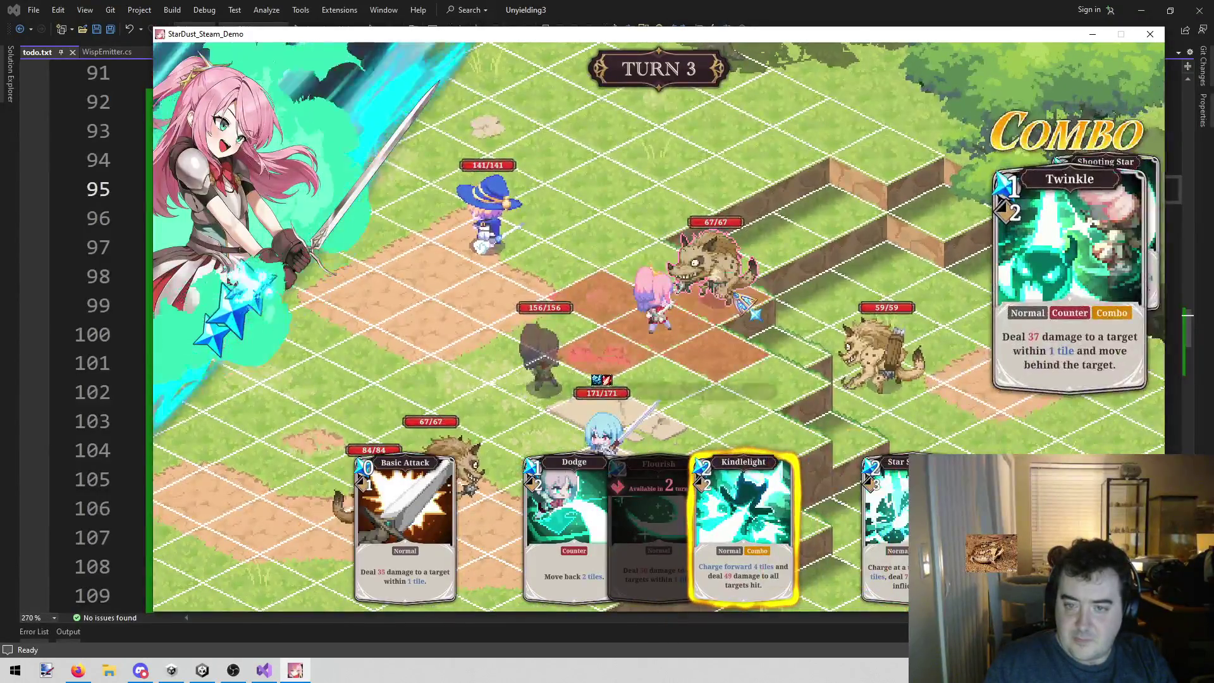
pyautogui.click(730, 308)
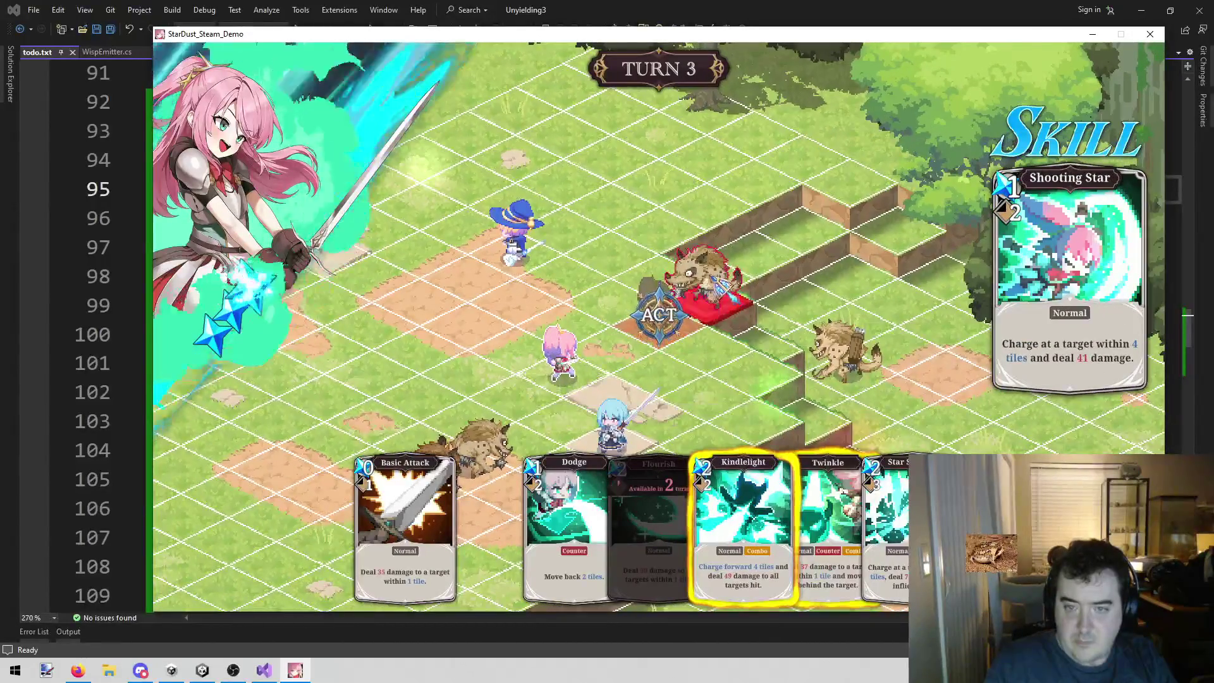
pyautogui.click(672, 335)
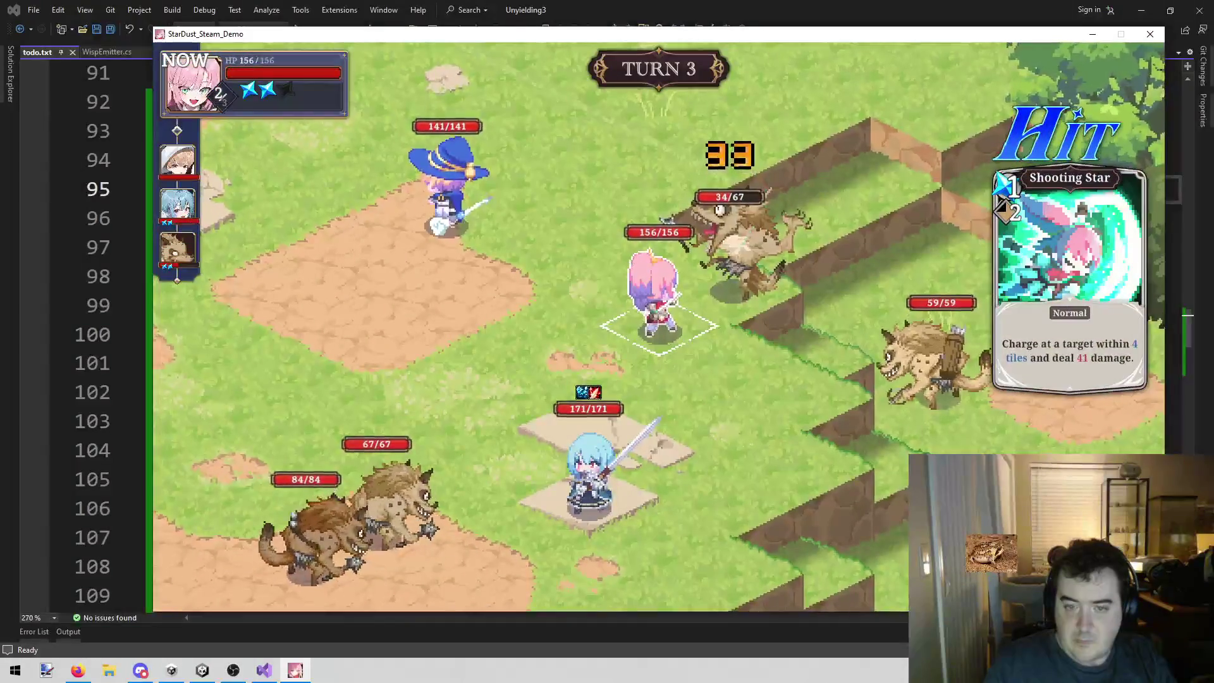
# - End the swordswoman's turn and cancel the witch's Flame Burst and Flame Strike targeting
pyautogui.click(721, 372)
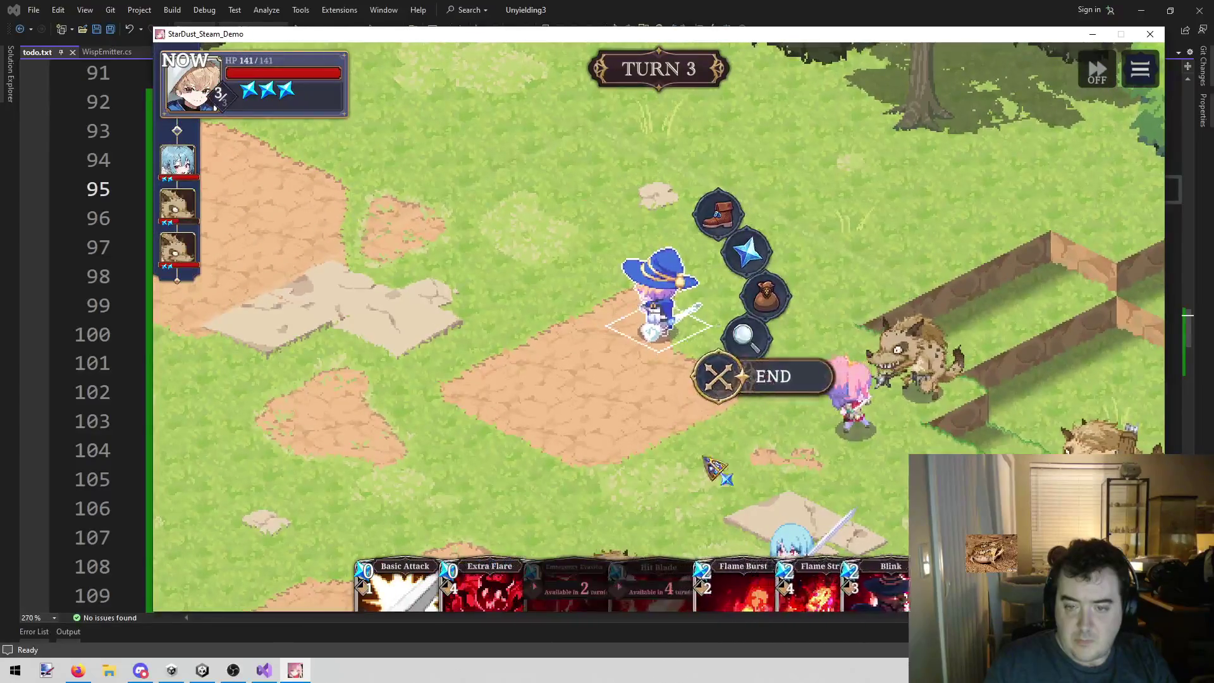
pyautogui.press('s')
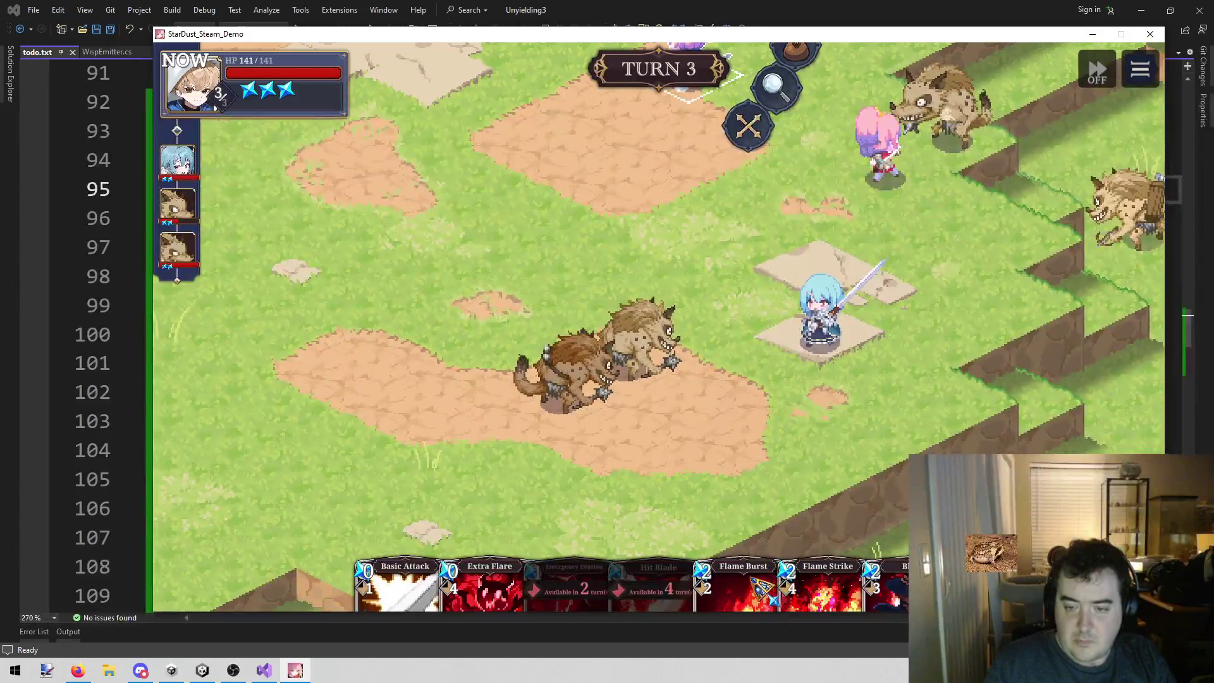
pyautogui.moveTo(769, 591)
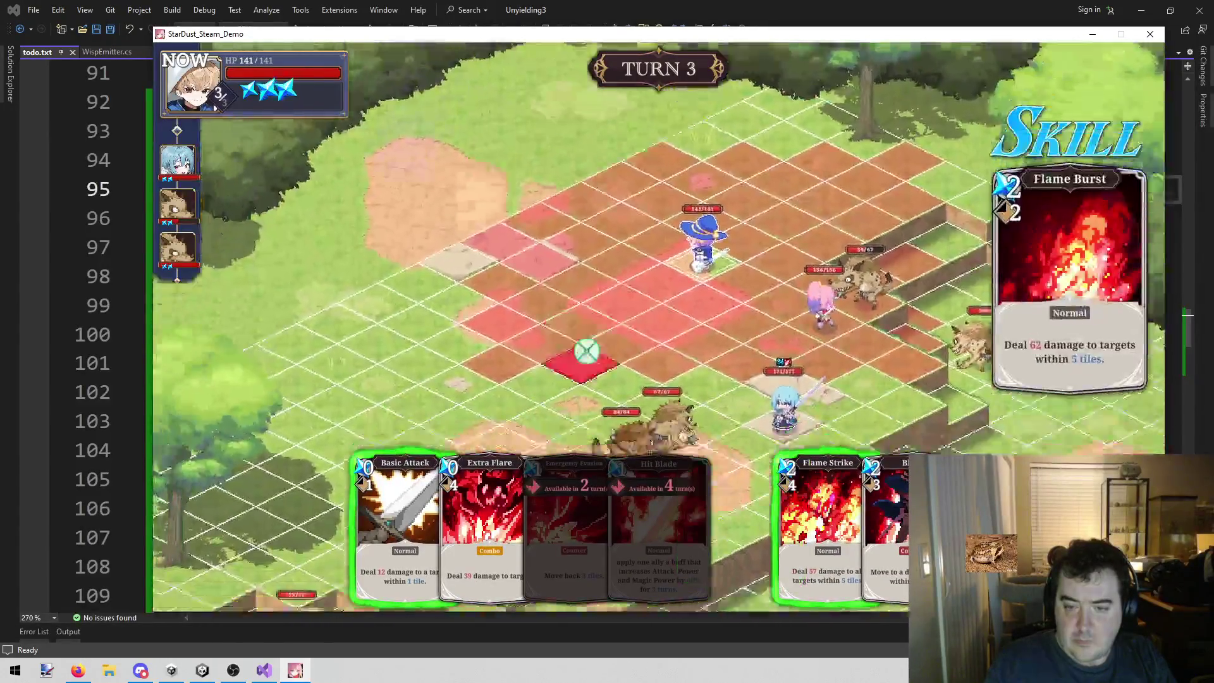
pyautogui.rightClick(788, 471)
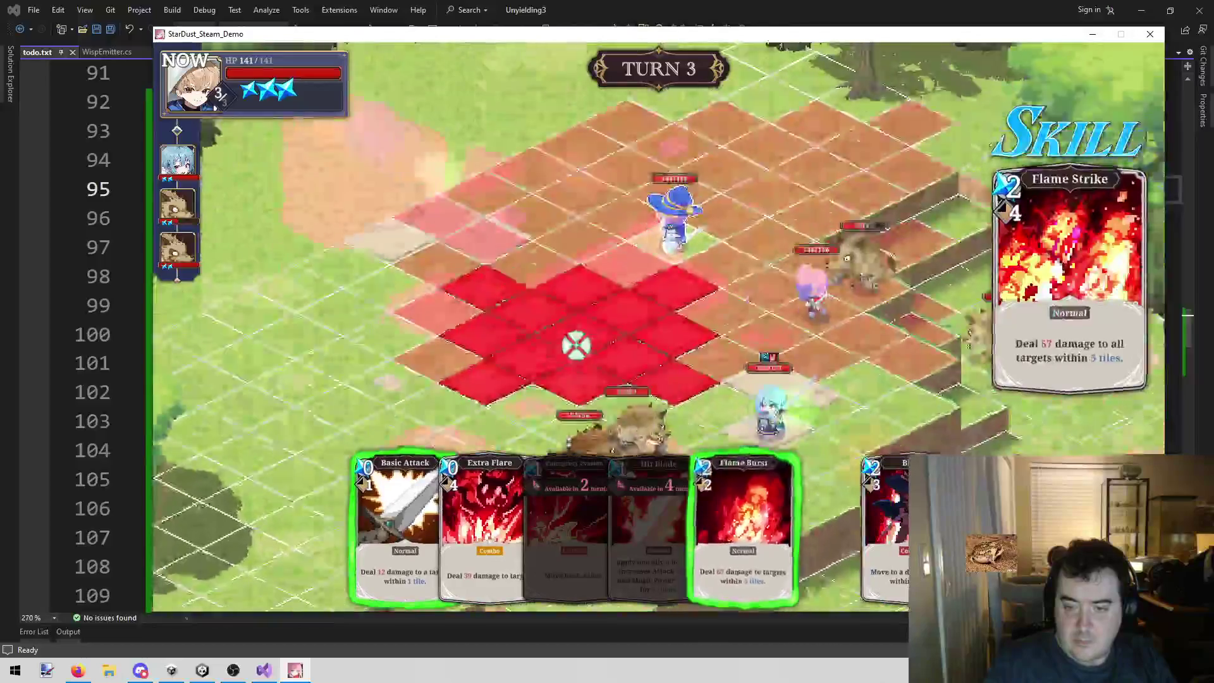
pyautogui.rightClick(575, 345)
# - Back out of casting and move the witch onto the previewed tile instead
pyautogui.rightClick(575, 346)
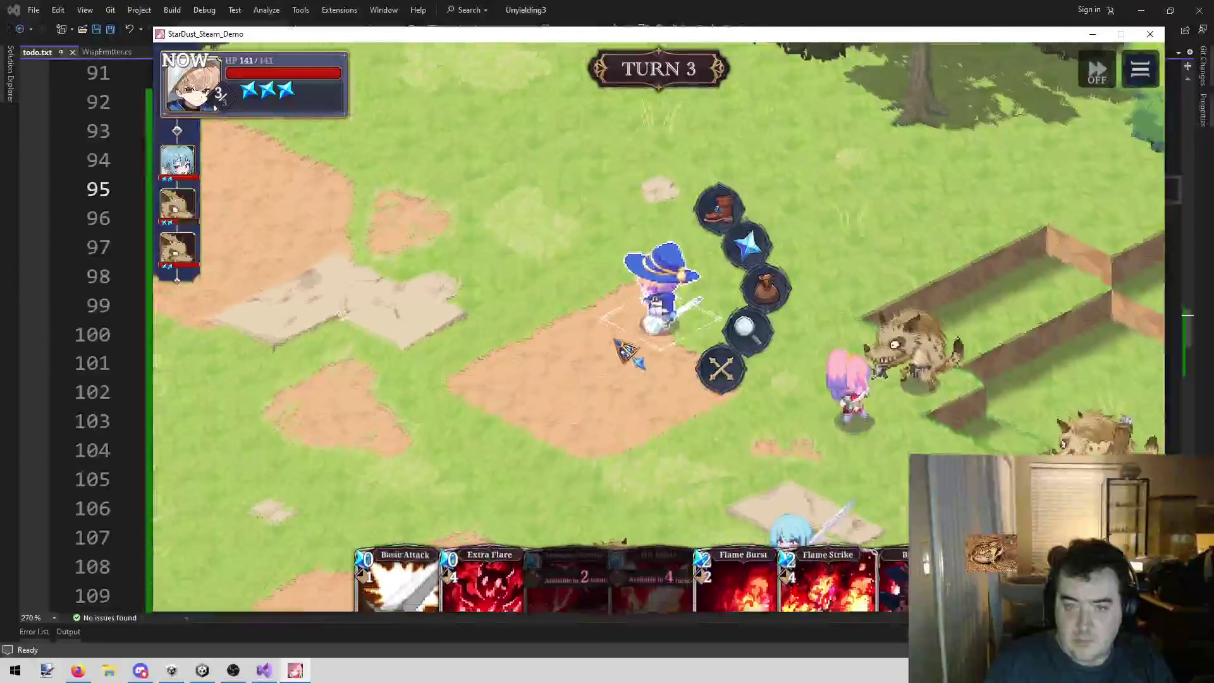
pyautogui.press('Return')
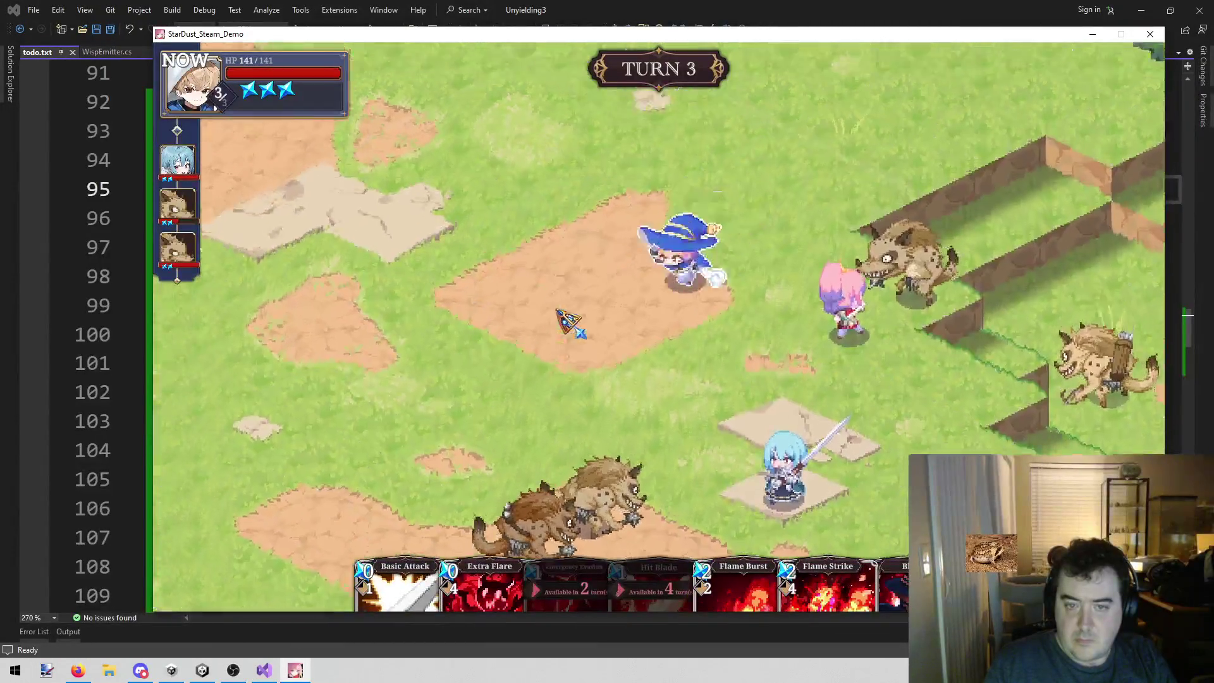
pyautogui.click(565, 319)
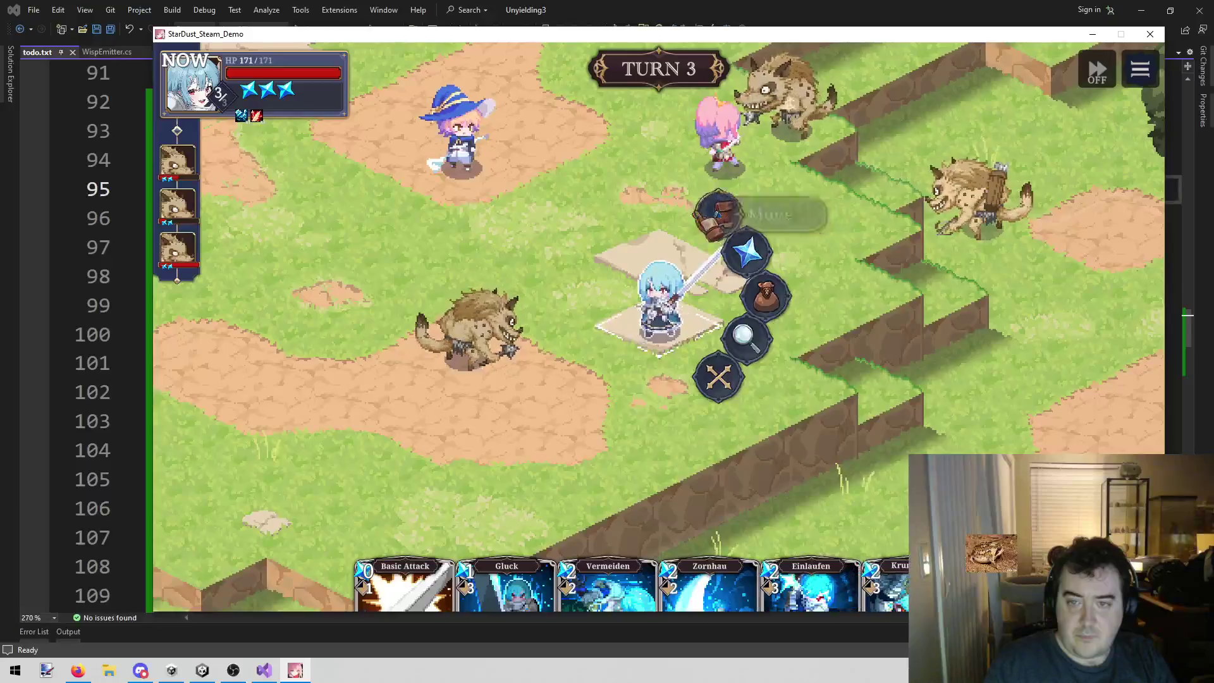
# - Glance at the Visual Studio todo list, then return to the game as a hyena readies Clumsy Club Swing
pyautogui.press('Return')
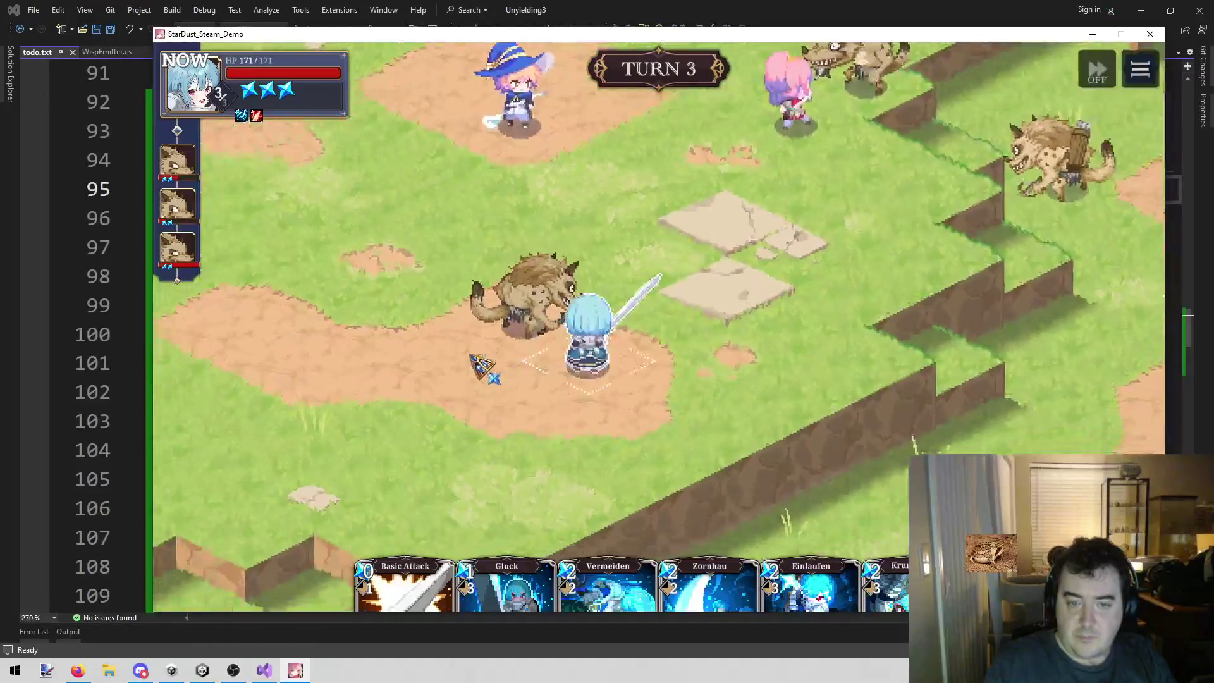
pyautogui.click(401, 617)
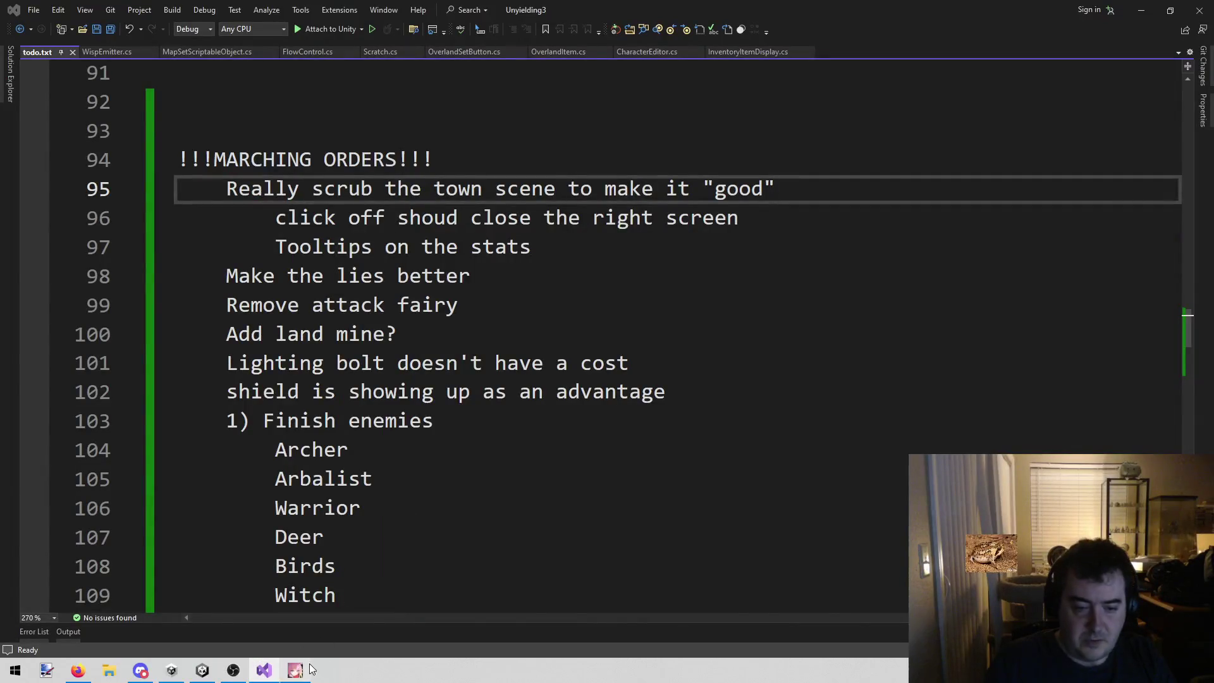
pyautogui.click(308, 667)
pyautogui.press('Return')
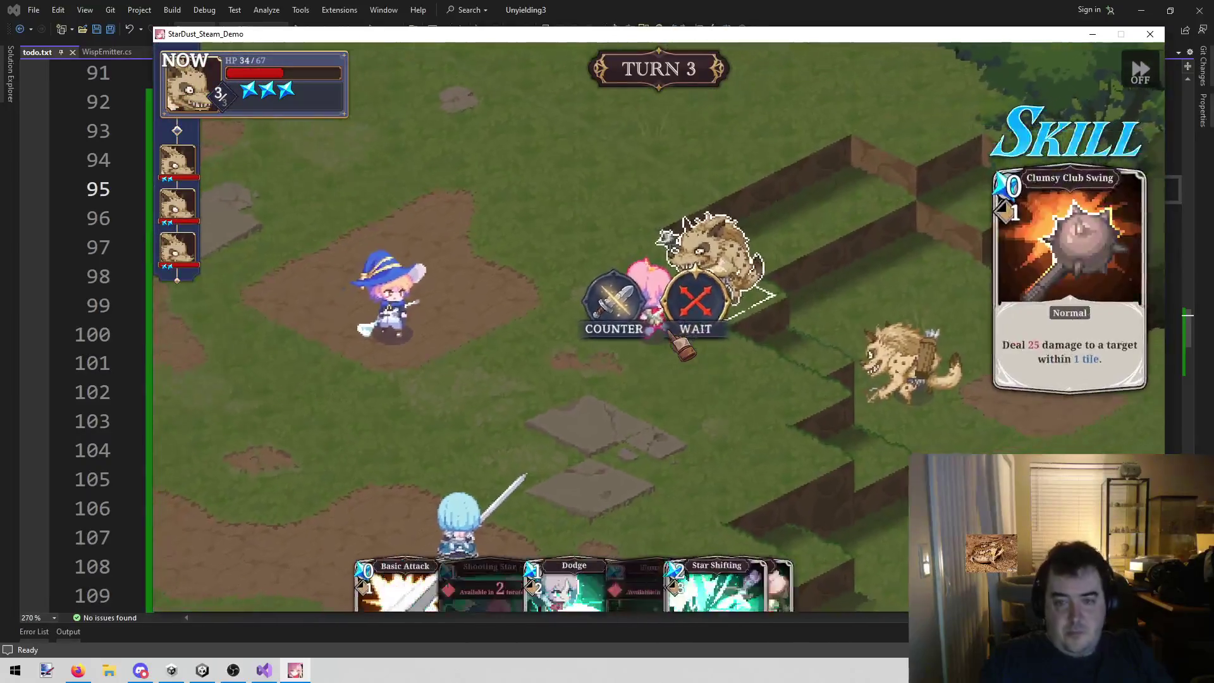
# - Counter the hyena's Clumsy Club Swing with the Twinkle card
pyautogui.click(588, 305)
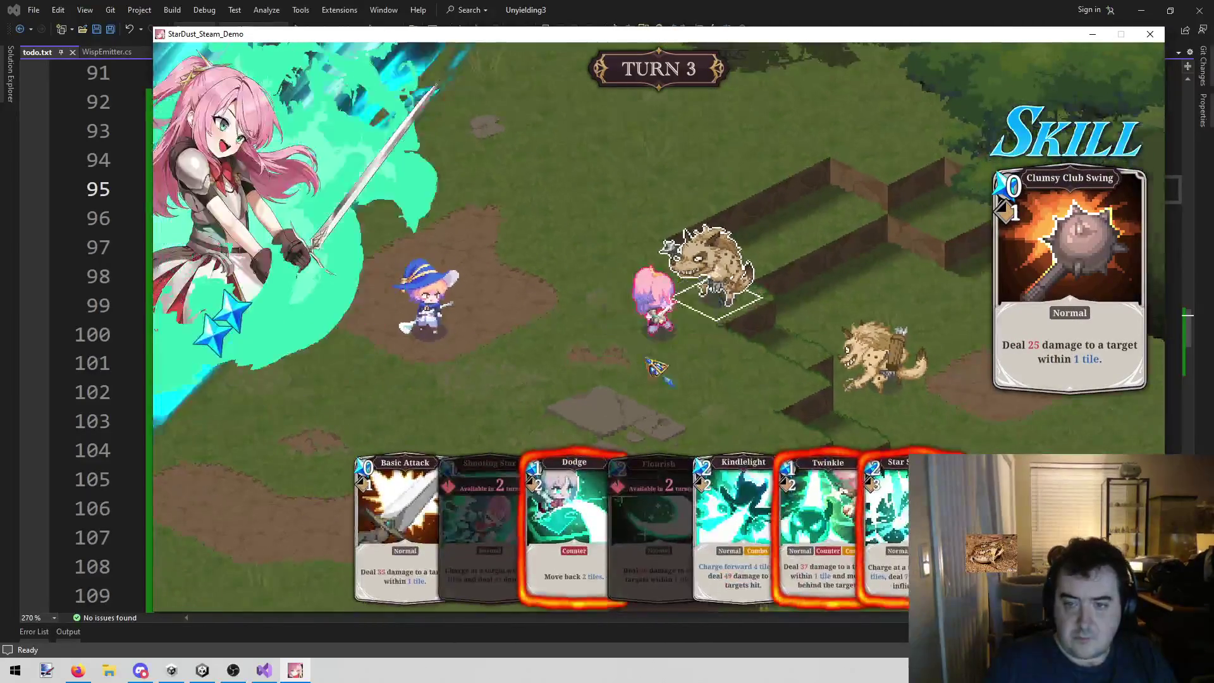
pyautogui.click(844, 519)
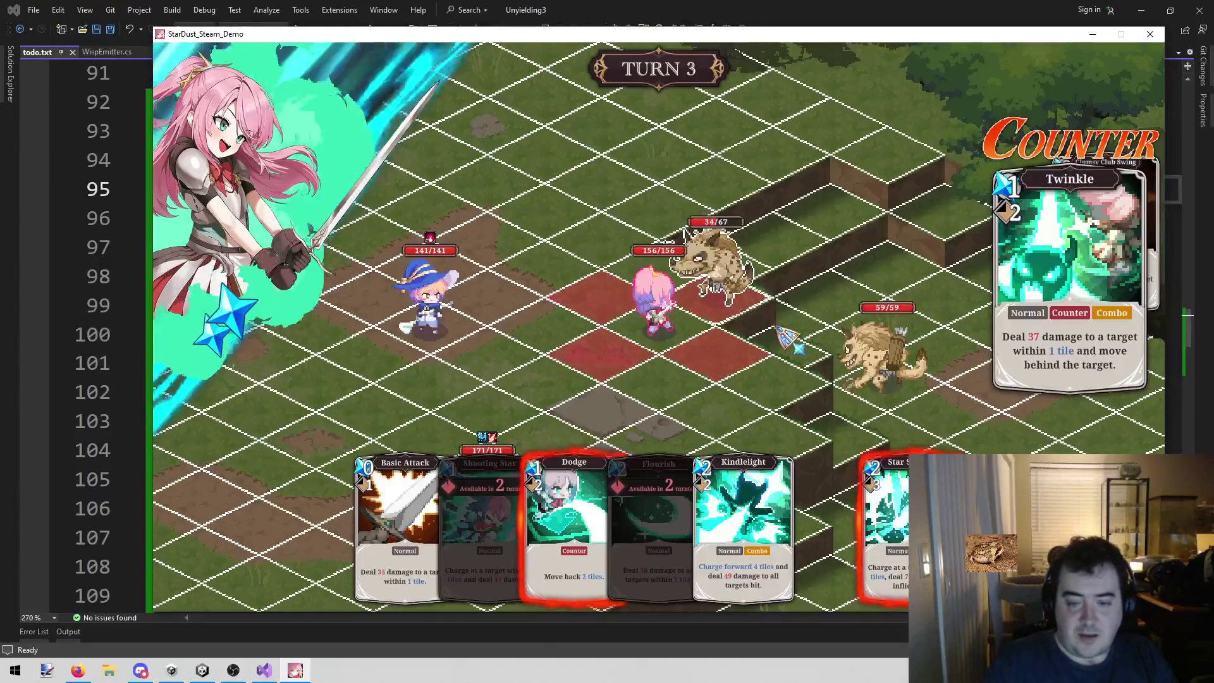
pyautogui.click(575, 509)
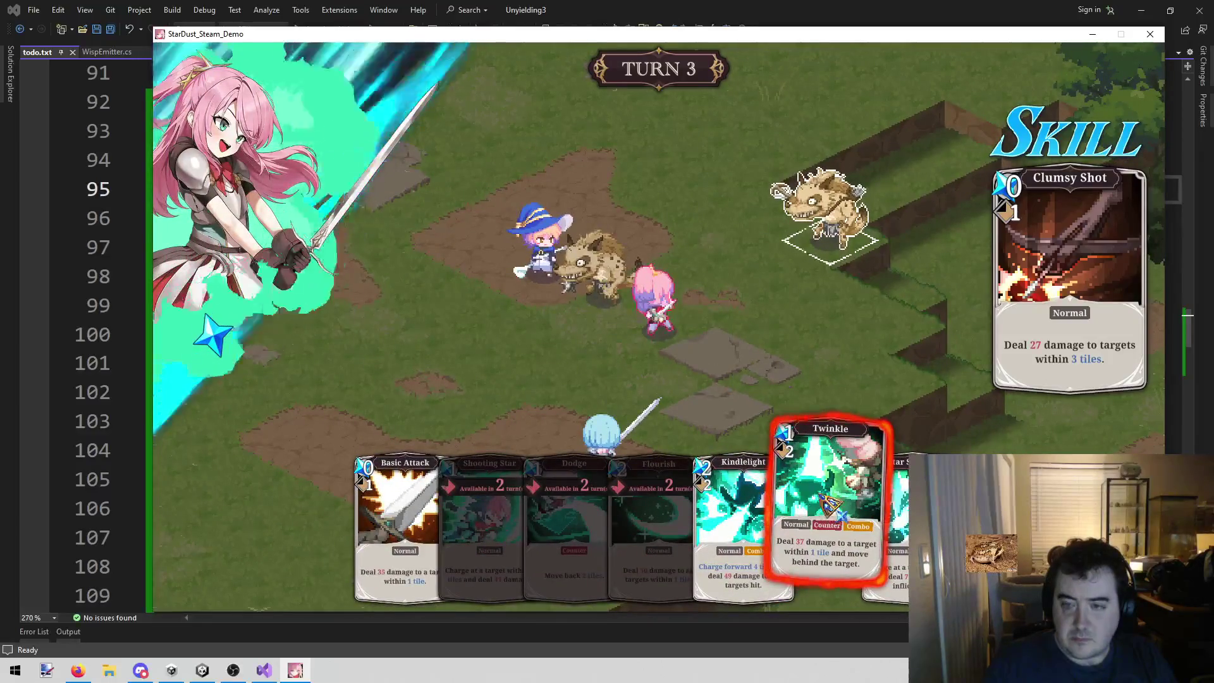
# - Try Twinkle and Star Shifting against the Clumsy Shot, then cancel when no landing tile works
pyautogui.click(824, 500)
pyautogui.click(833, 205)
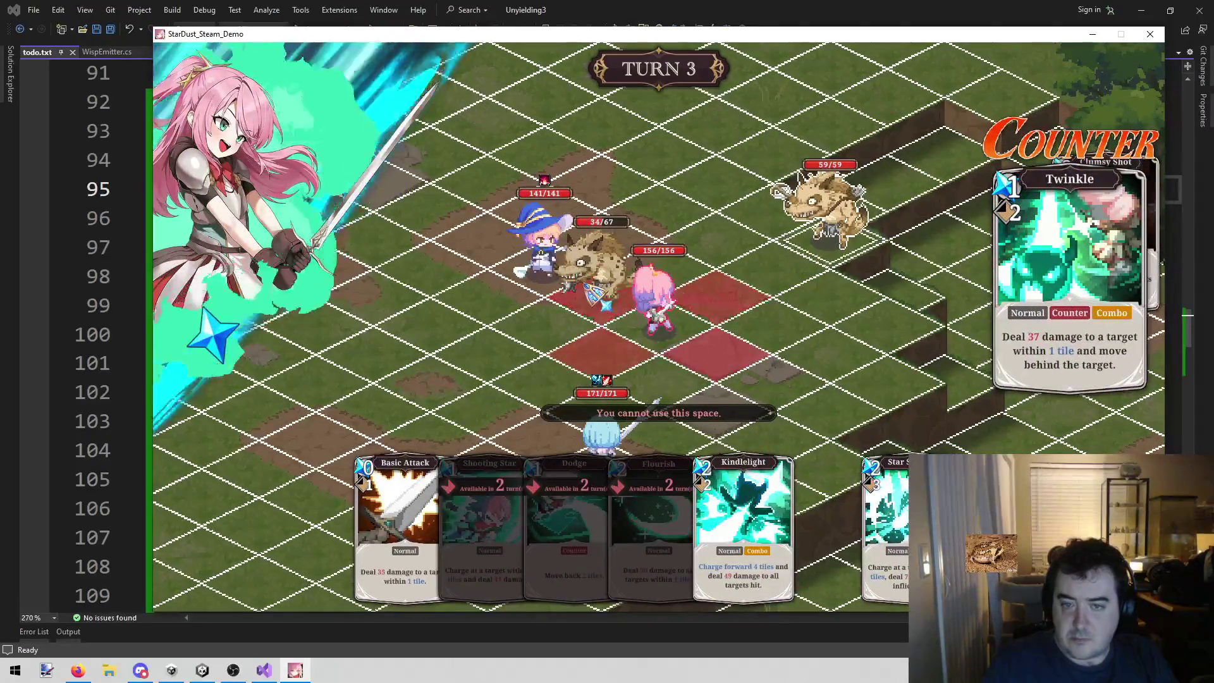
pyautogui.click(604, 290)
pyautogui.click(898, 480)
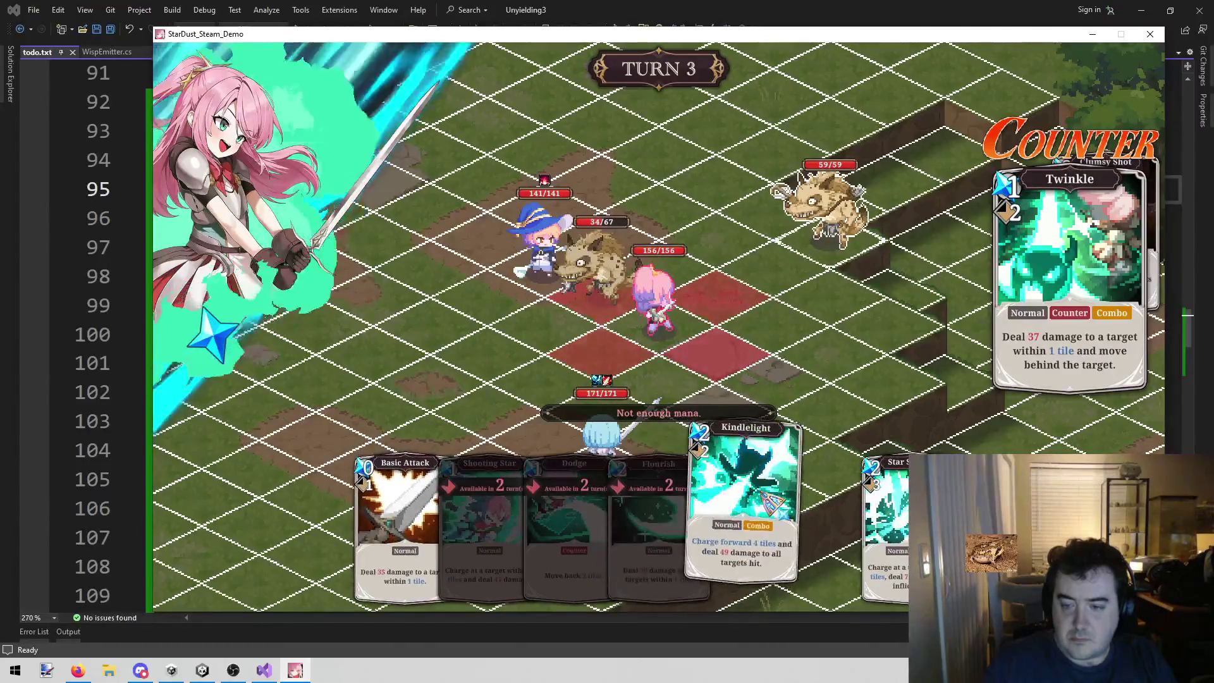
pyautogui.click(723, 335)
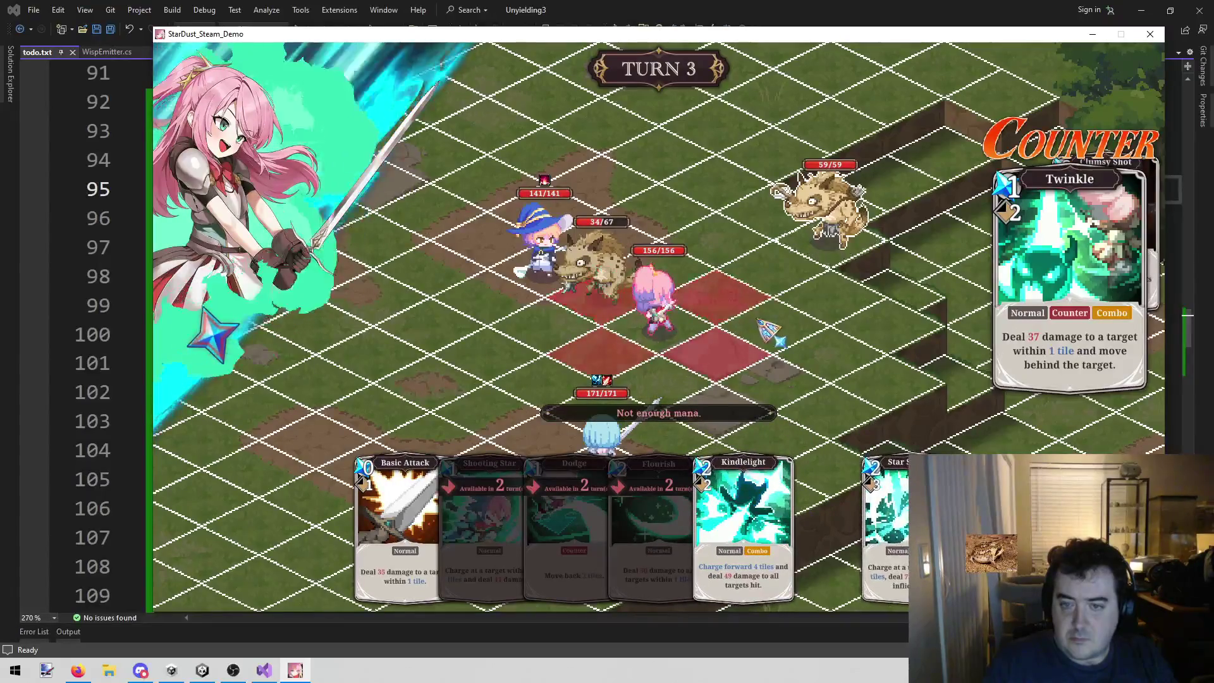
pyautogui.click(723, 336)
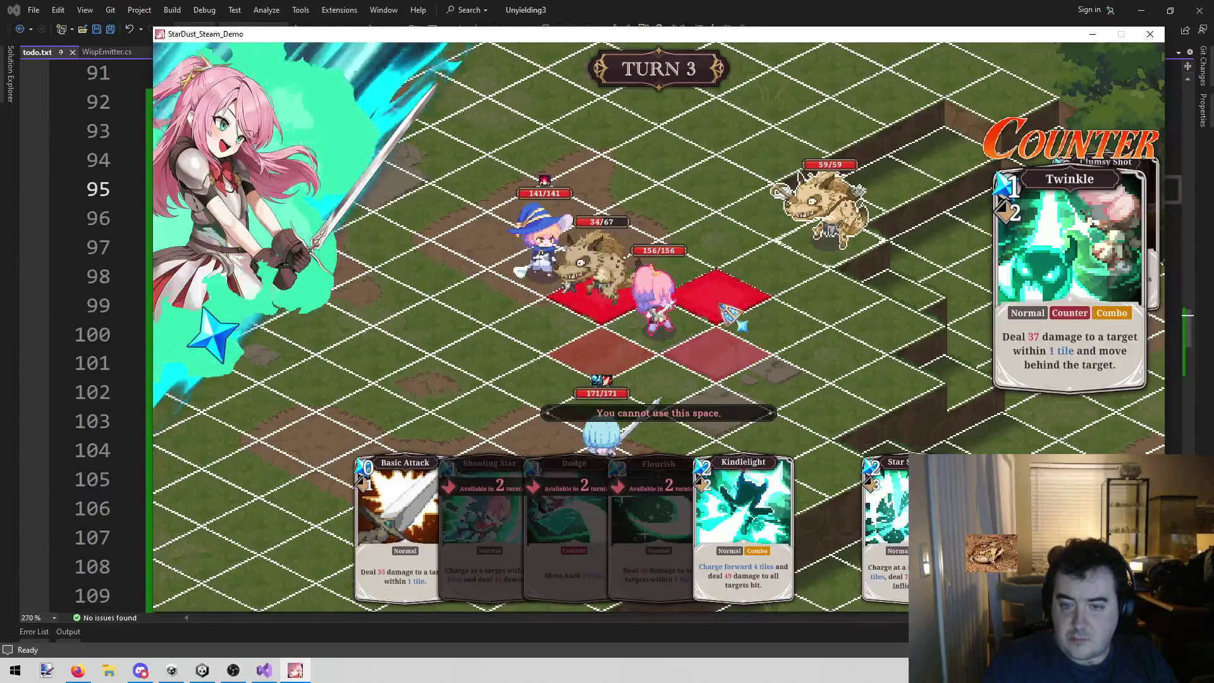
pyautogui.click(601, 352)
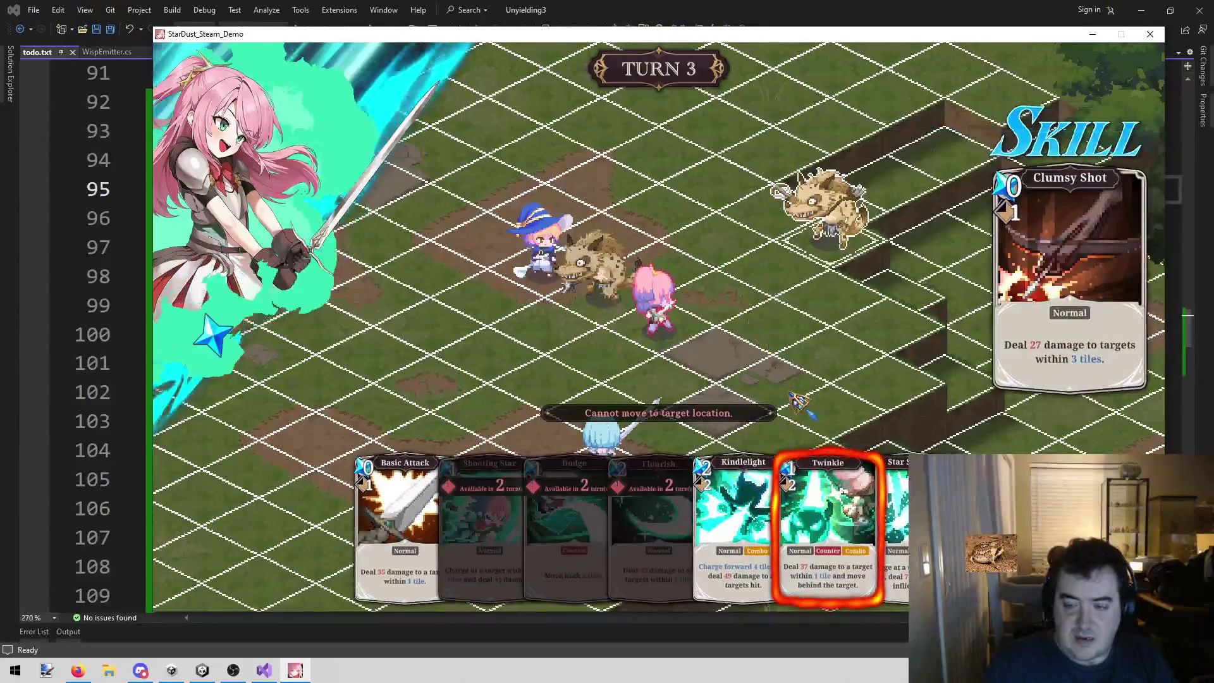
pyautogui.click(914, 446)
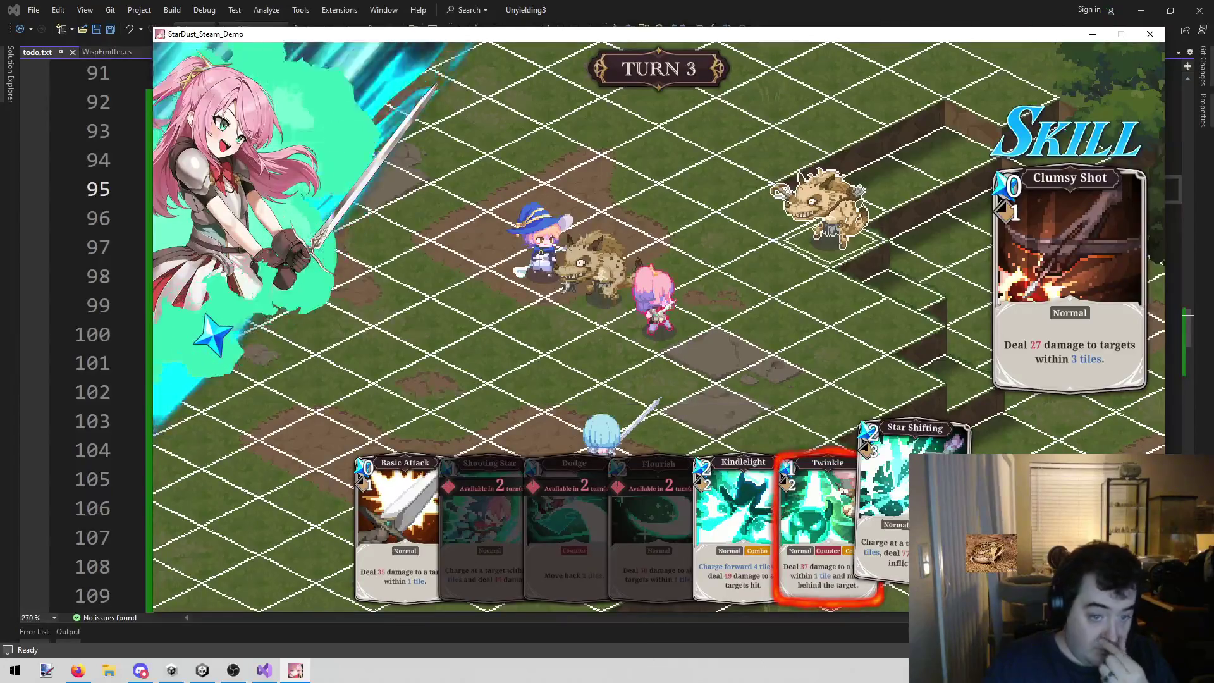
pyautogui.click(829, 506)
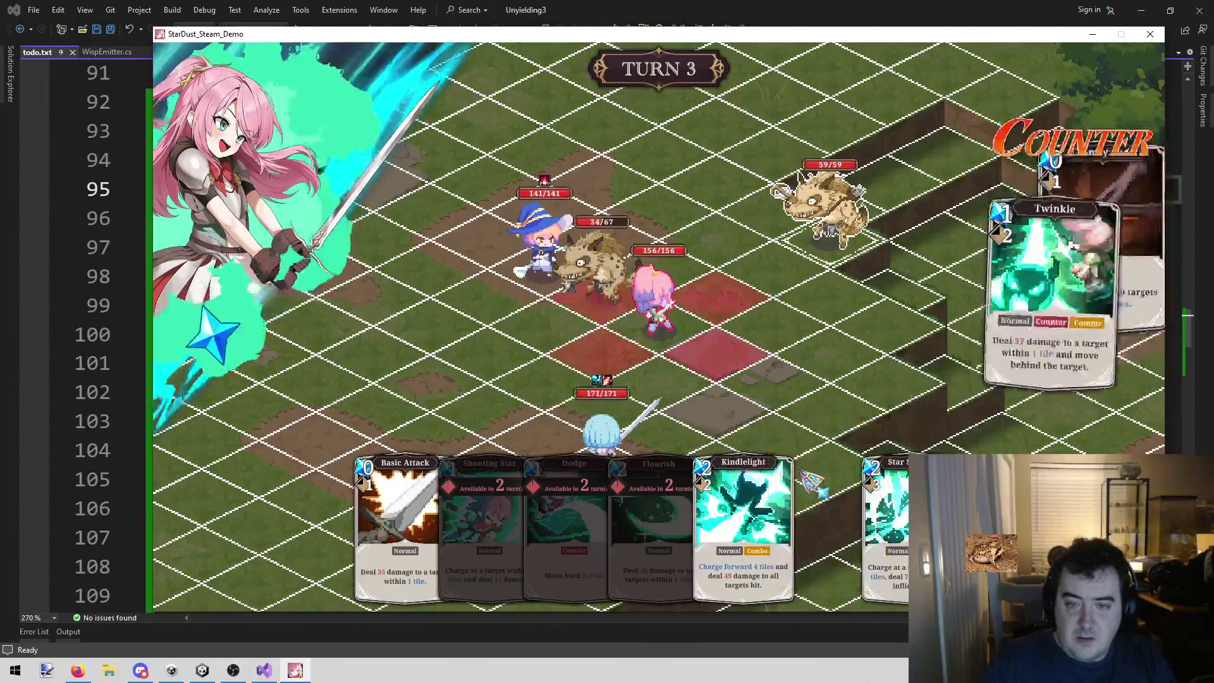
pyautogui.click(708, 354)
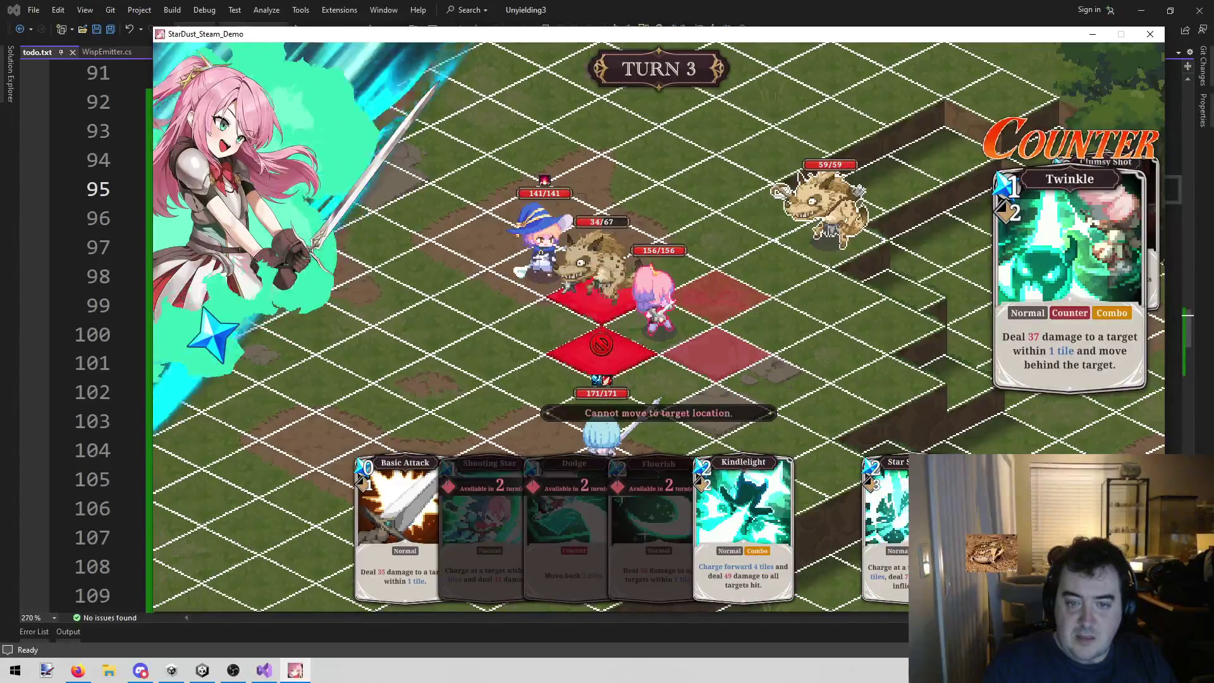
pyautogui.rightClick(601, 344)
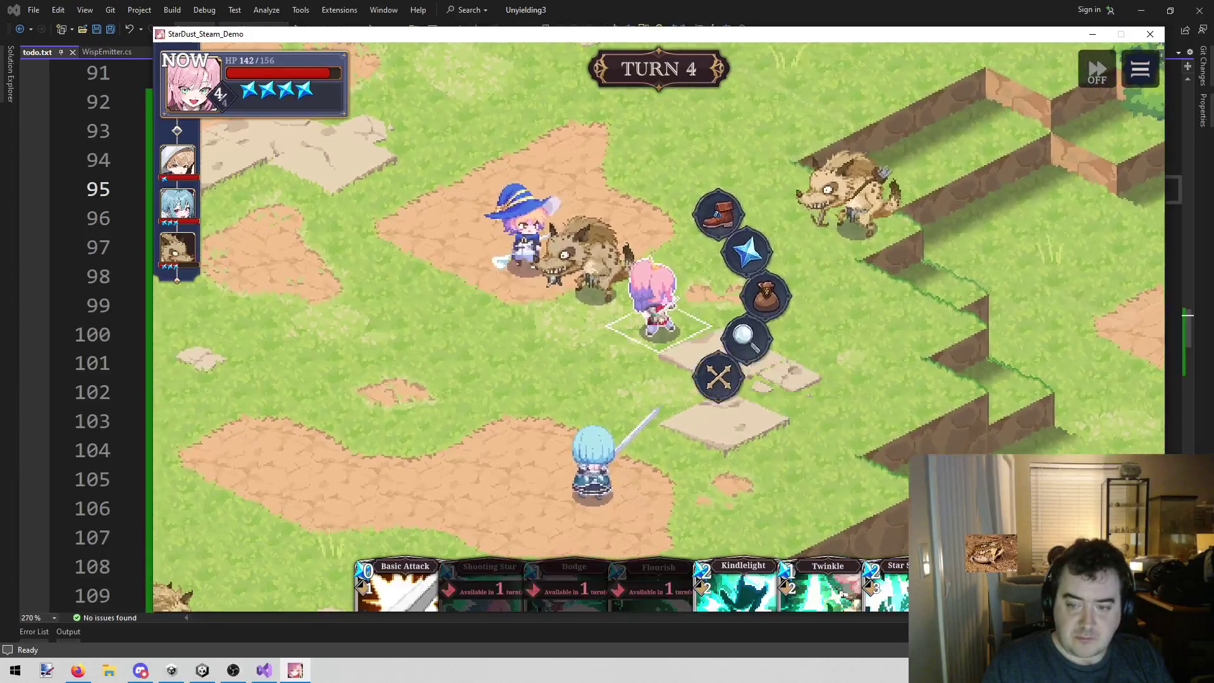
# - Charge the crossbow hyena with Star Shifting and end the pink-haired girl's turn
pyautogui.click(747, 251)
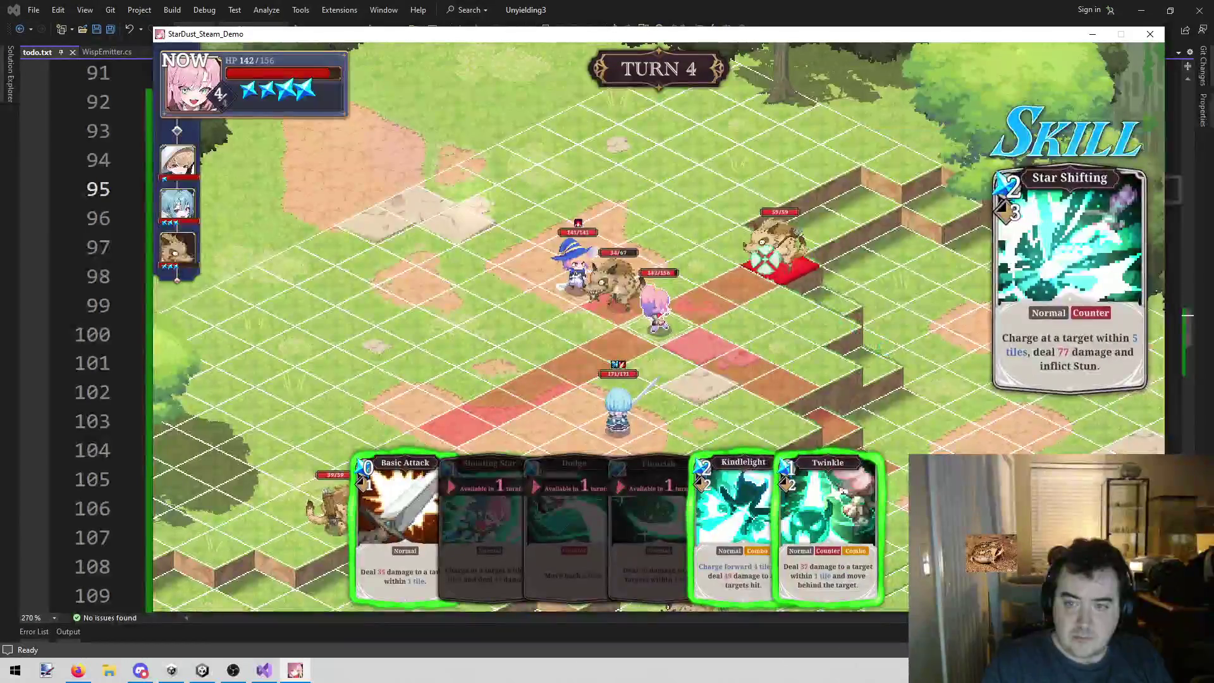
pyautogui.click(777, 256)
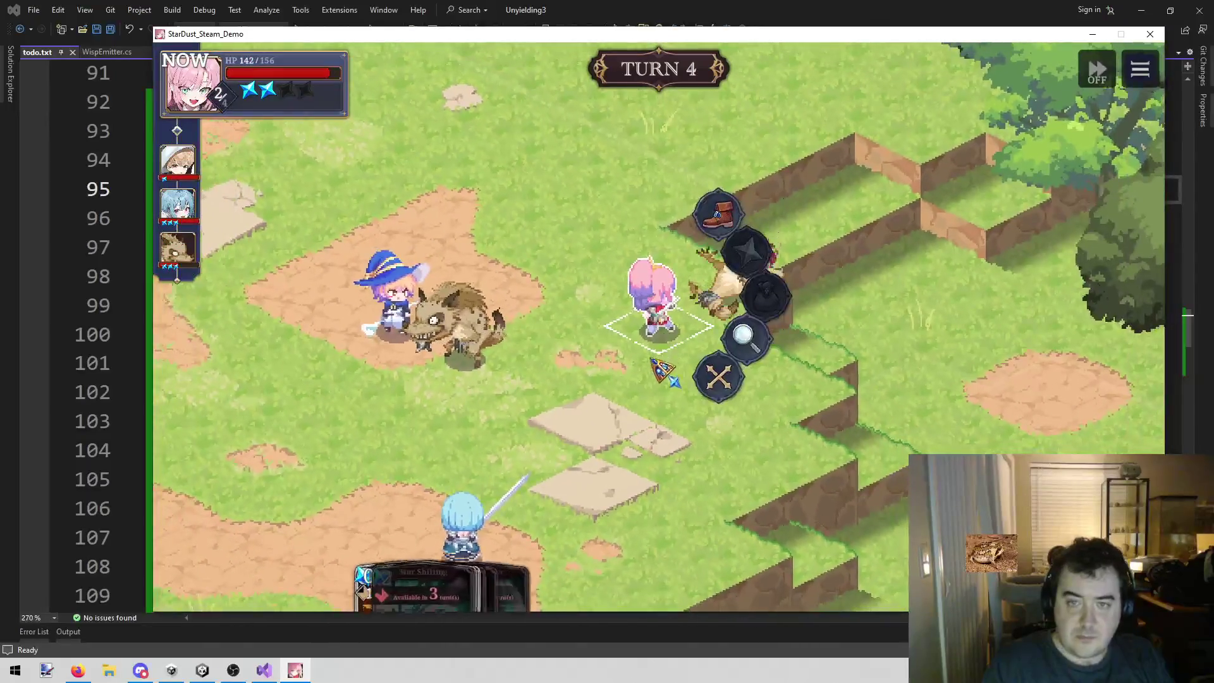
pyautogui.click(719, 376)
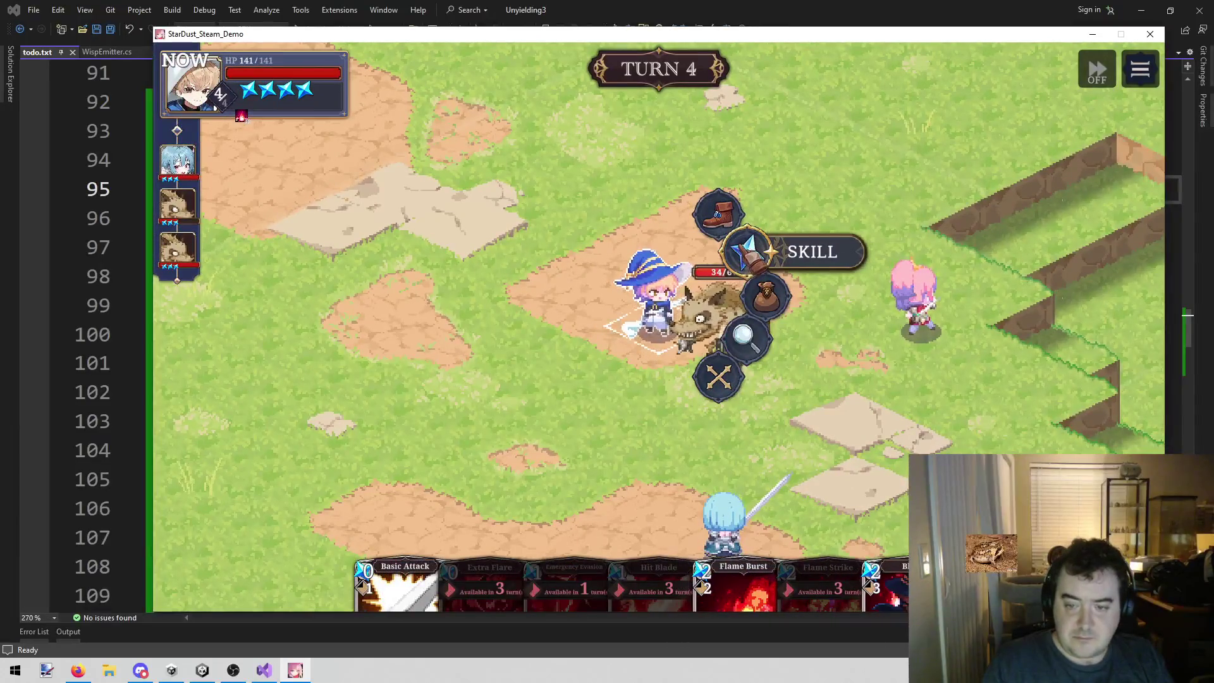
# - Blast the hyena beside the witch with Flame Burst, then end her turn
pyautogui.click(749, 251)
pyautogui.click(743, 519)
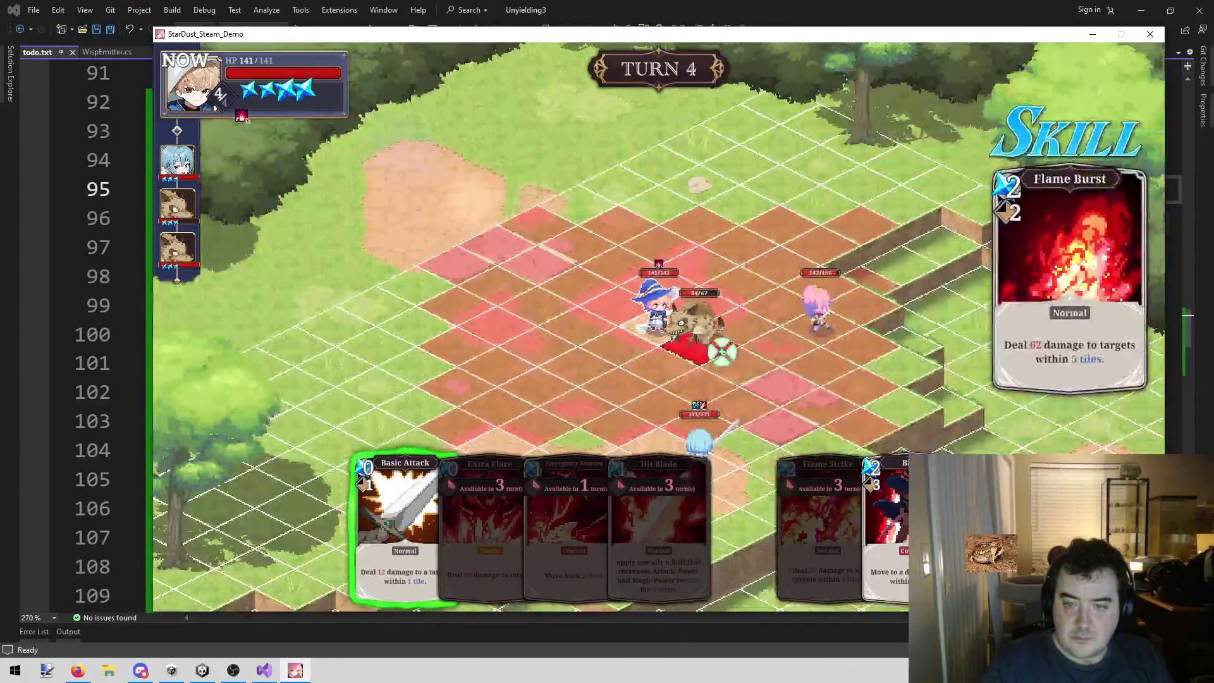
pyautogui.click(737, 367)
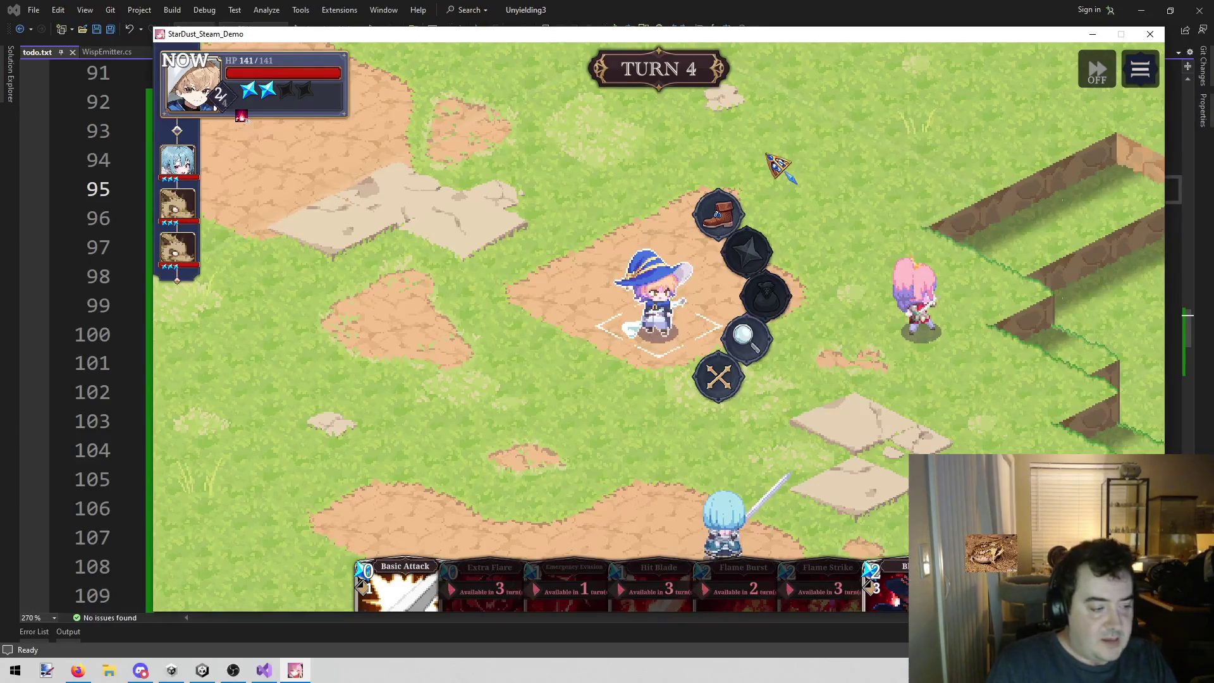
pyautogui.rightClick(557, 295)
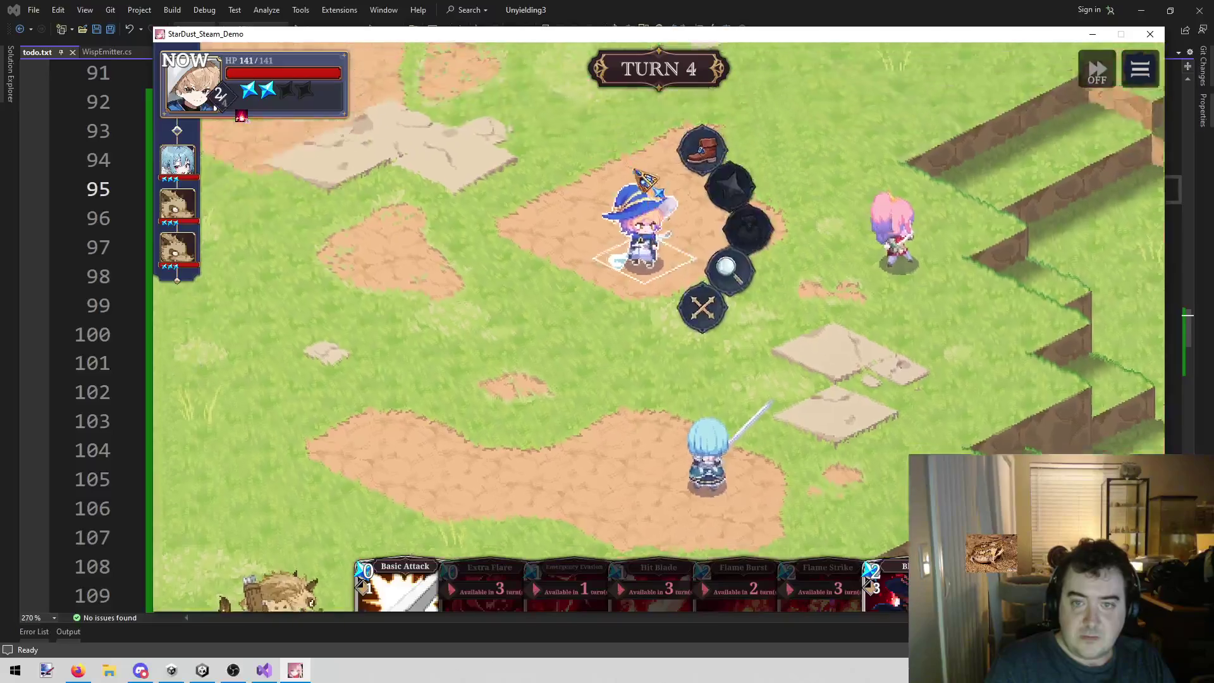
pyautogui.click(722, 395)
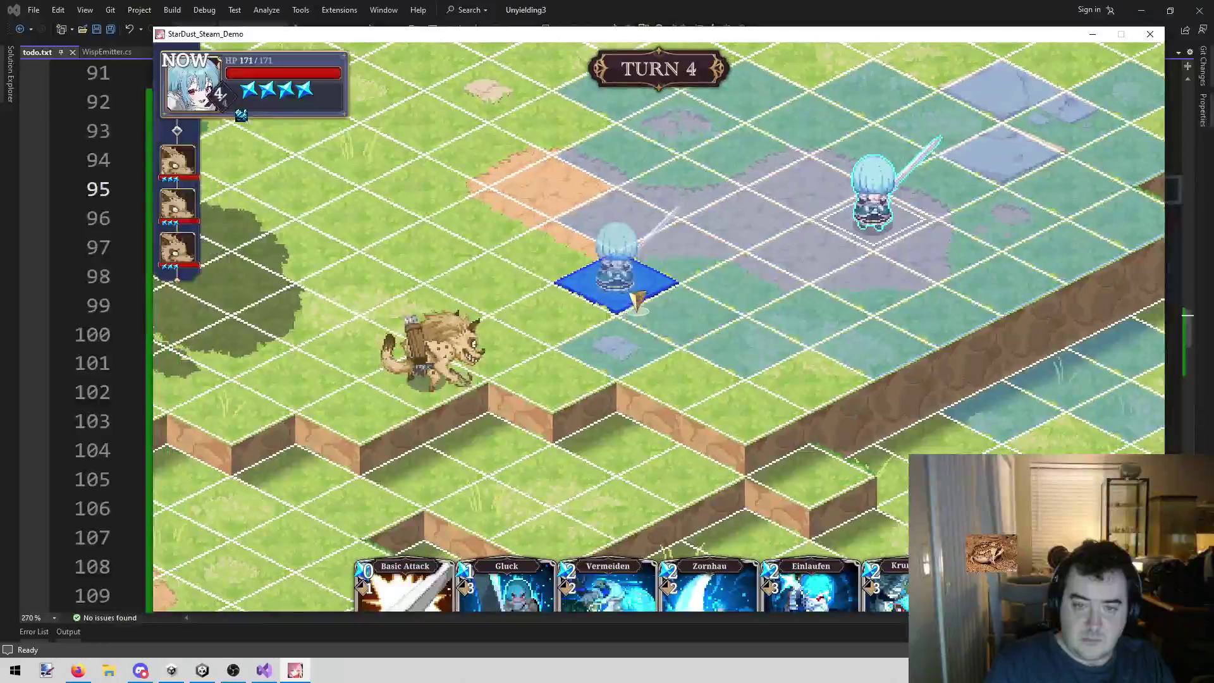
# - Move the blue-haired swordswoman, then charge a gnoll with Einlaufen, leaving it at 10/59
pyautogui.click(594, 315)
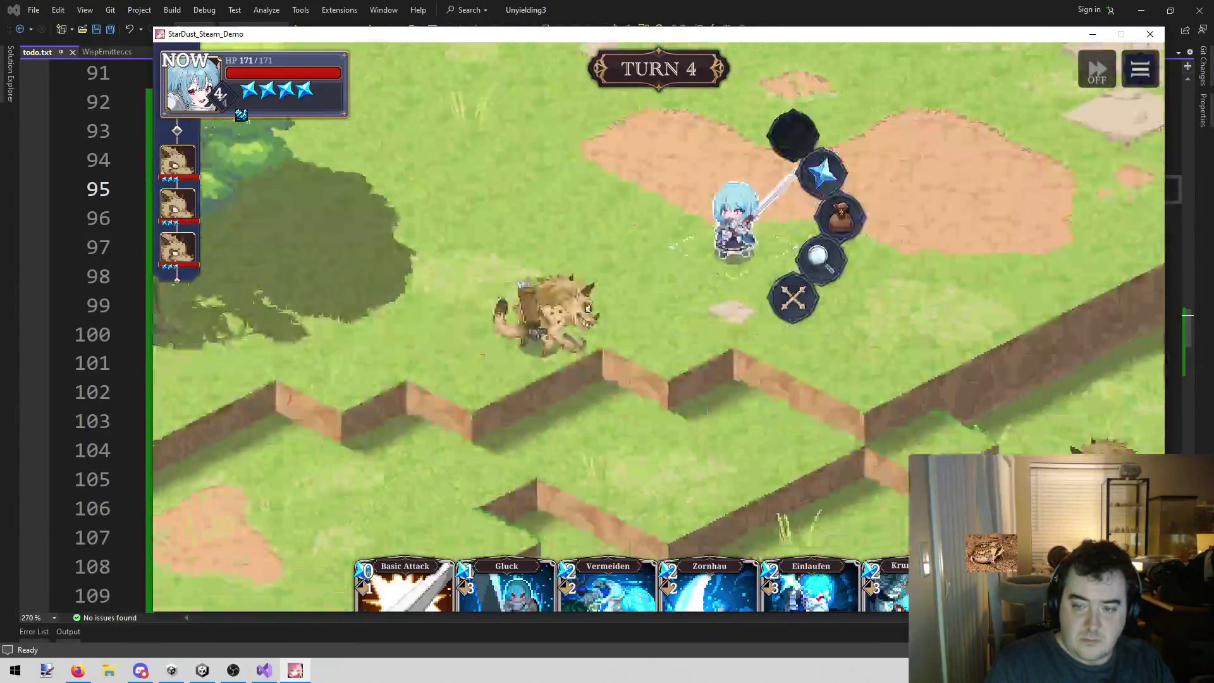
pyautogui.click(822, 171)
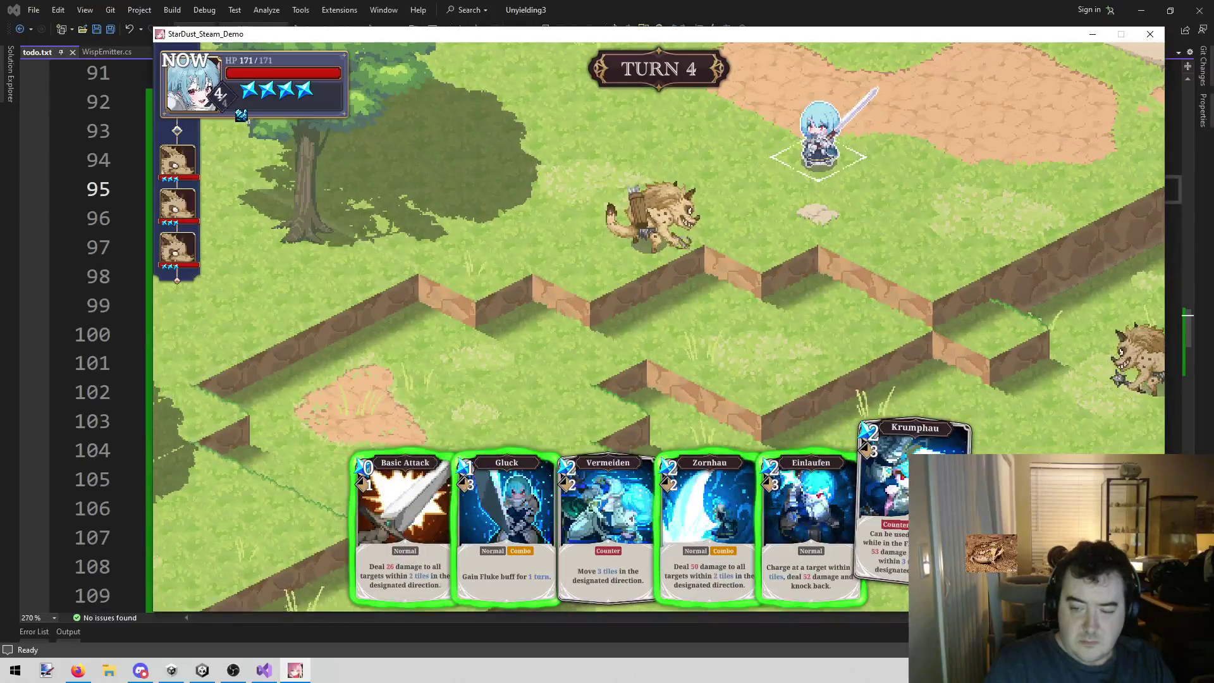
pyautogui.click(813, 500)
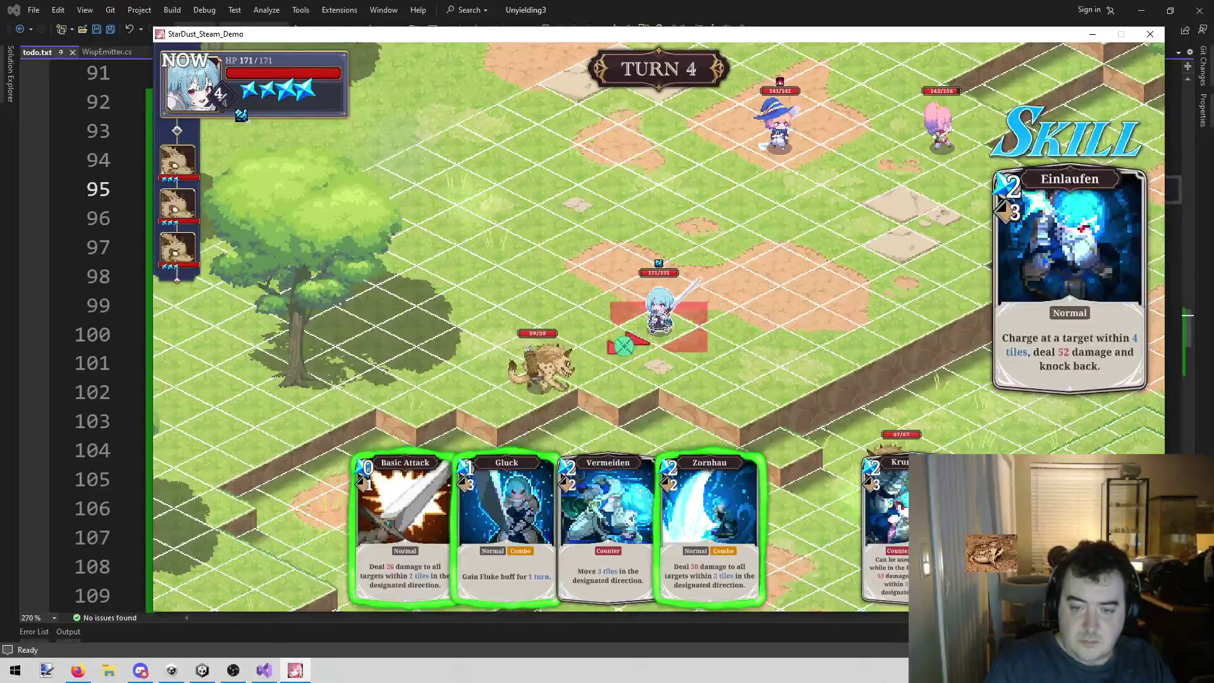
pyautogui.rightClick(610, 347)
pyautogui.click(708, 506)
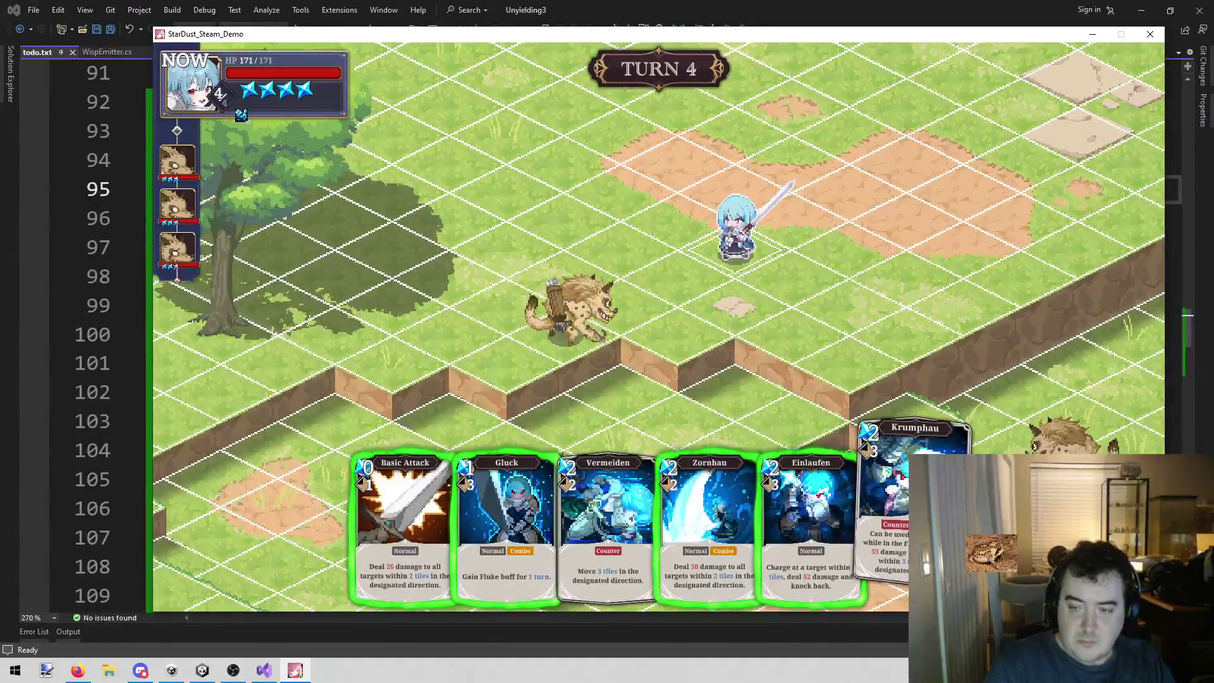
pyautogui.click(915, 480)
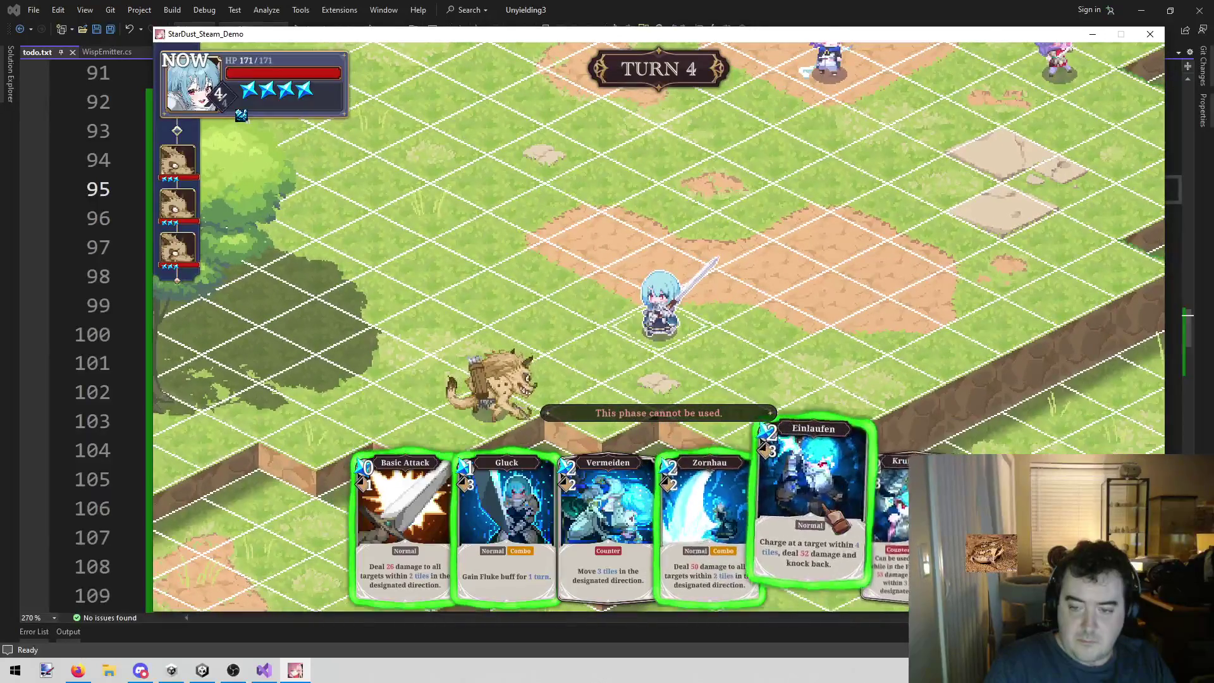
pyautogui.click(812, 500)
pyautogui.click(644, 353)
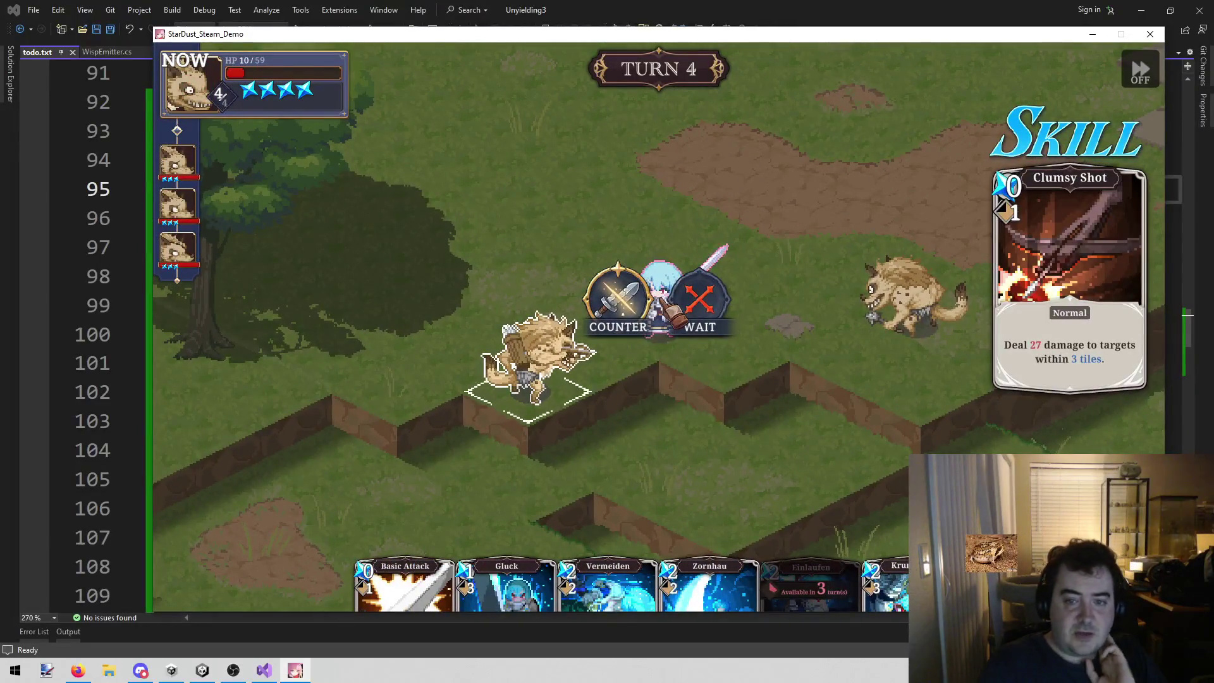
# - Counter the gnoll's Clumsy Shot and let play reach turn 5
pyautogui.press('Return')
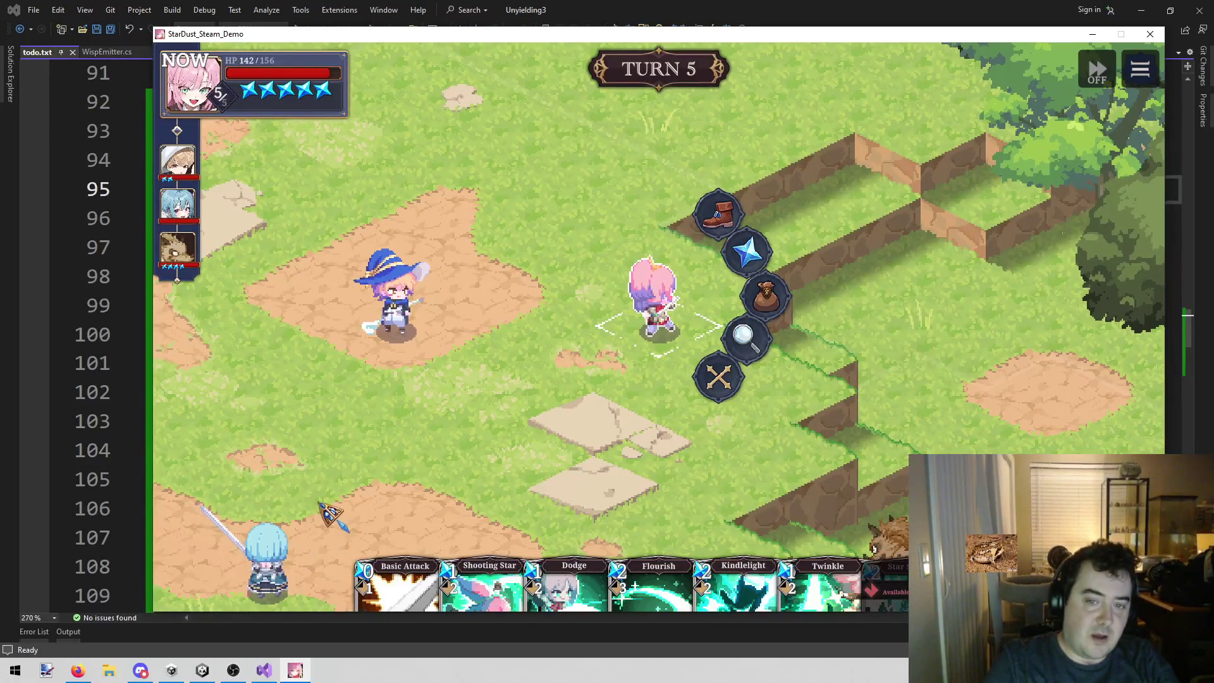
# - Move the pink-haired fighter onto the tile beside the gnoll
pyautogui.rightClick(434, 408)
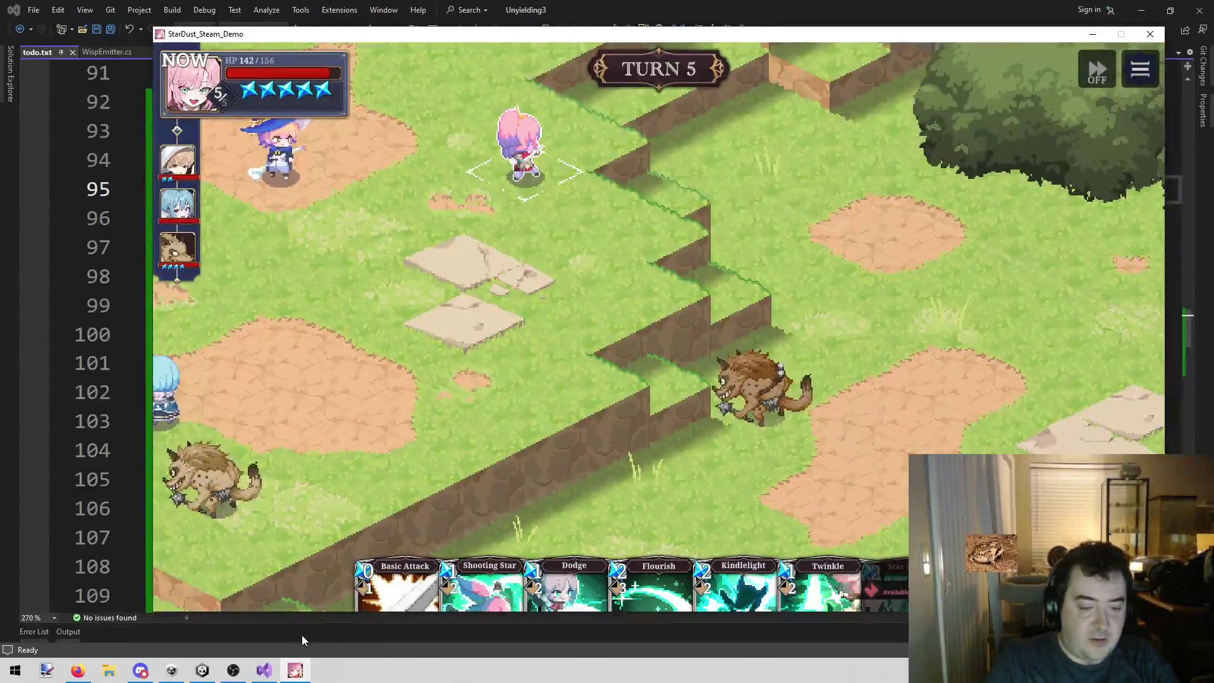
pyautogui.moveTo(296, 672)
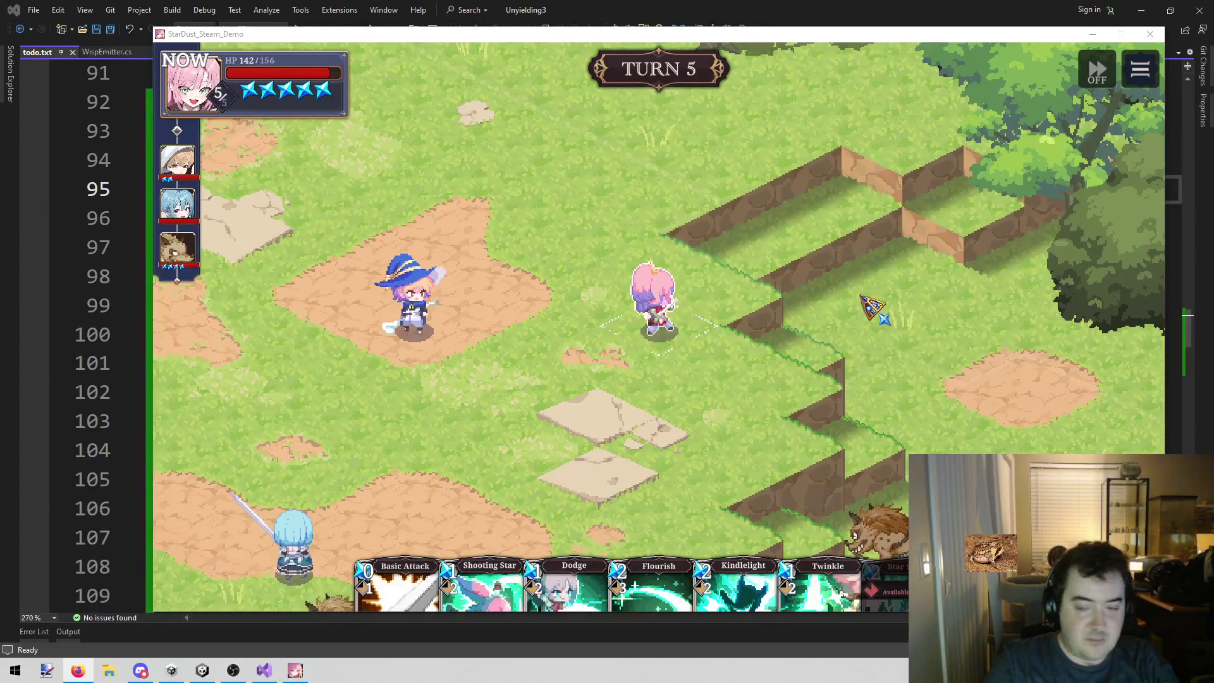
pyautogui.click(810, 375)
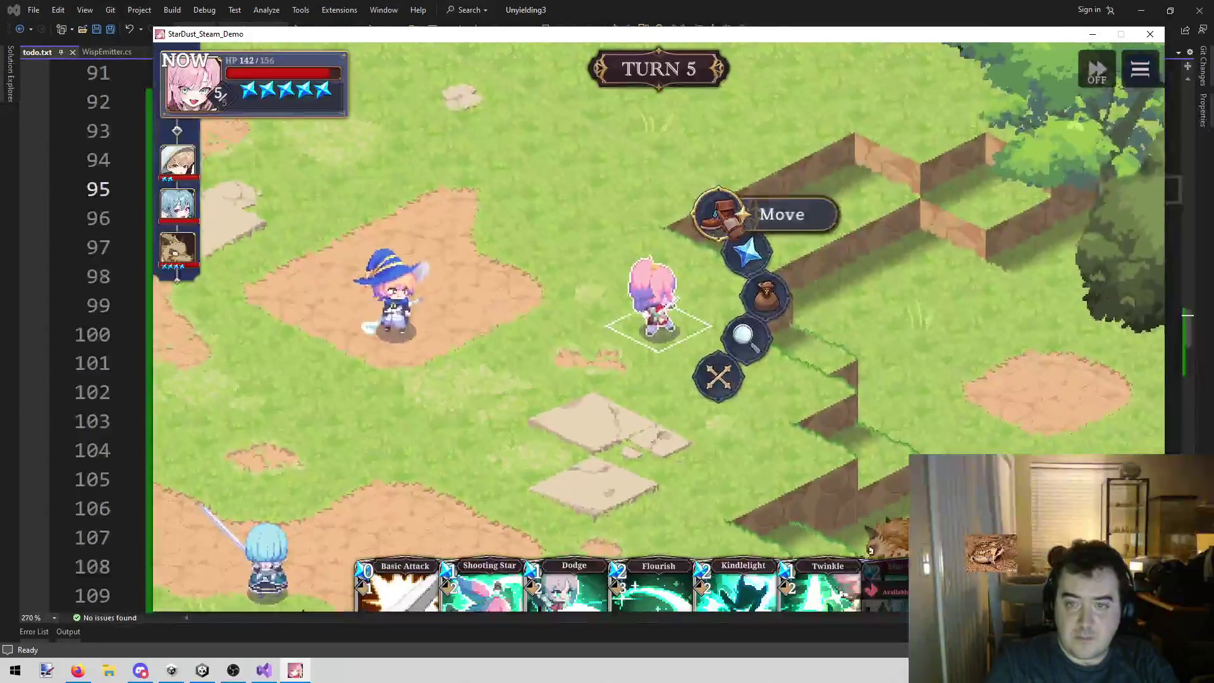
pyautogui.click(718, 210)
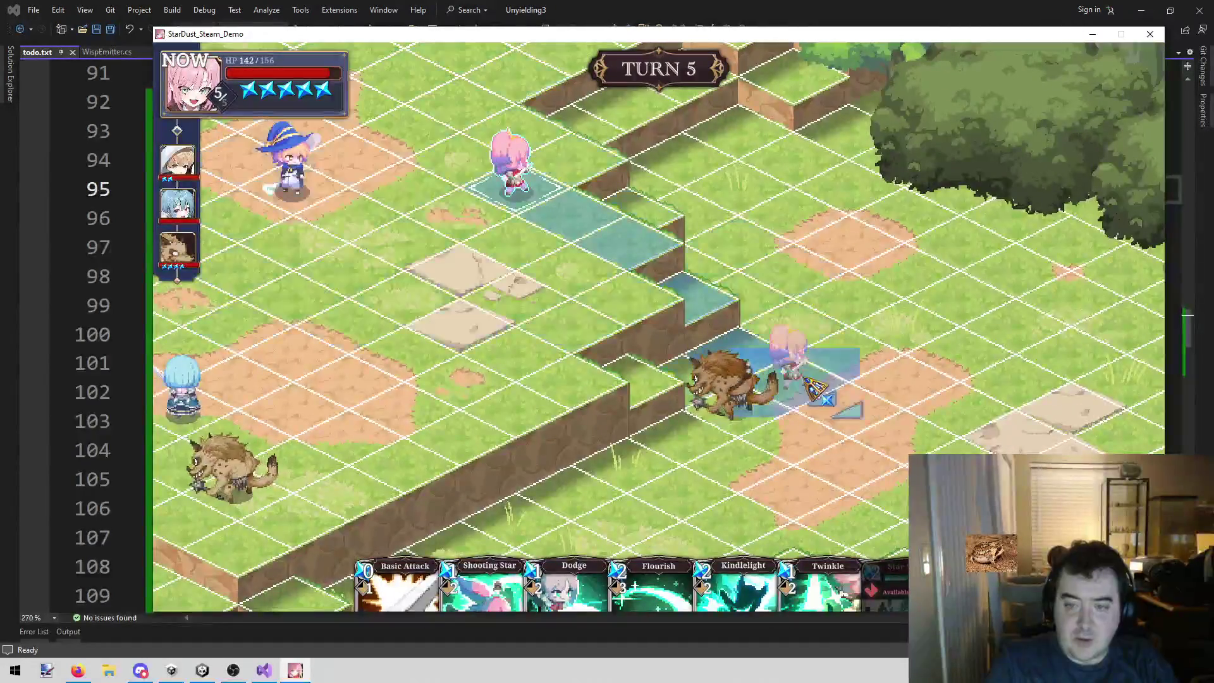
pyautogui.click(767, 363)
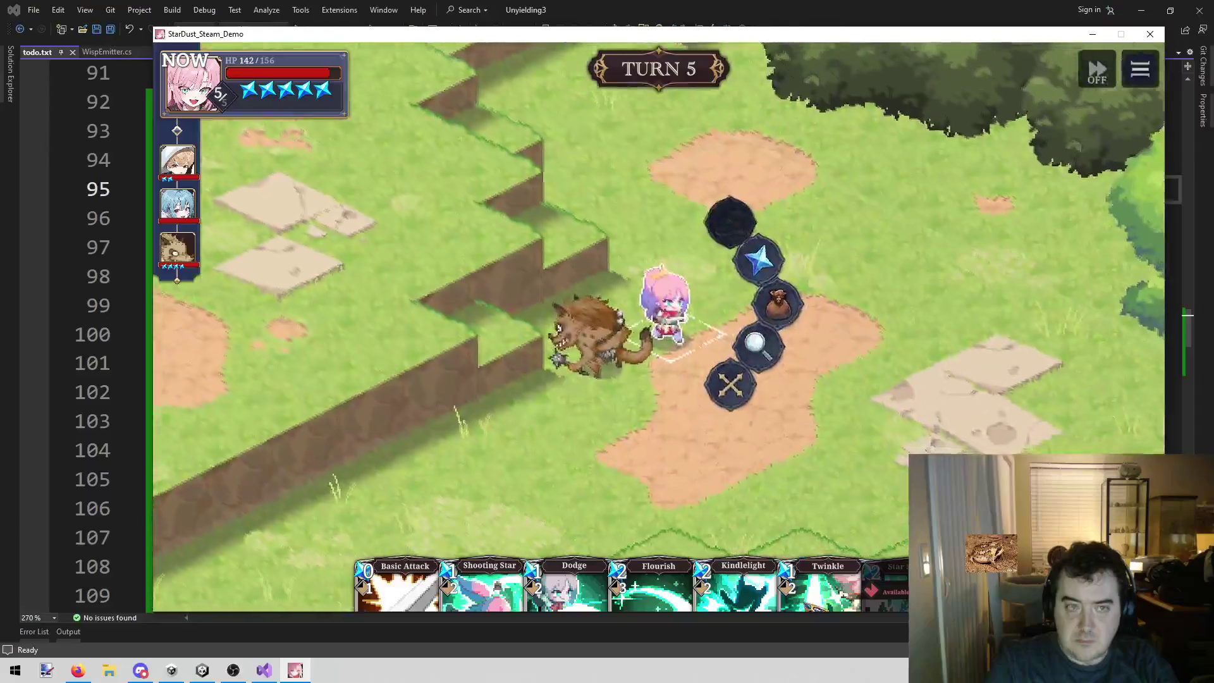
# - Charge through the gnoll with Kindlelight for 41, leaving it at 43/84
pyautogui.hotkey('alt', 'Tab')
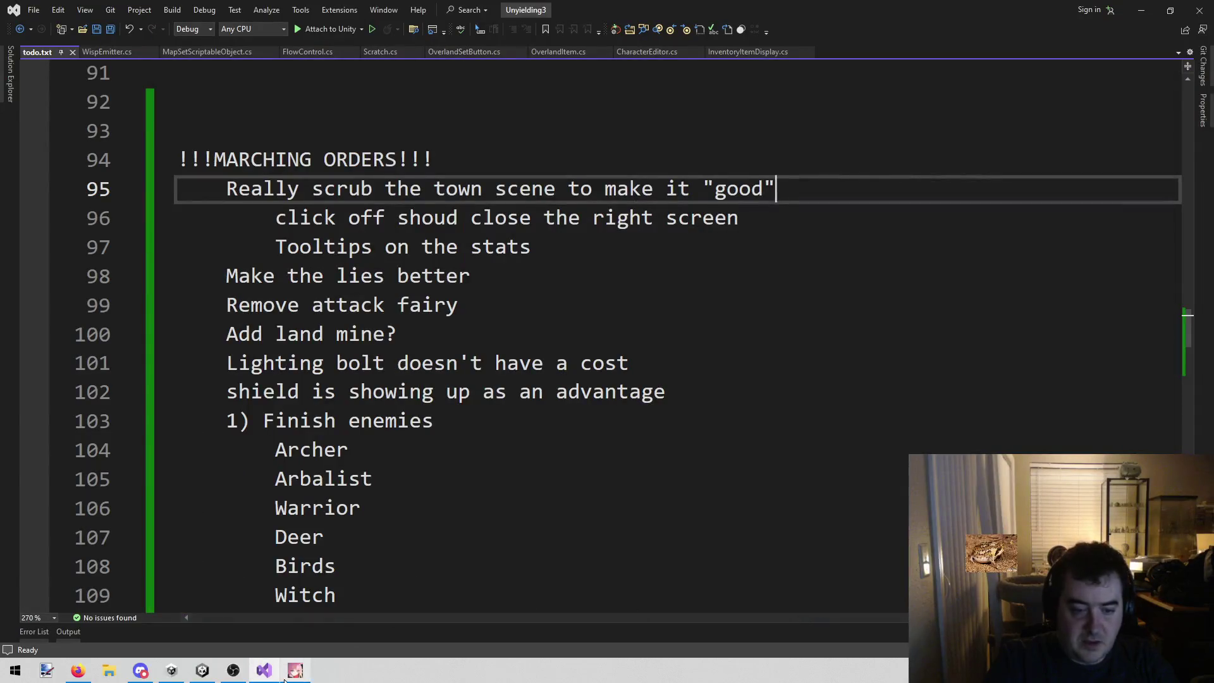
pyautogui.click(295, 671)
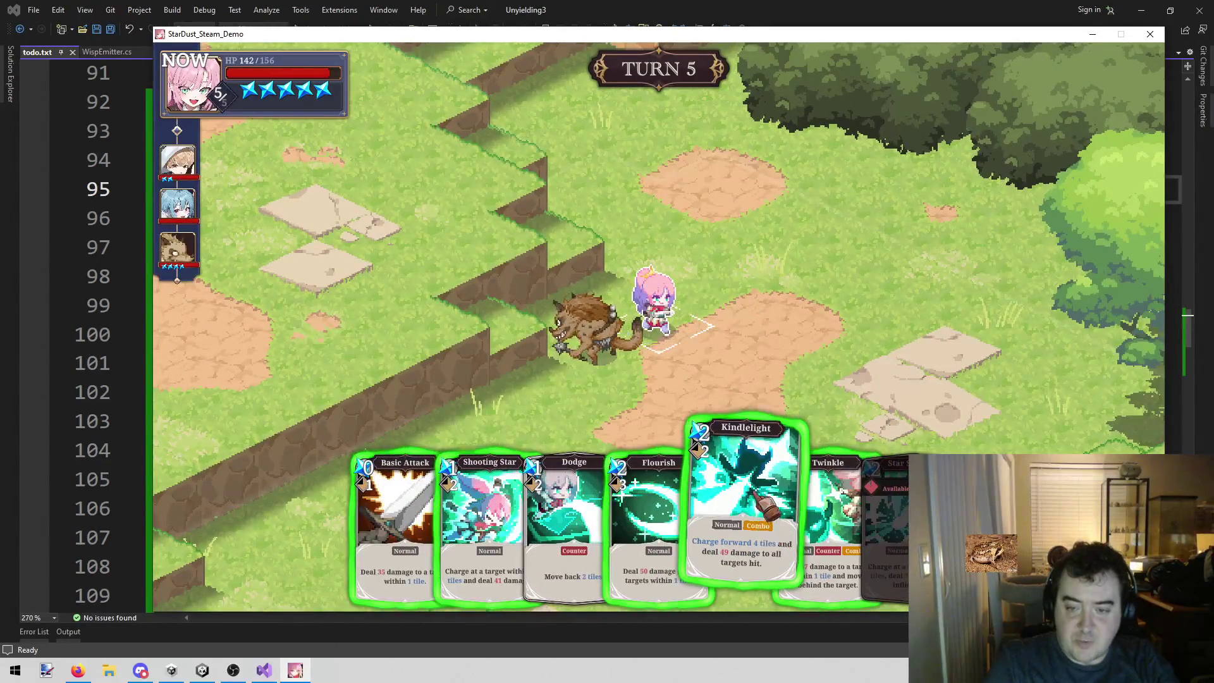
pyautogui.moveTo(769, 535); pyautogui.dragTo(636, 367)
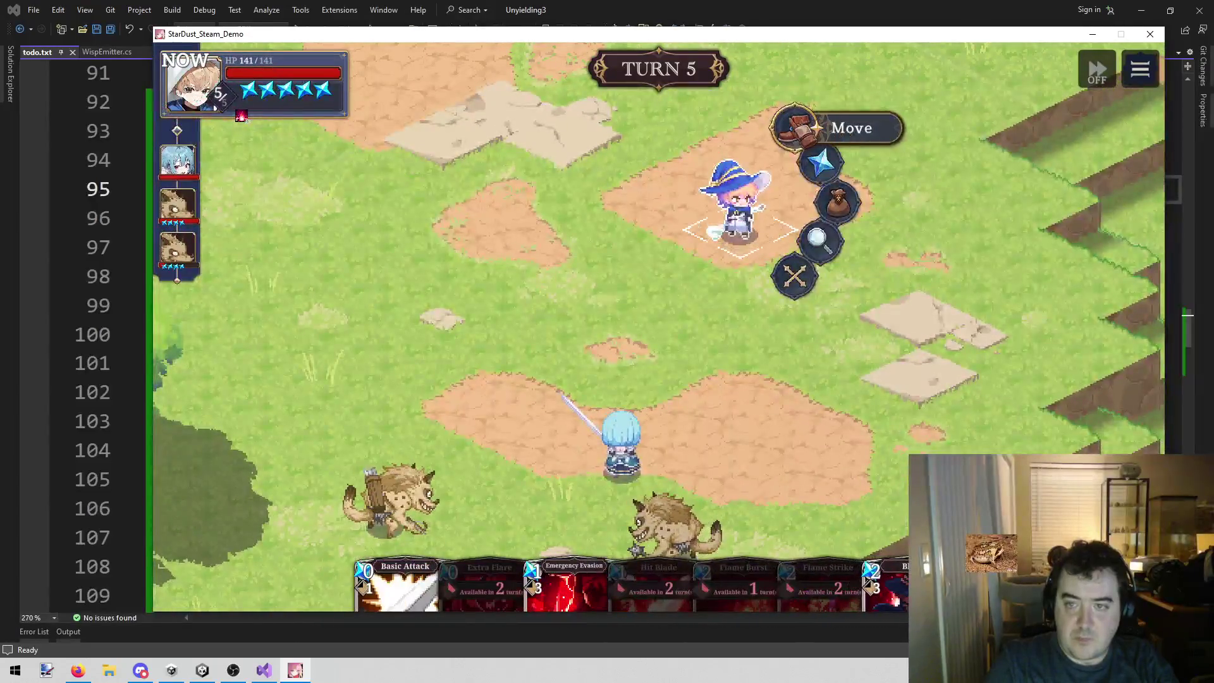
# - Move the witch to the left tile, check her item inventory, and end her turn
pyautogui.click(794, 125)
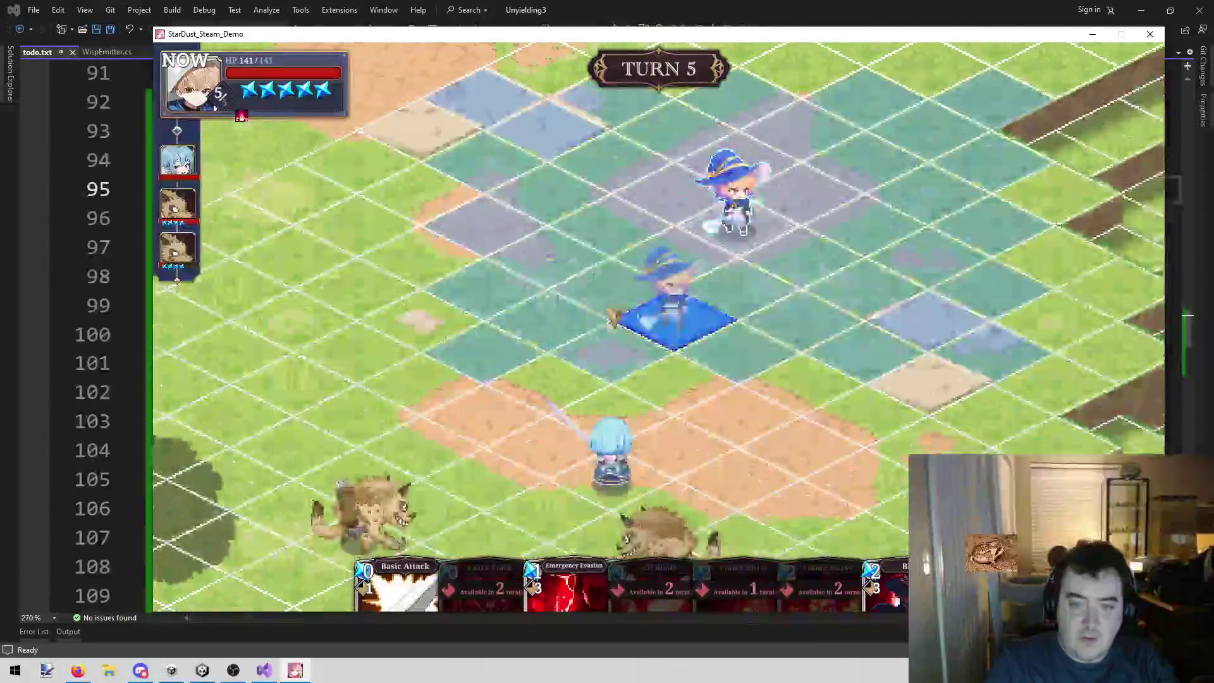
pyautogui.click(453, 383)
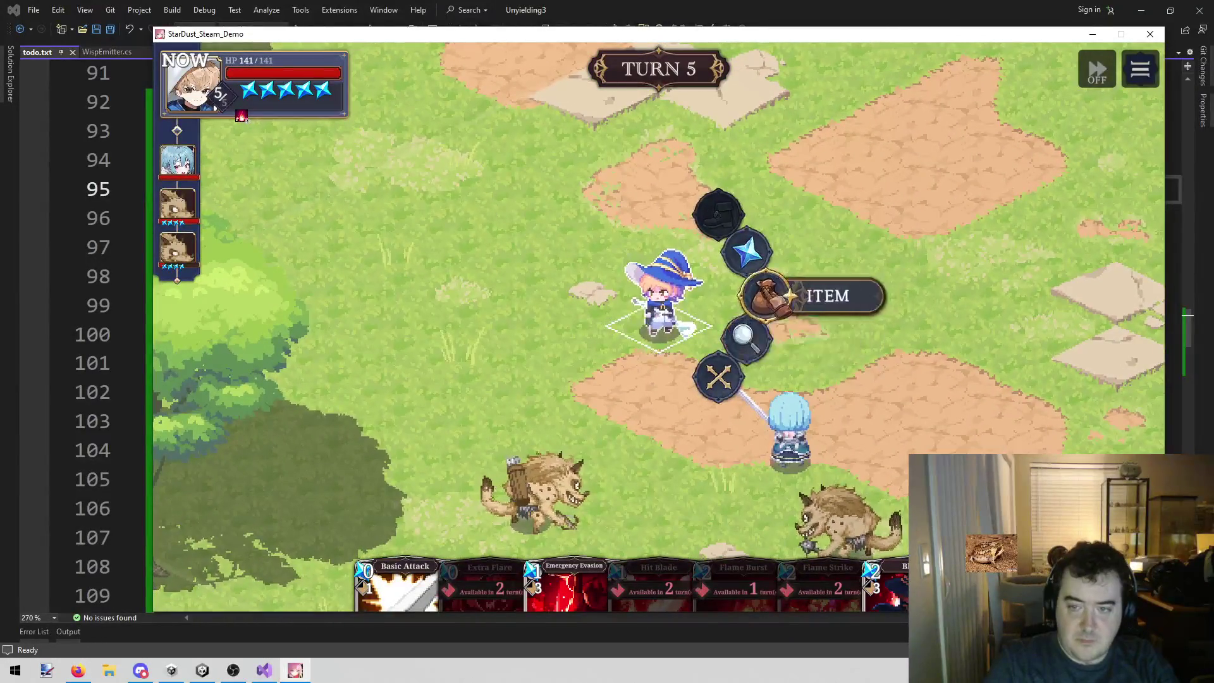
pyautogui.click(767, 296)
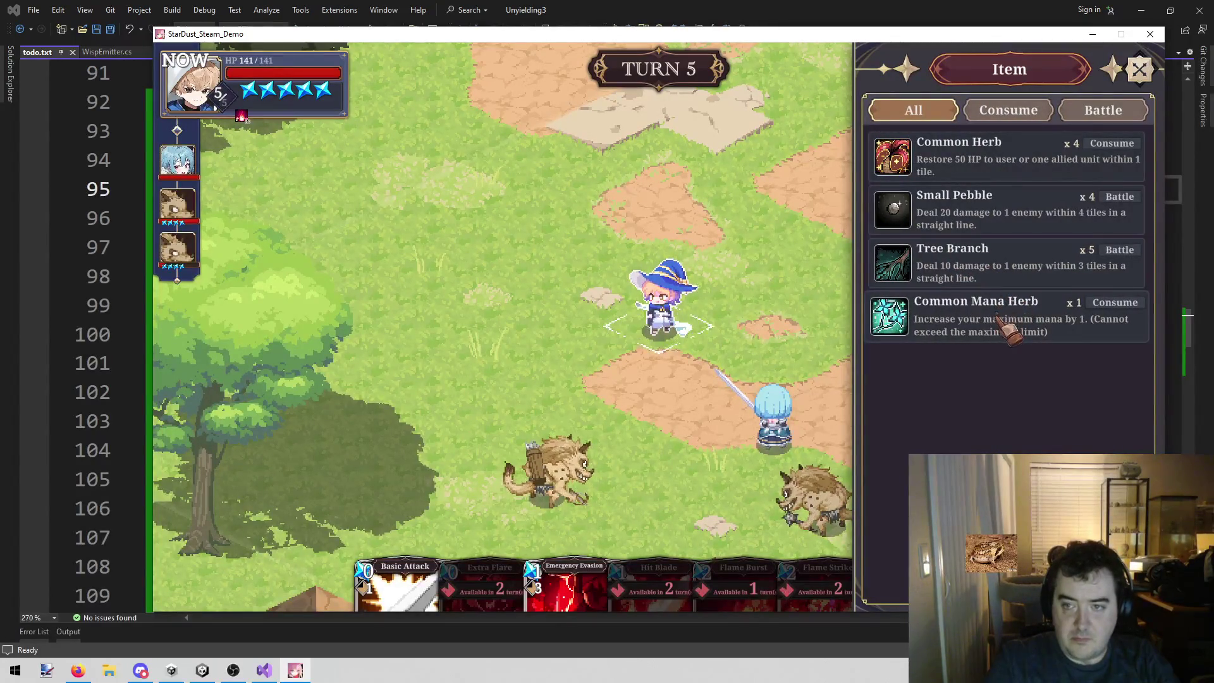
pyautogui.click(1141, 69)
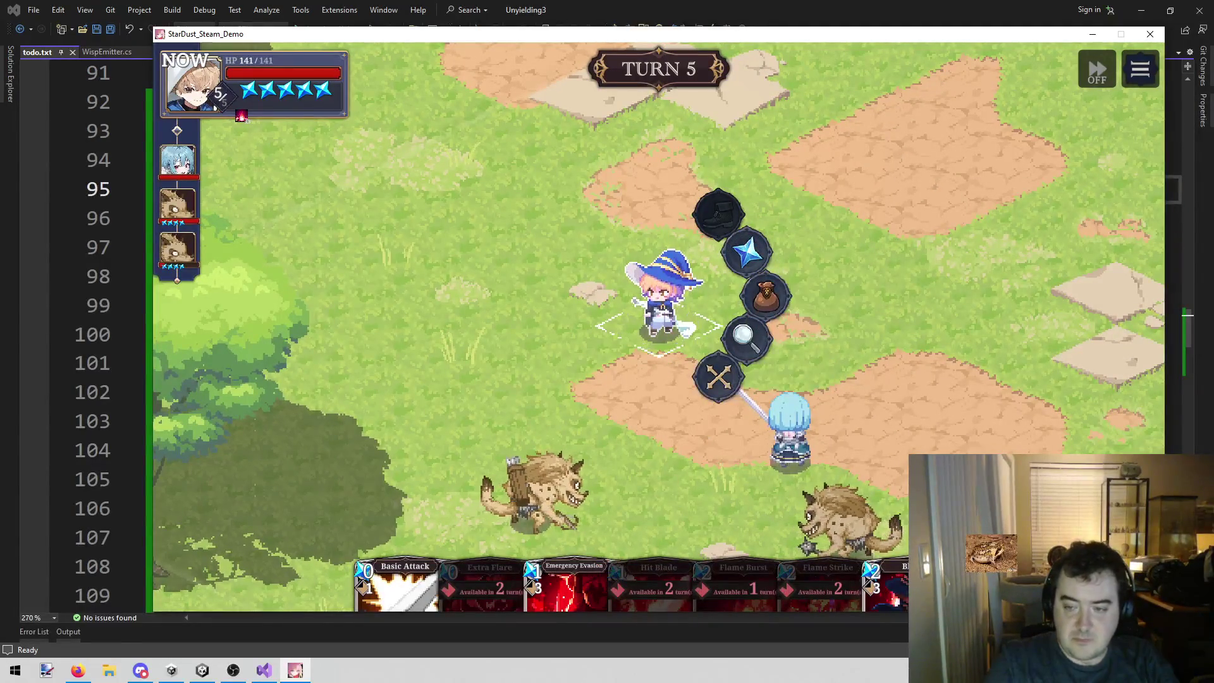
pyautogui.click(728, 397)
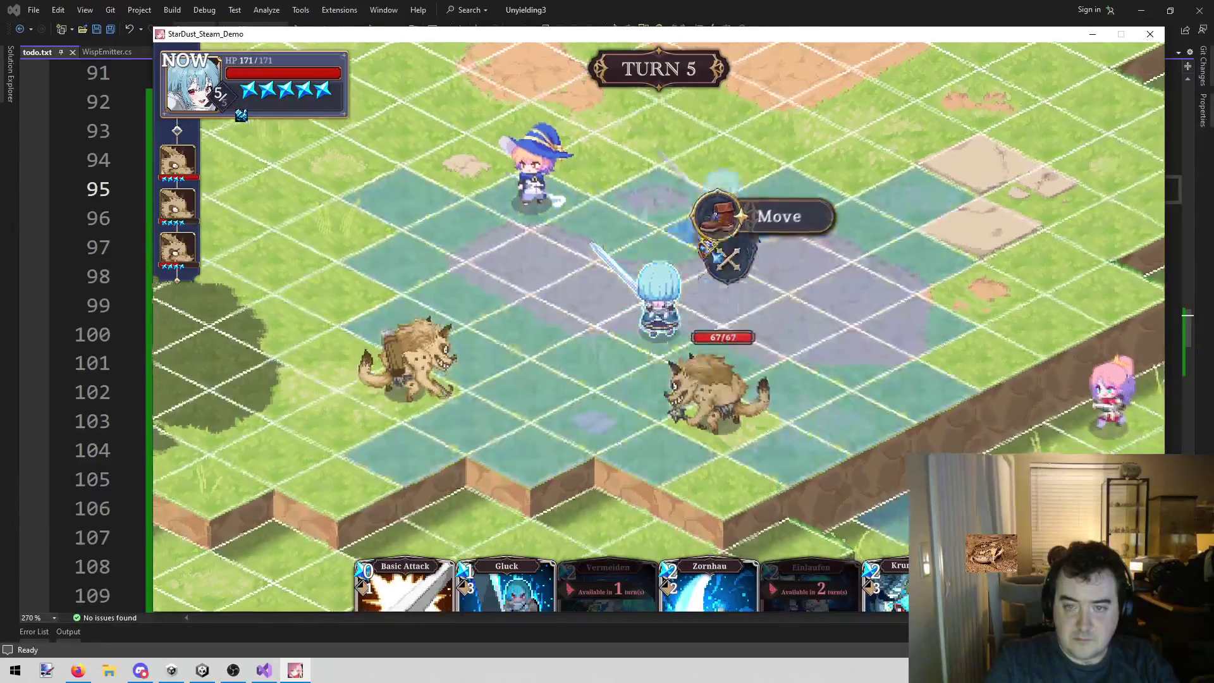
# - Move the blue-haired swordswoman to the tile right of the hyena
pyautogui.click(720, 212)
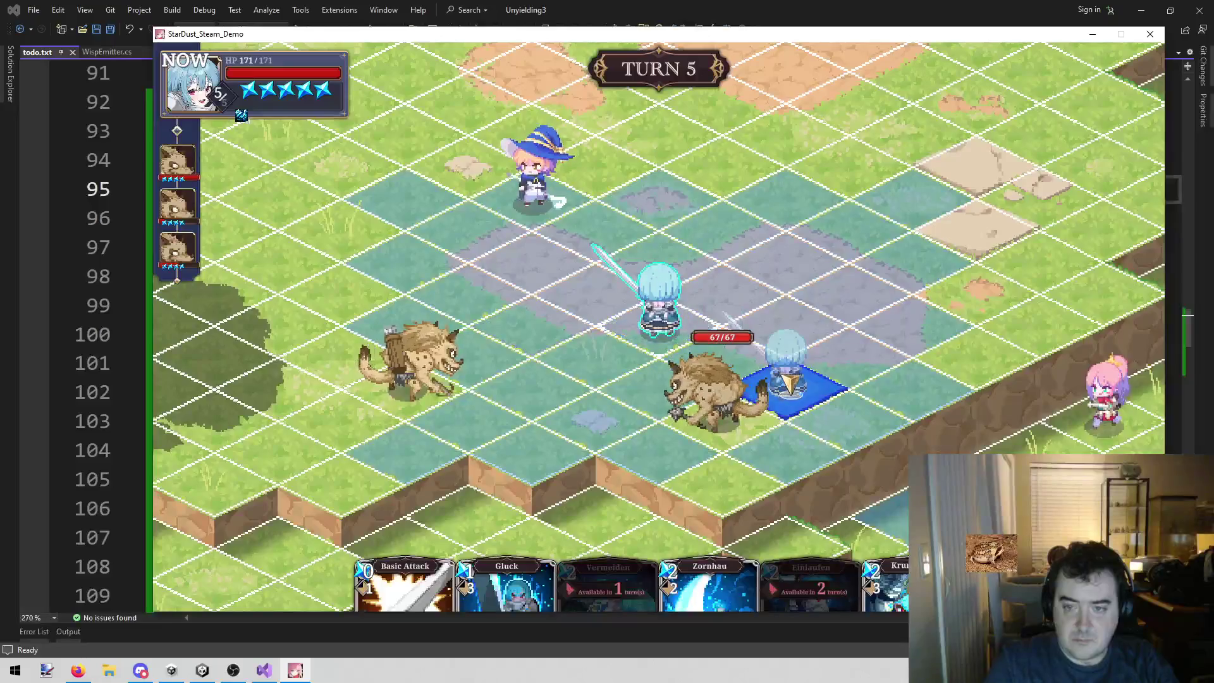
pyautogui.click(785, 402)
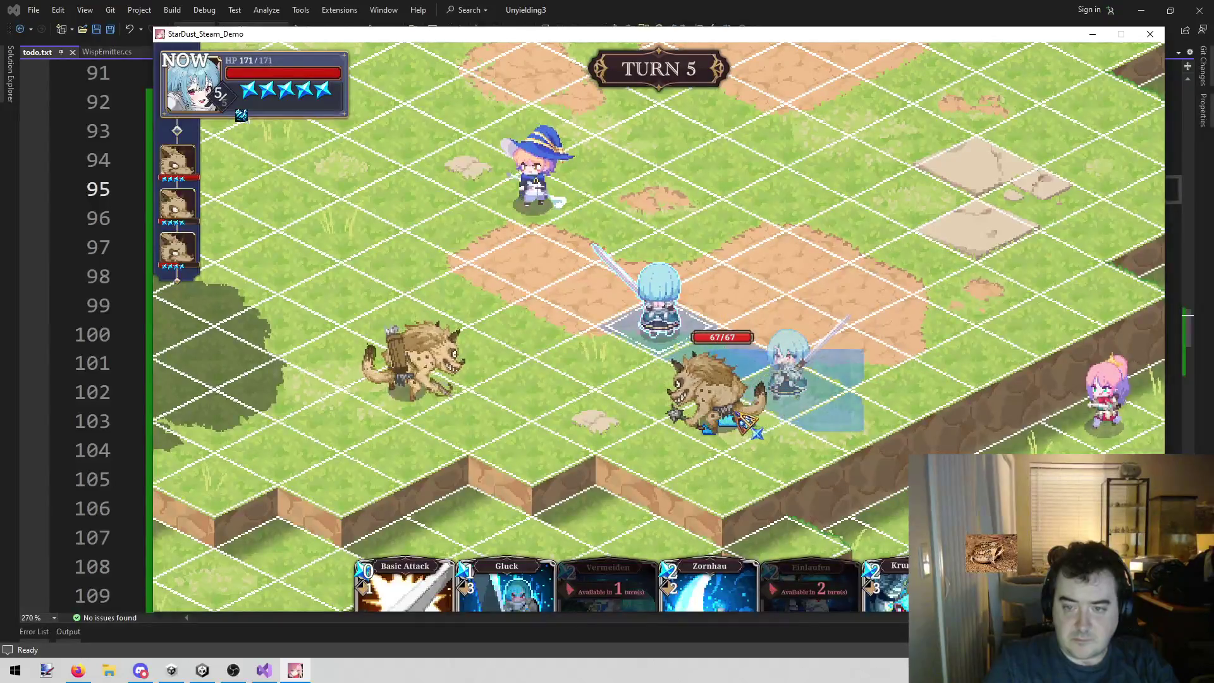
pyautogui.click(785, 403)
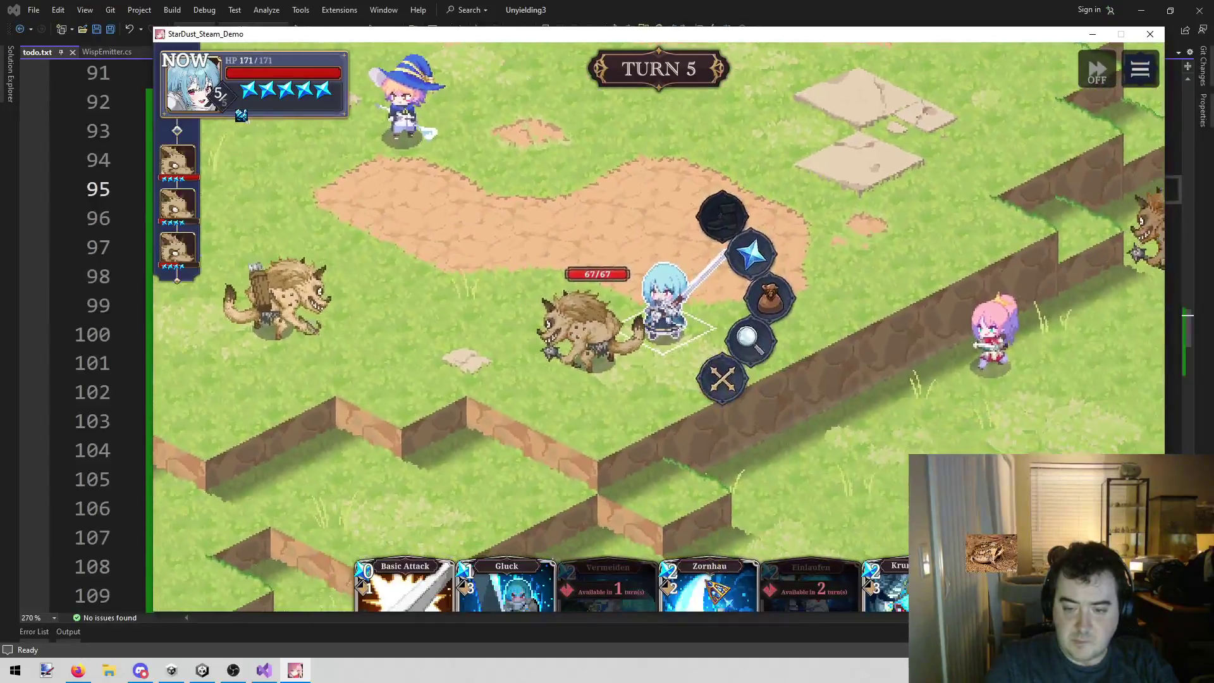
# - Play Gluck to give her the Fluke buff, then counter the hyena with Krumphau
pyautogui.click(751, 254)
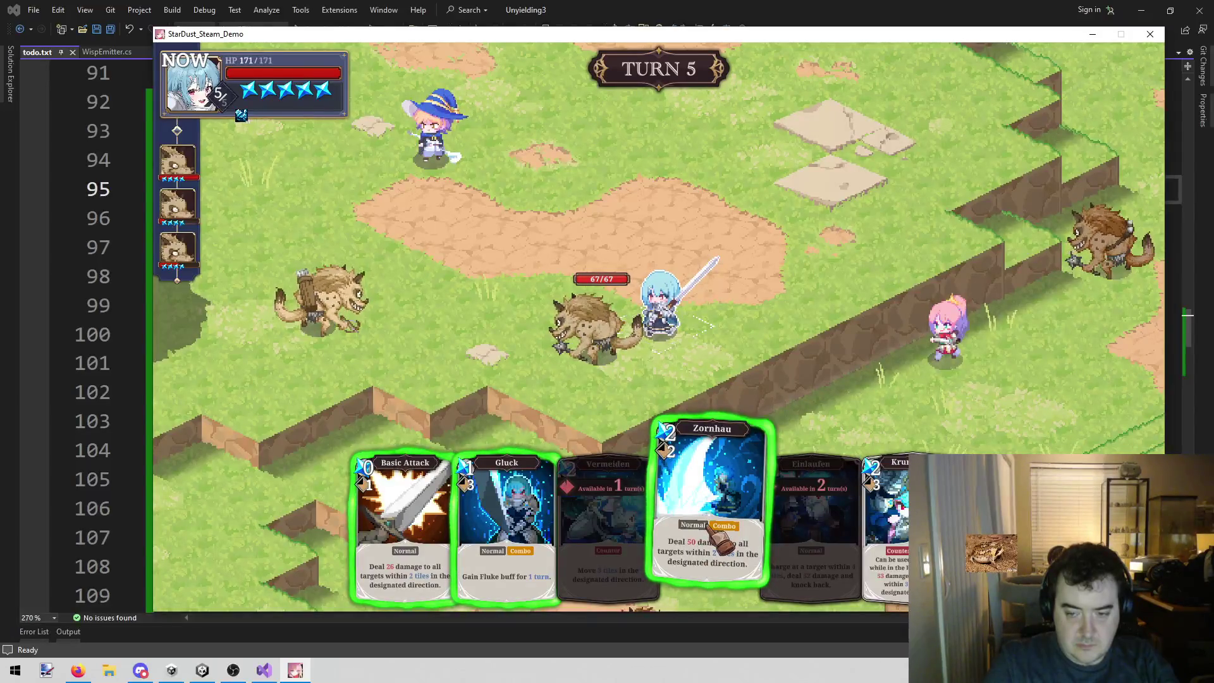
pyautogui.click(506, 506)
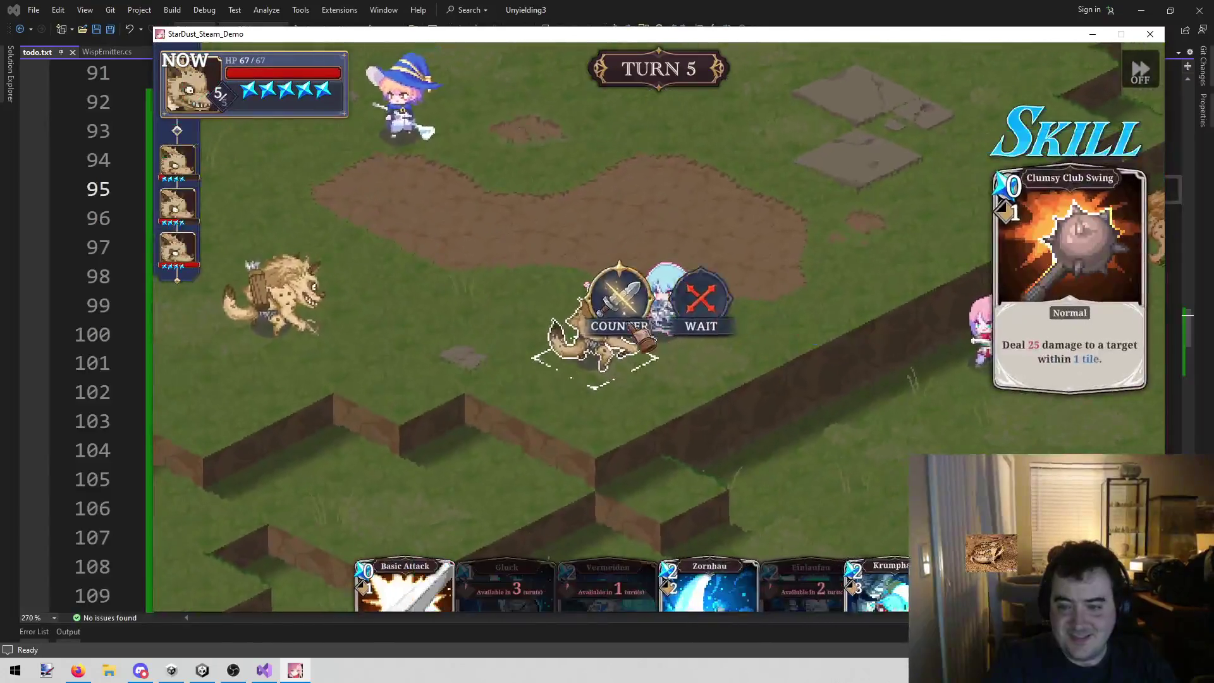
pyautogui.click(632, 291)
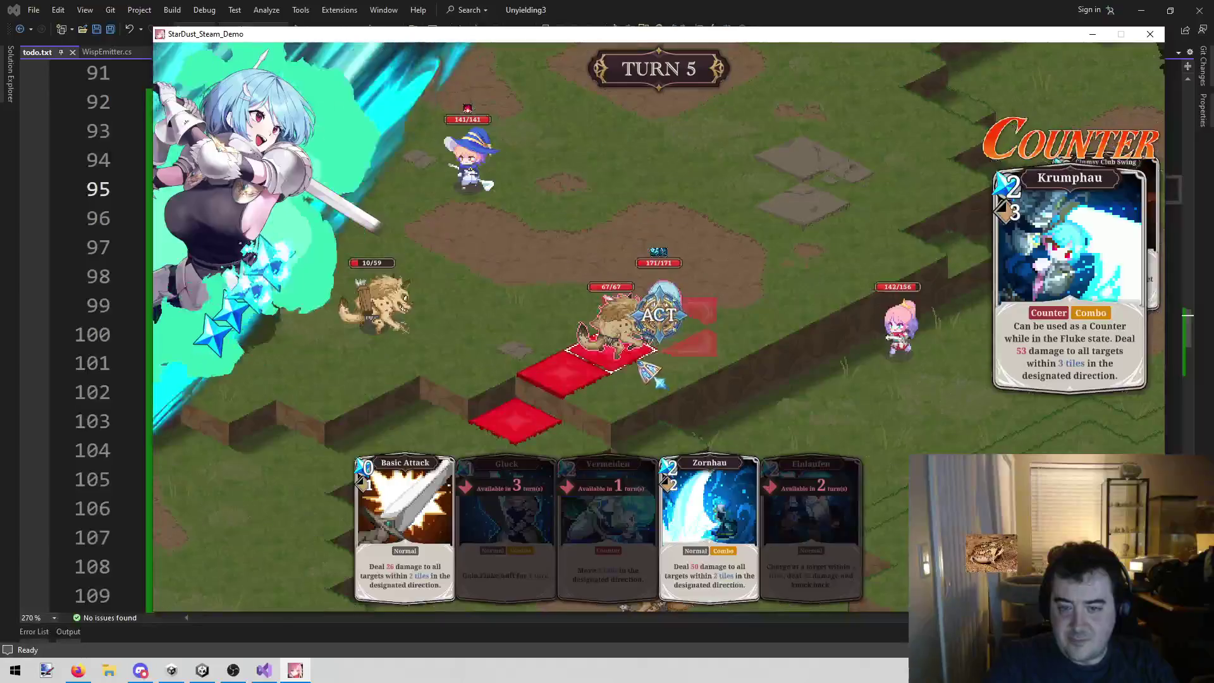
# - Hit the hyena with Krumphau for 49 damage, then counter the Clumsy Shot and Gnoll Tackle
pyautogui.click(670, 354)
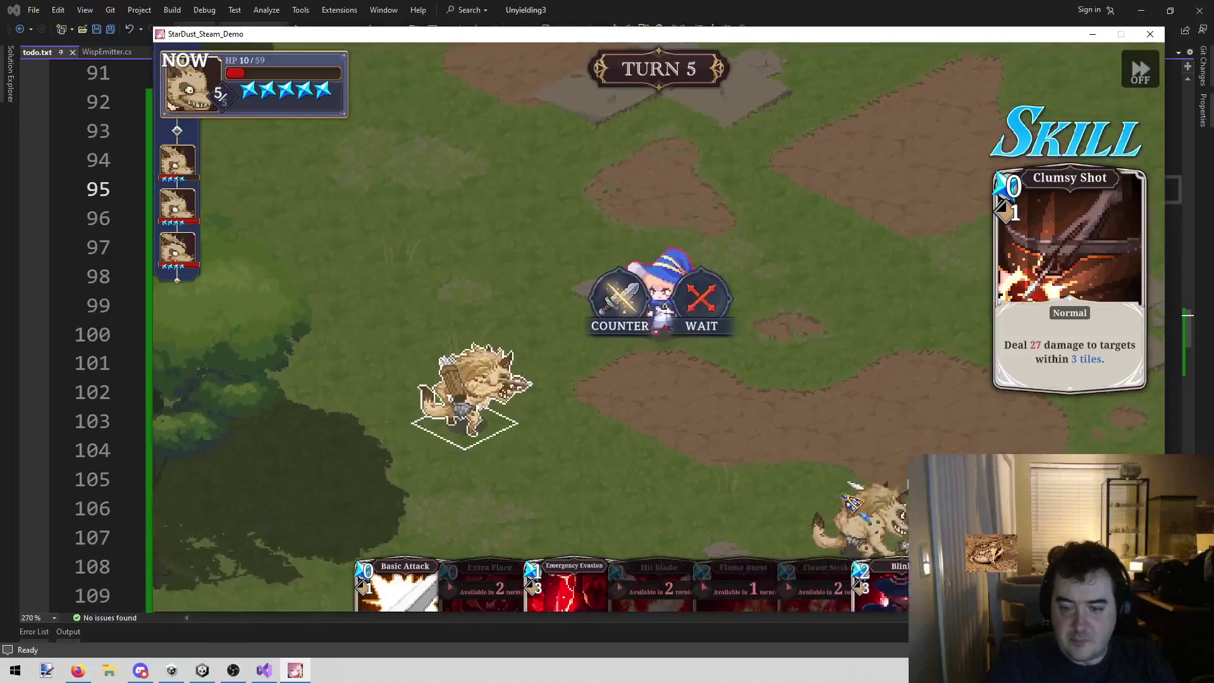
pyautogui.click(597, 309)
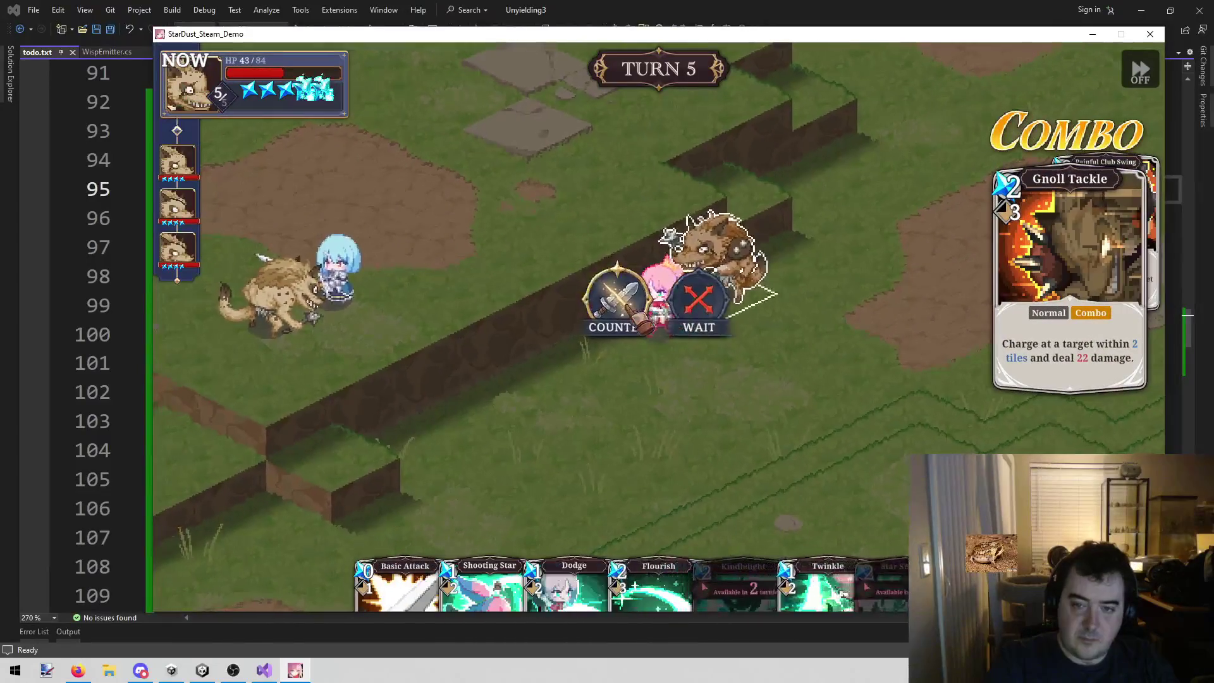
pyautogui.click(785, 453)
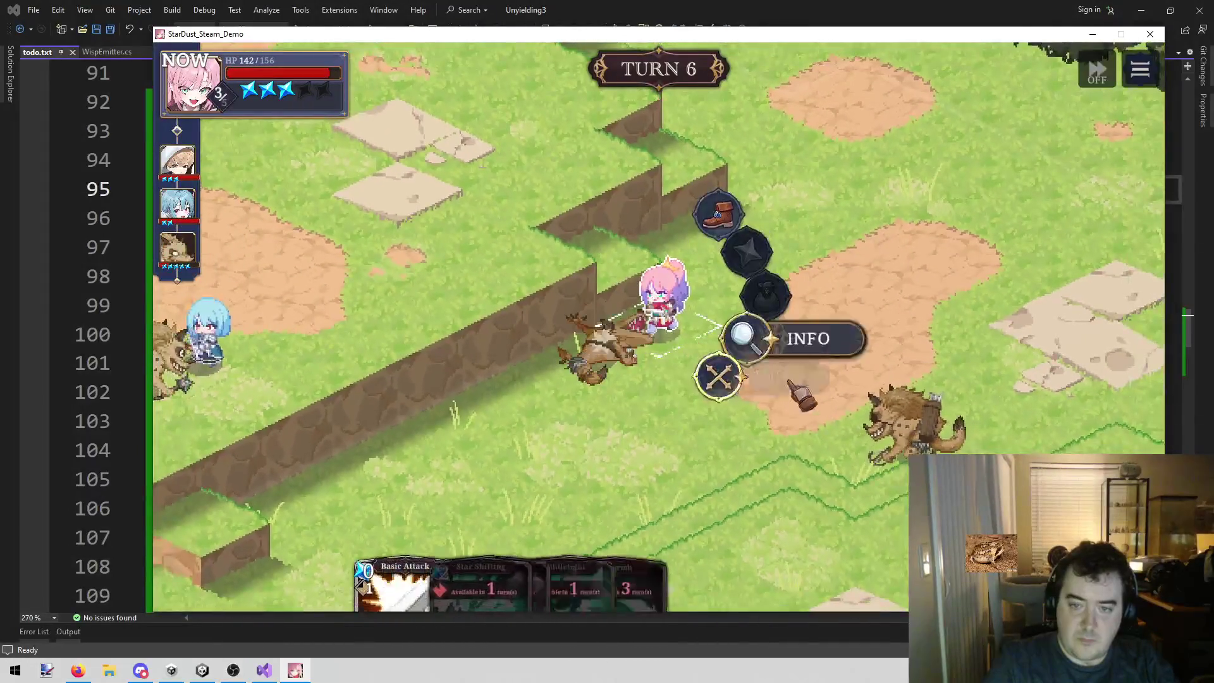
# - Move the pink fighter beside the gnoll and have the witch cast Flame Burst on the hyena
pyautogui.click(702, 210)
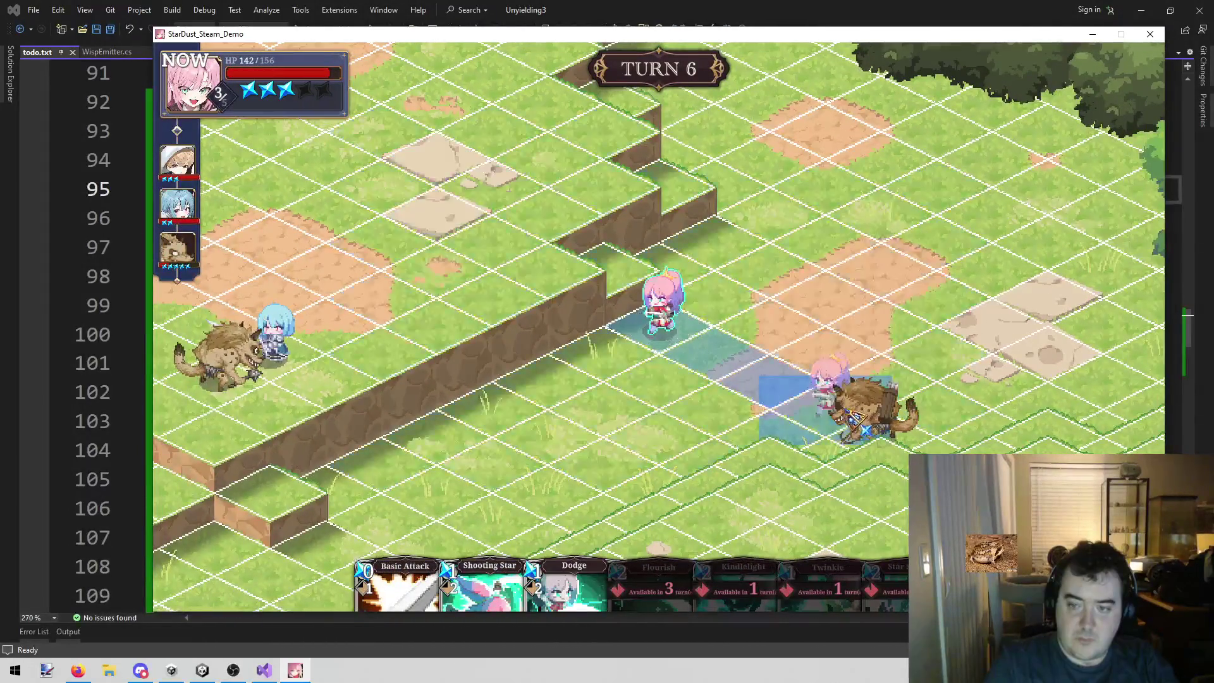
pyautogui.click(854, 419)
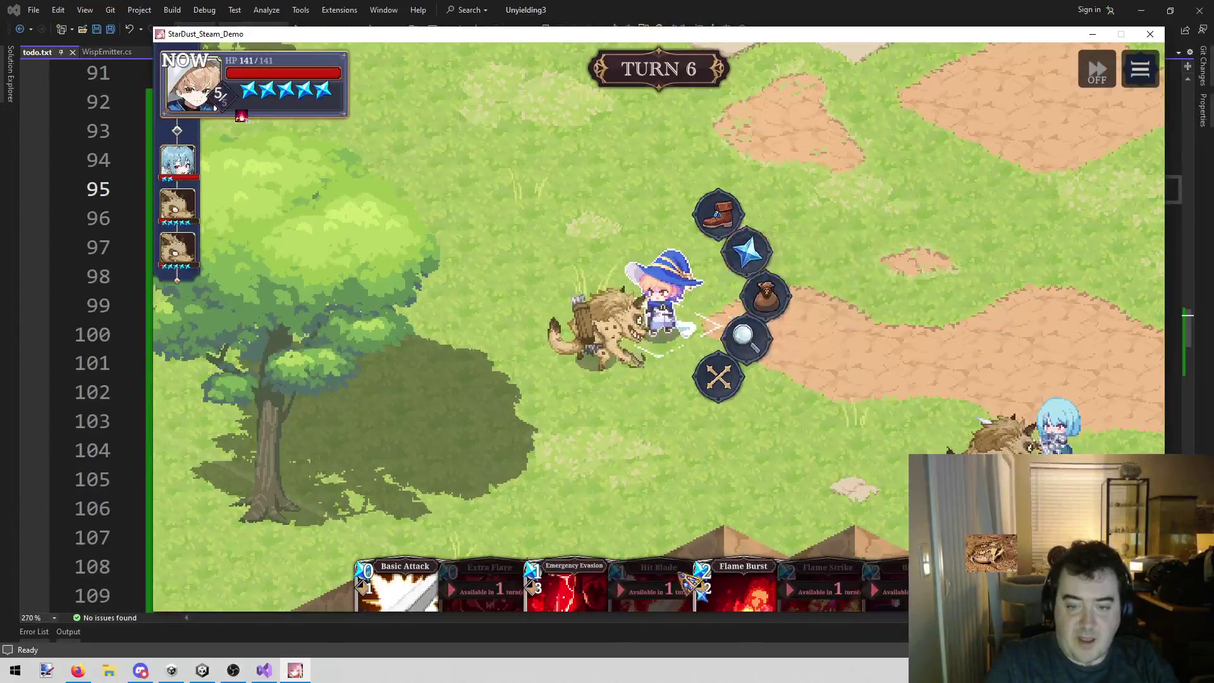
pyautogui.moveTo(765, 544)
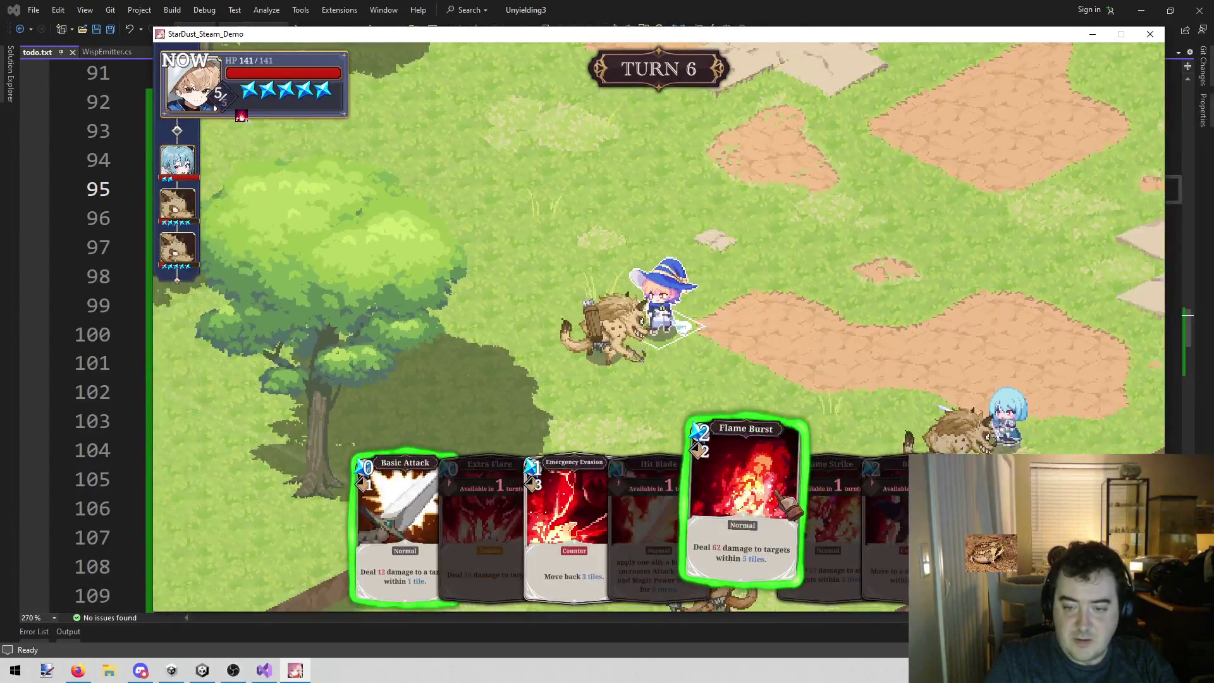
pyautogui.click(787, 503)
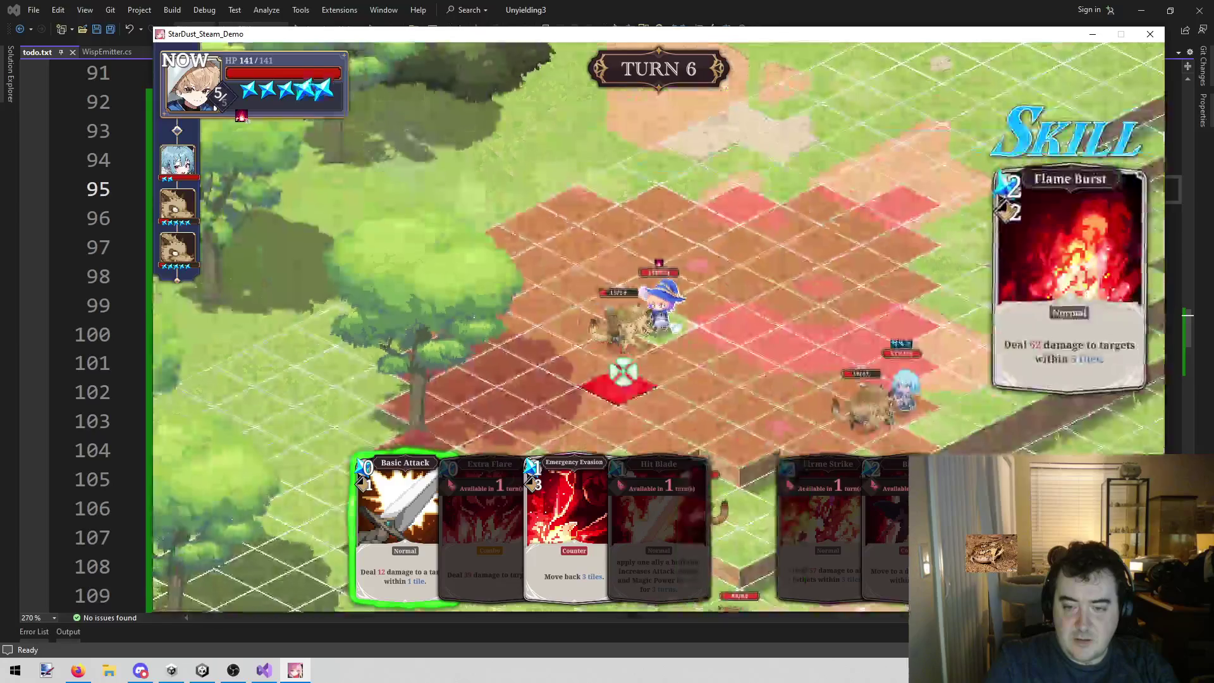
pyautogui.click(649, 273)
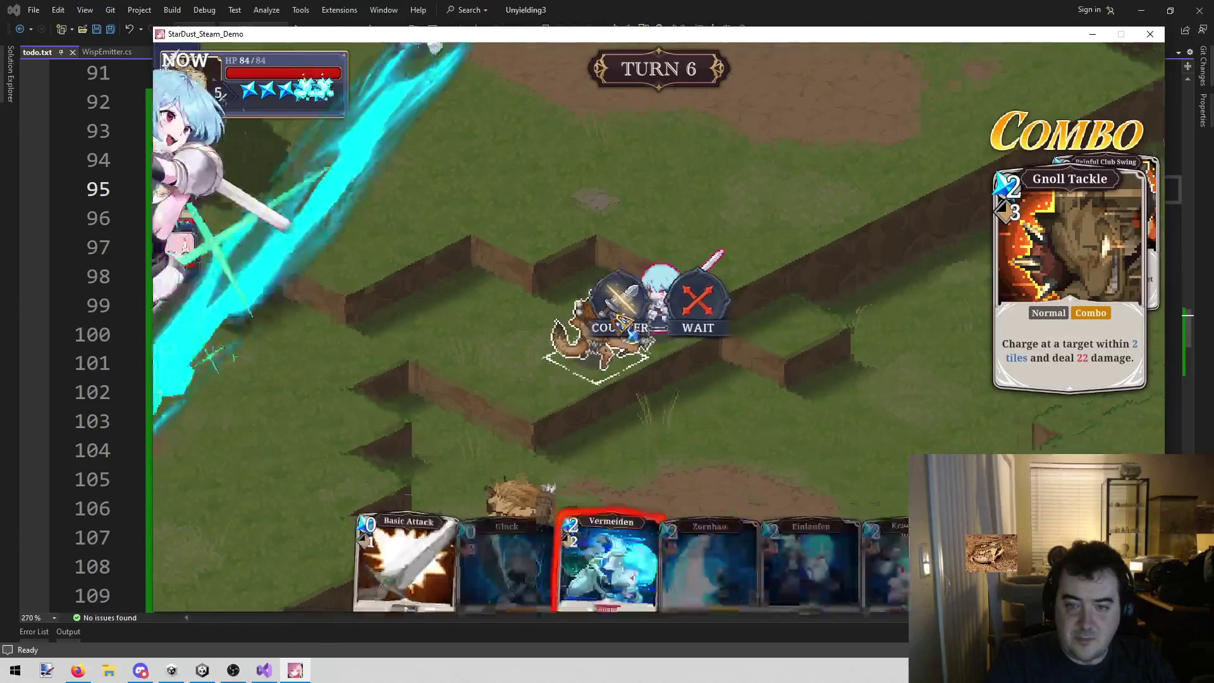
# - Counter the Gnoll Tackle with Vermeiden and the Decent Shot with Dodge
pyautogui.click(614, 316)
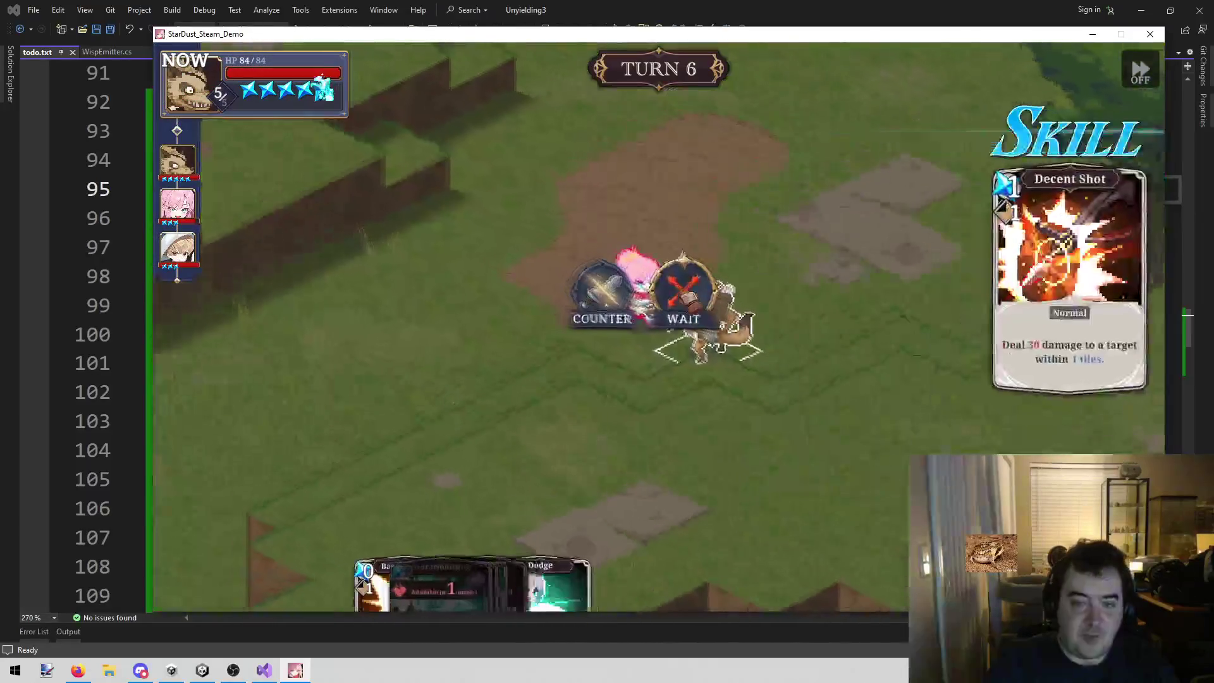
pyautogui.click(636, 327)
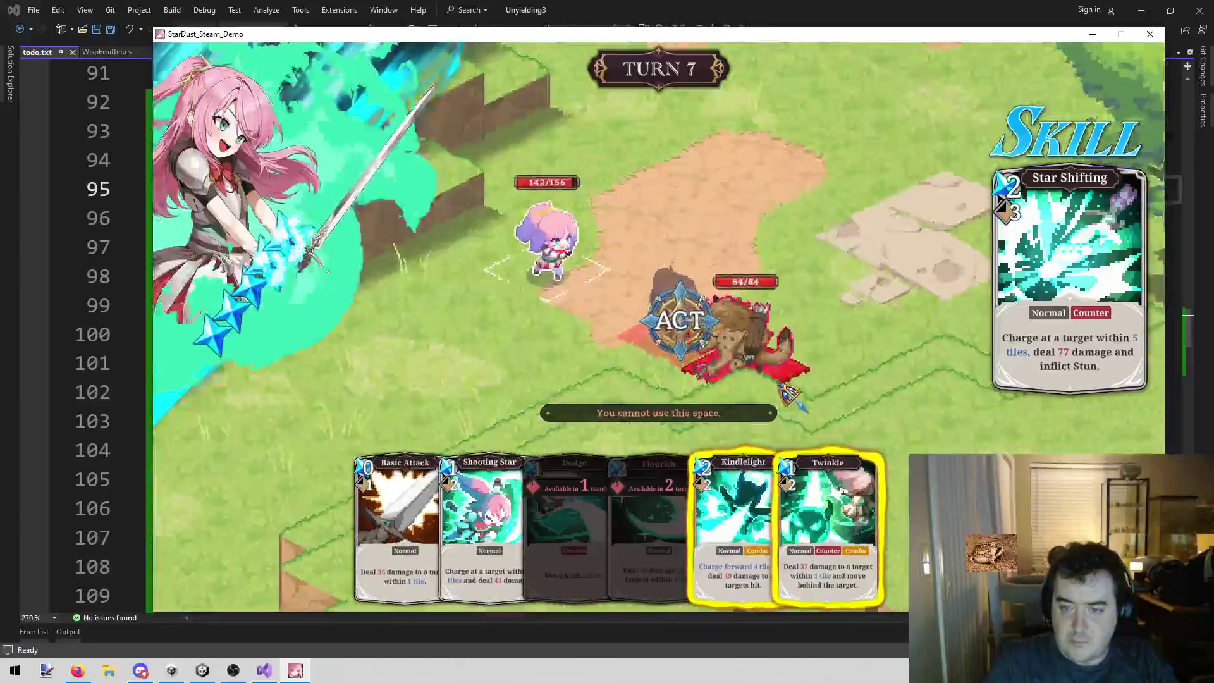
# - Charge the gnoll to 0 HP with Kindlelight, then pan the map down on turn 8
pyautogui.moveTo(766, 519); pyautogui.dragTo(689, 339)
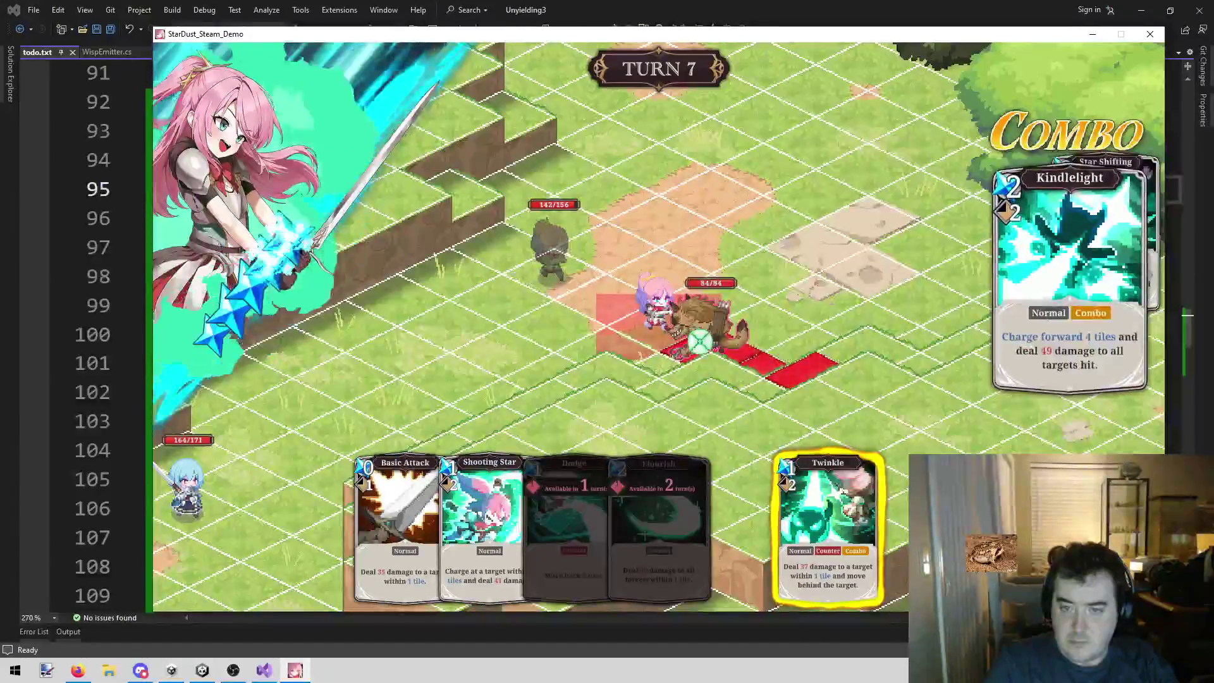
pyautogui.click(684, 335)
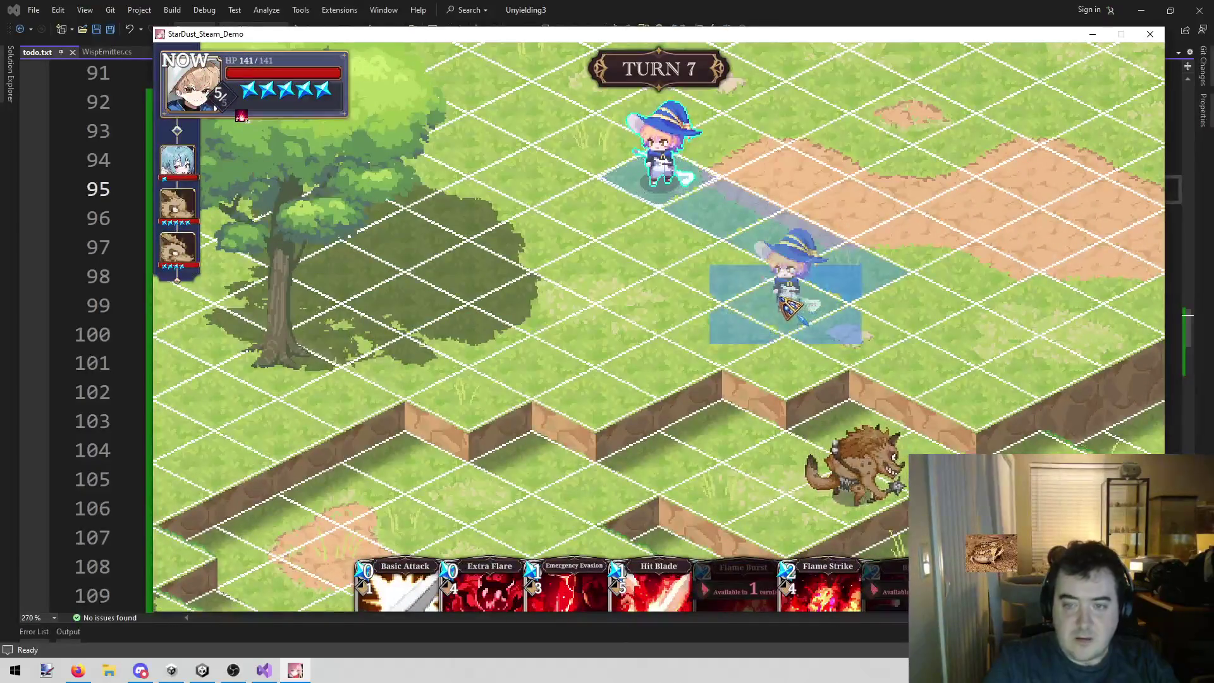
pyautogui.press('s')
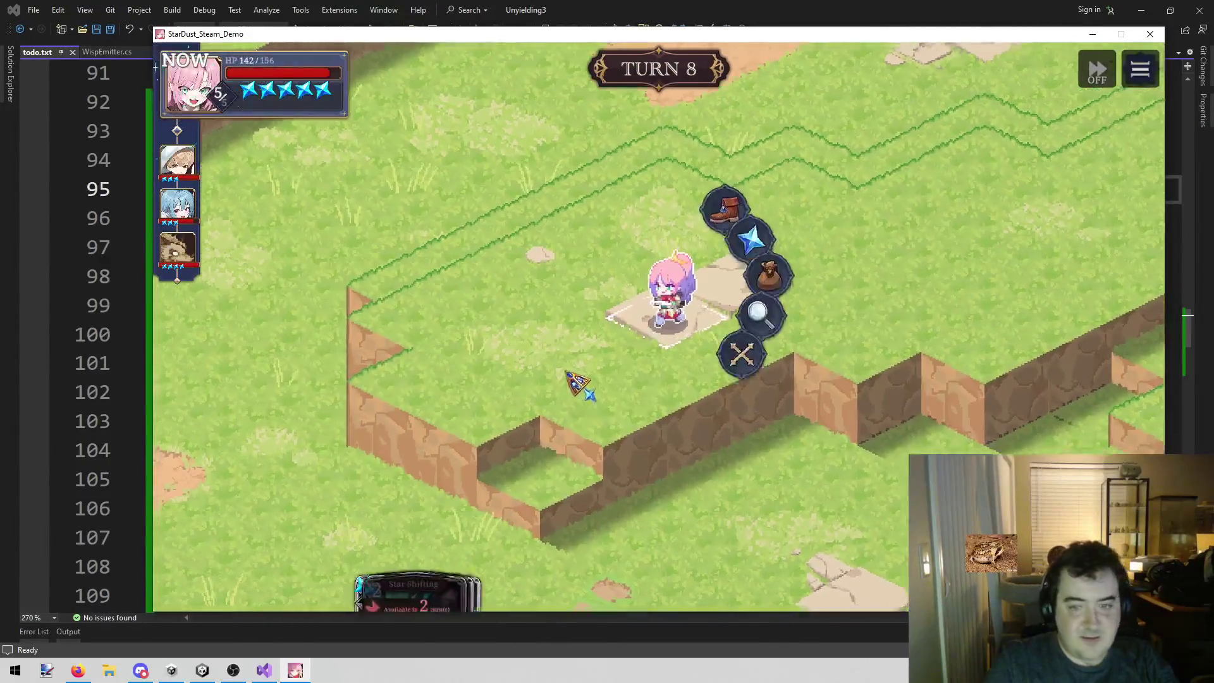
# - Move the pink hero, end the wizard's turn without Flame Burst, and counter the gnoll's attack
pyautogui.click(794, 131)
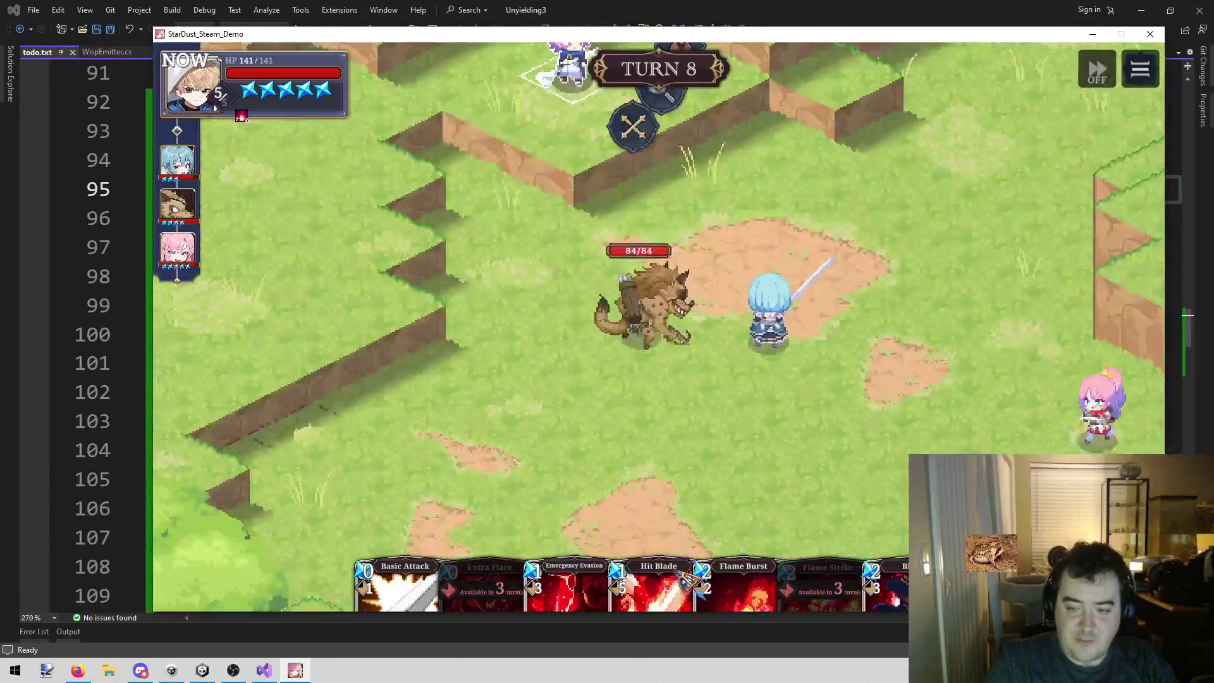
pyautogui.click(684, 577)
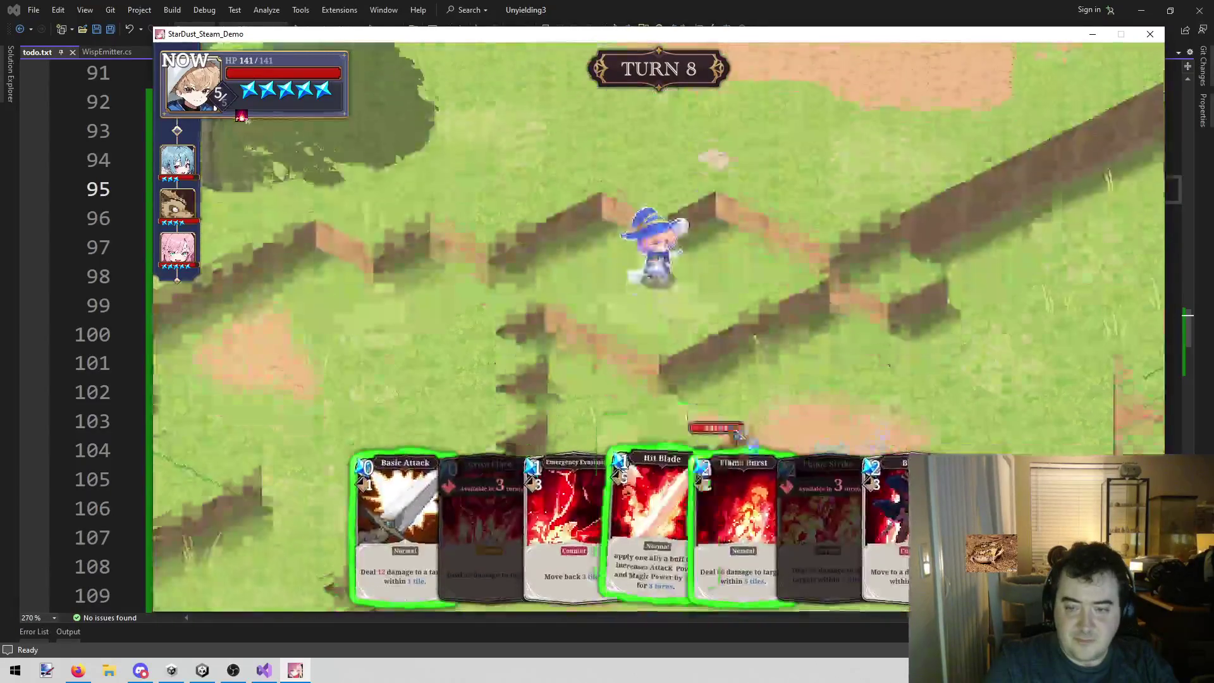
pyautogui.press('Right')
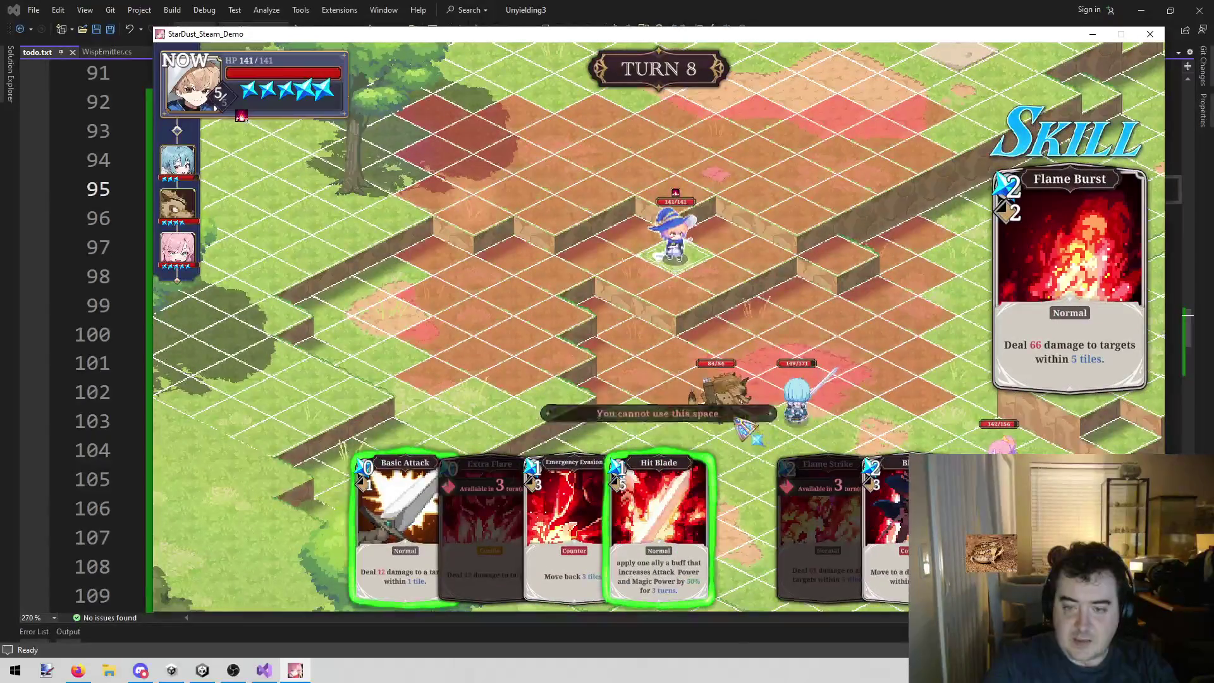
pyautogui.rightClick(737, 422)
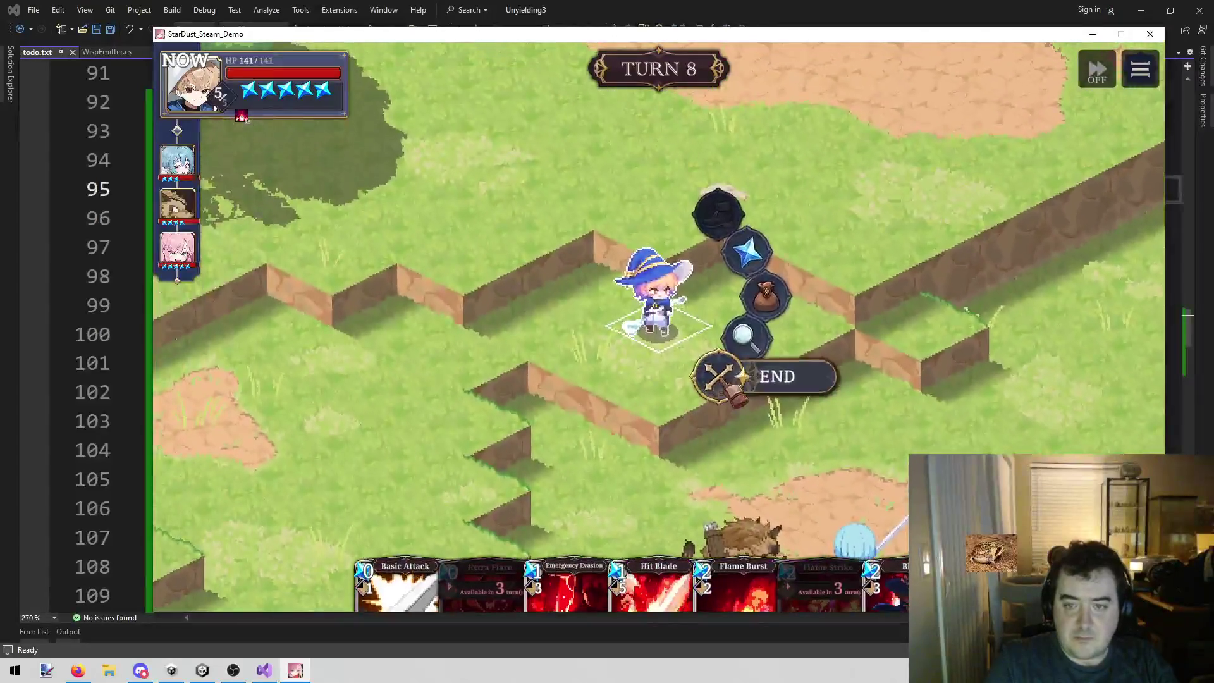
pyautogui.click(728, 378)
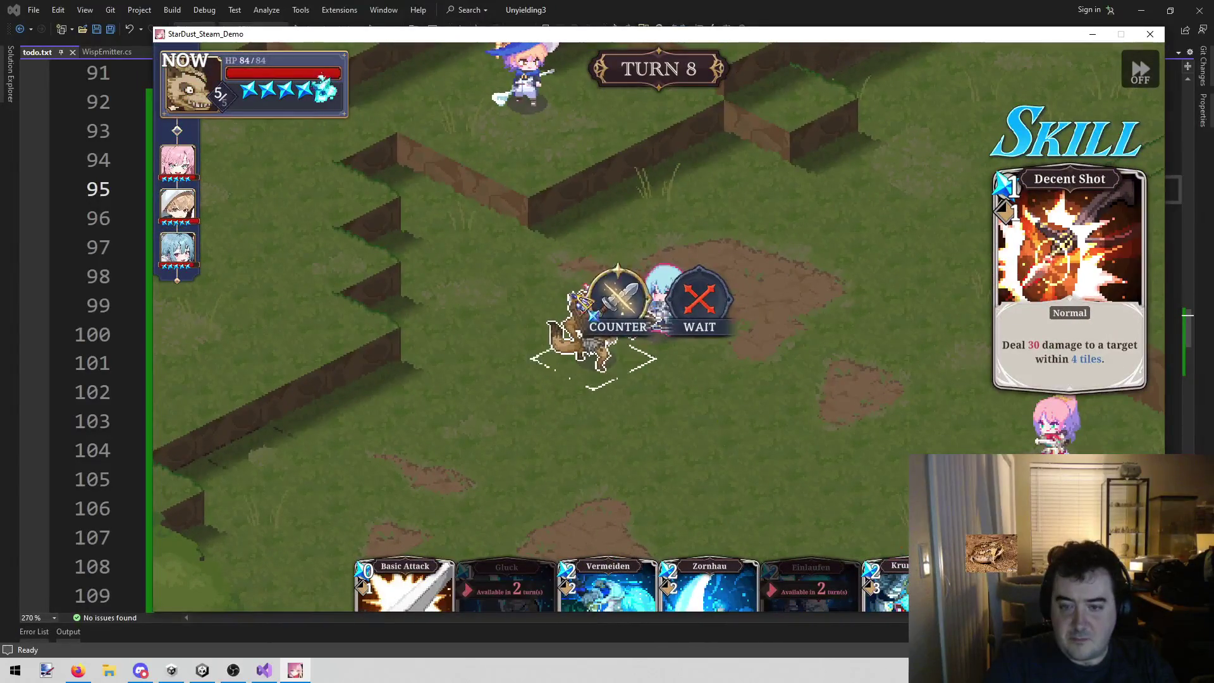
pyautogui.click(619, 297)
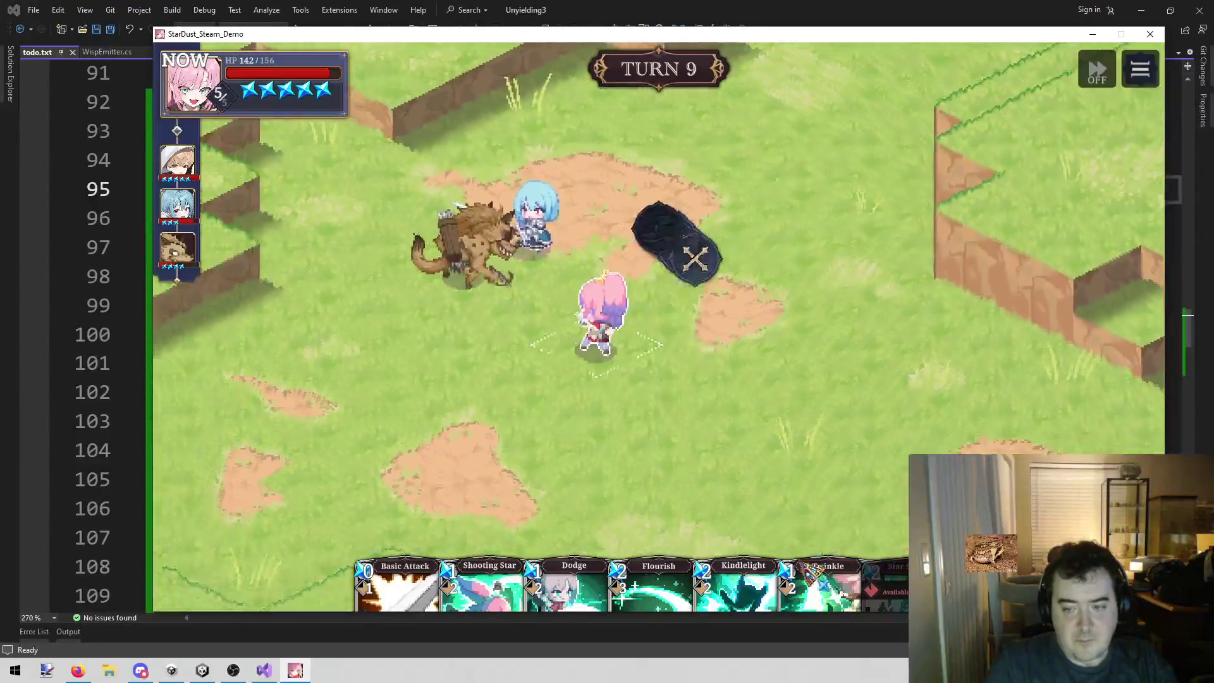
# - Charge the last gnoll with Kindlelight to win the 'Adventurer (For now) Appears' stage
pyautogui.moveTo(833, 545)
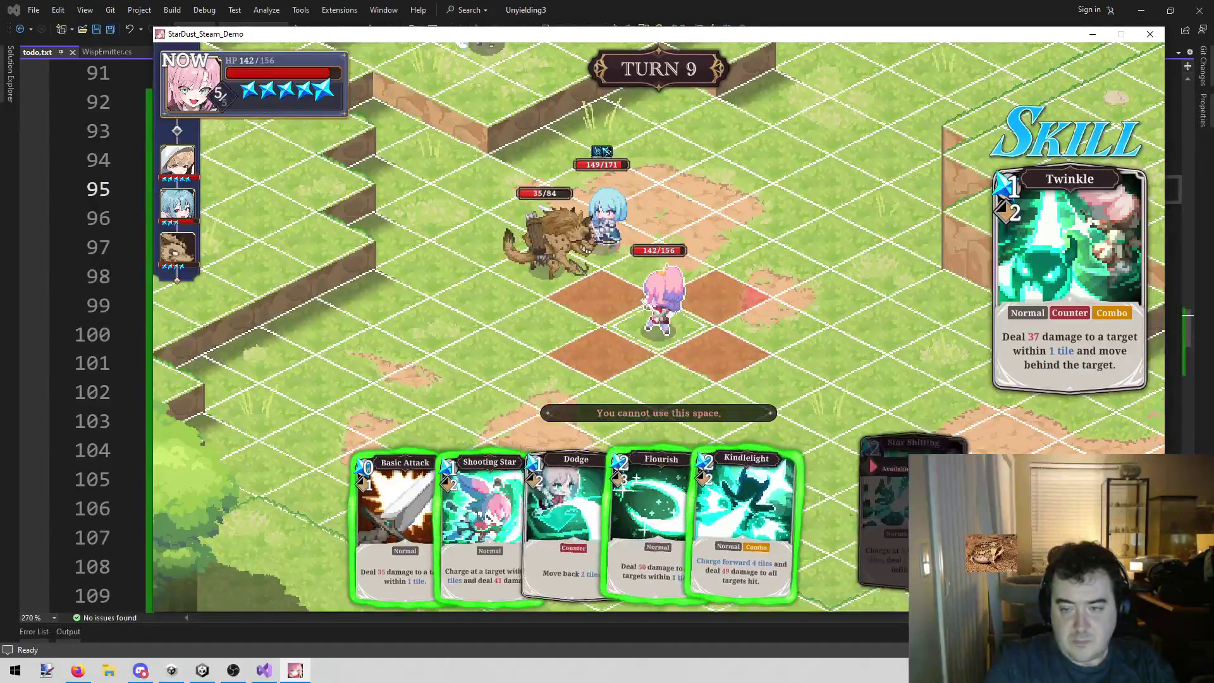
pyautogui.click(775, 487)
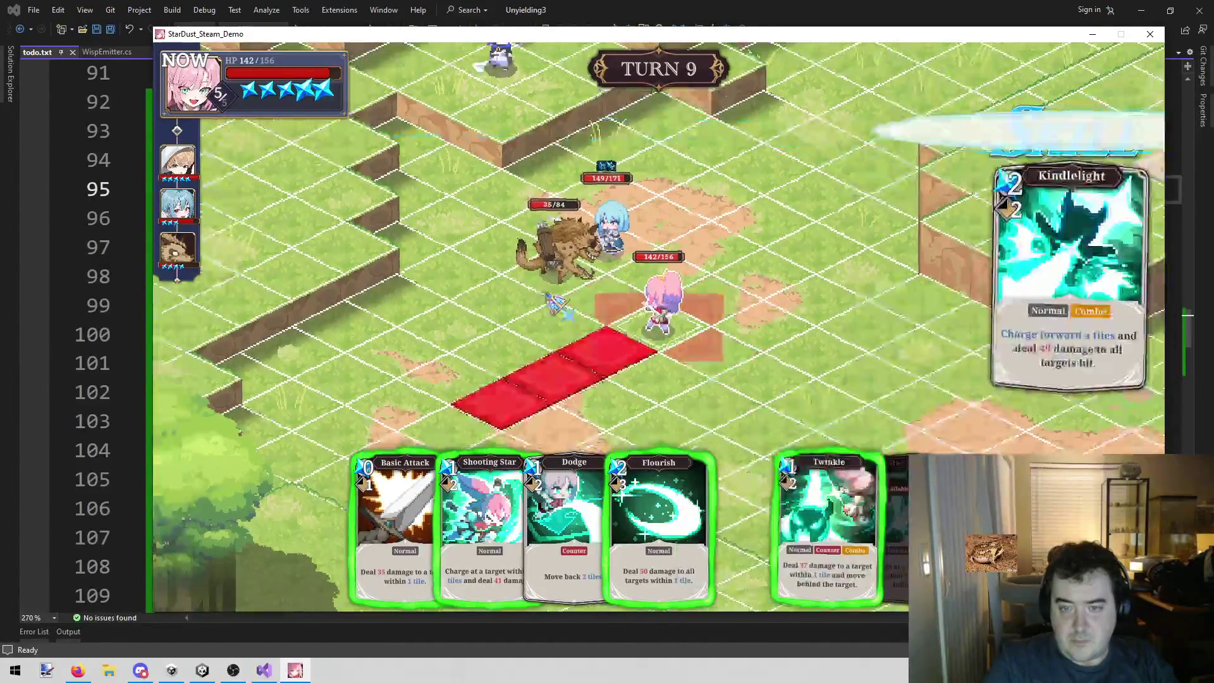
pyautogui.click(616, 286)
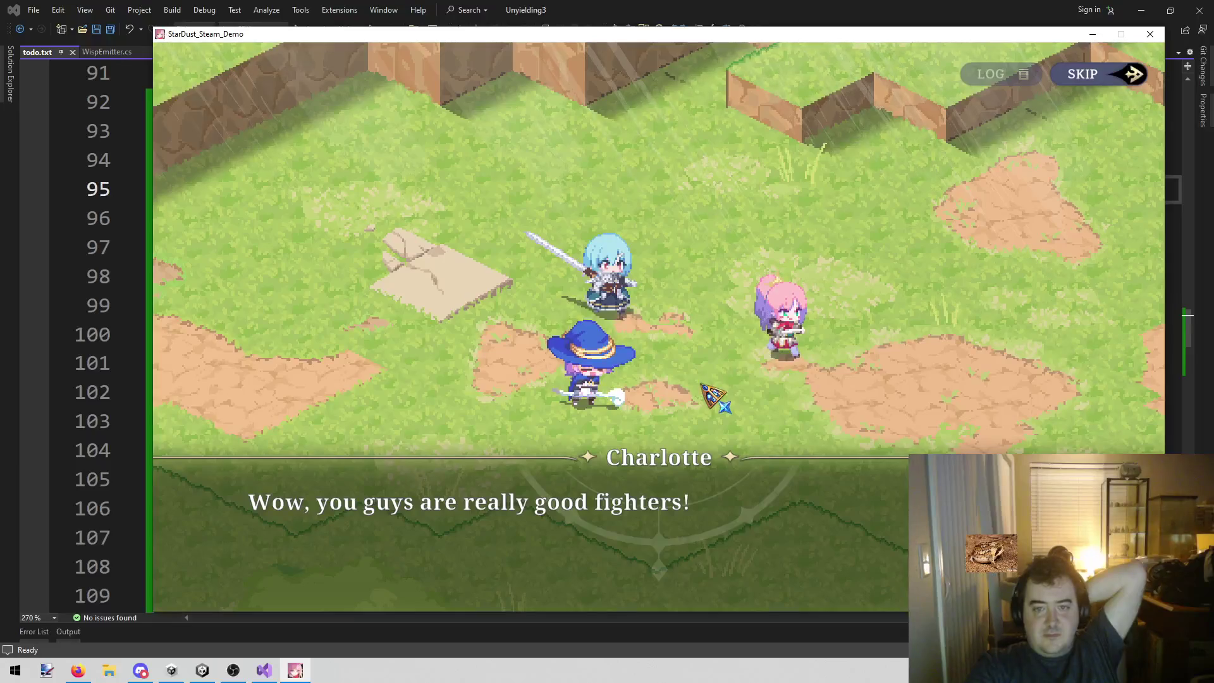
# - Advance through the post-battle victory conversation and Charlotte's replies
pyautogui.click(703, 385)
pyautogui.click(703, 385)
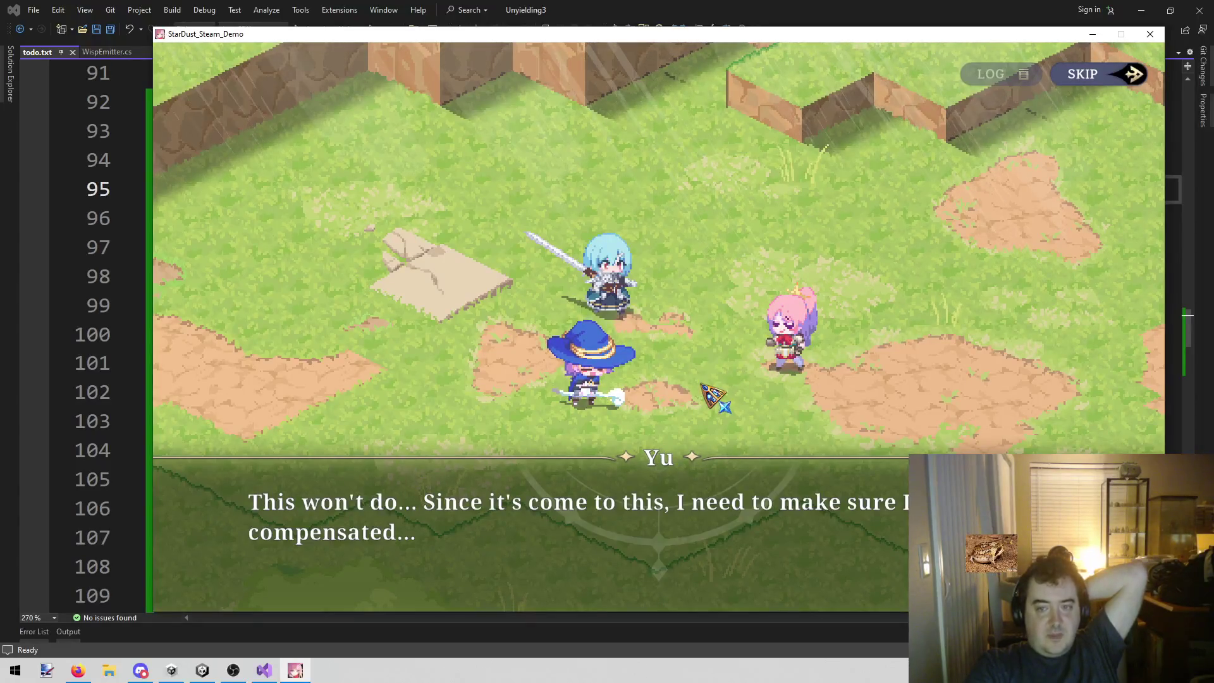
pyautogui.click(696, 379)
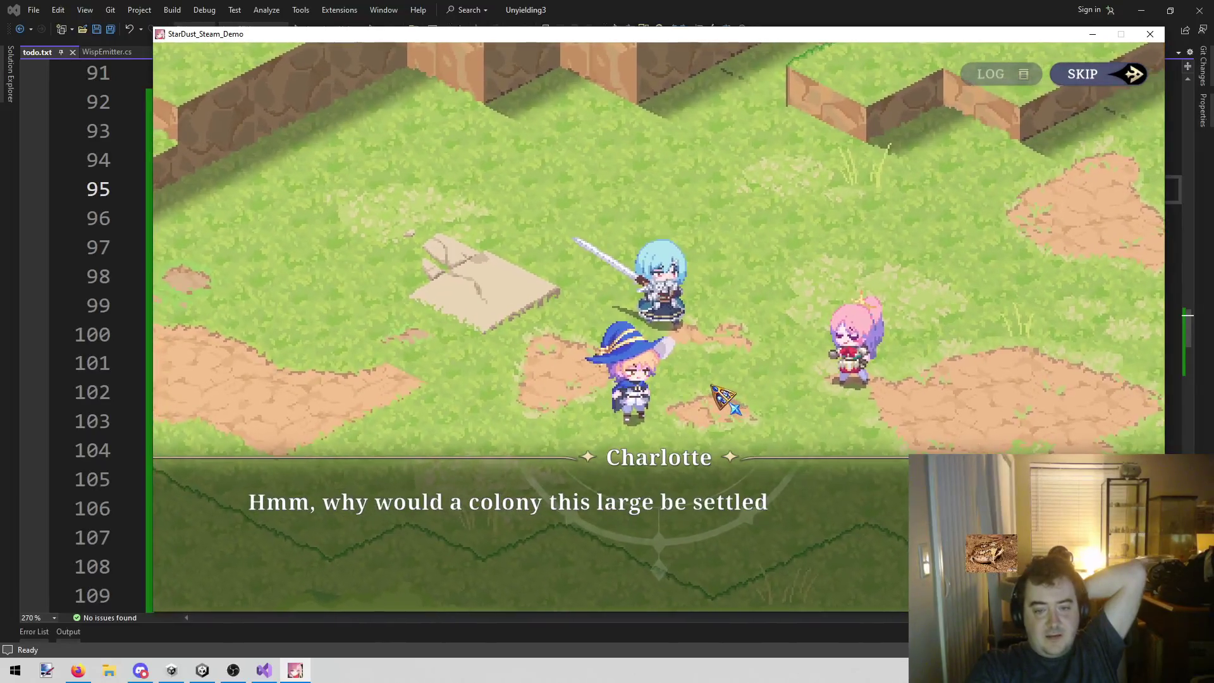
pyautogui.click(702, 381)
pyautogui.click(702, 380)
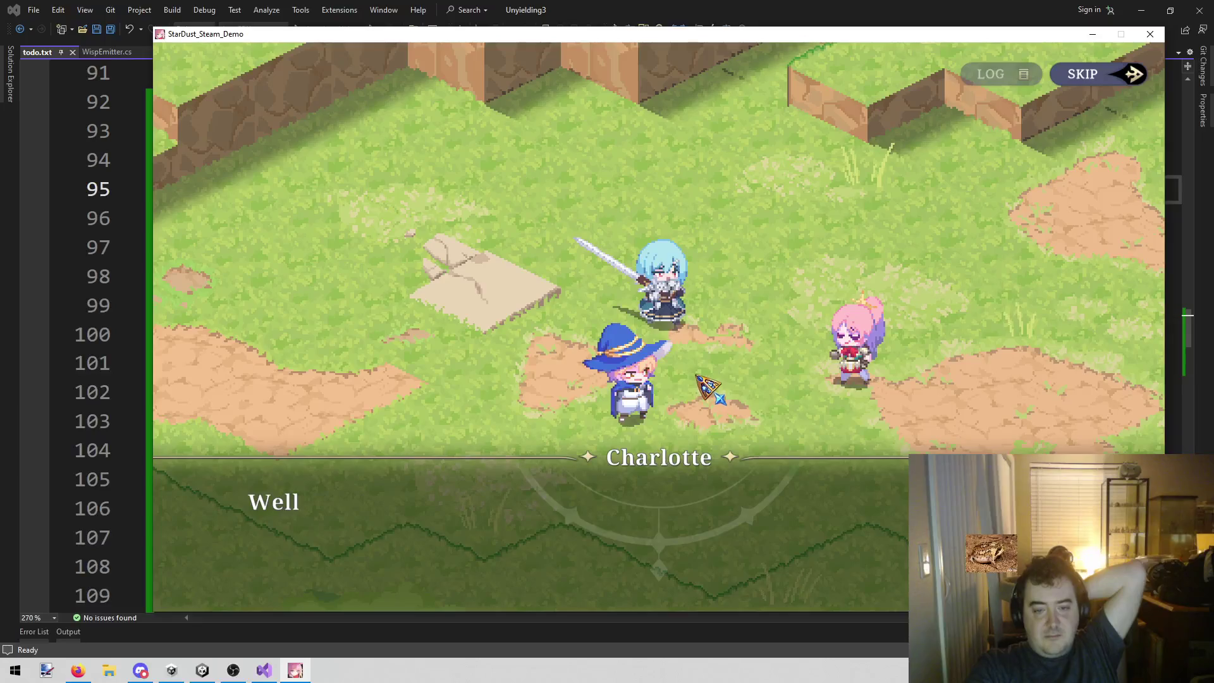
pyautogui.click(699, 376)
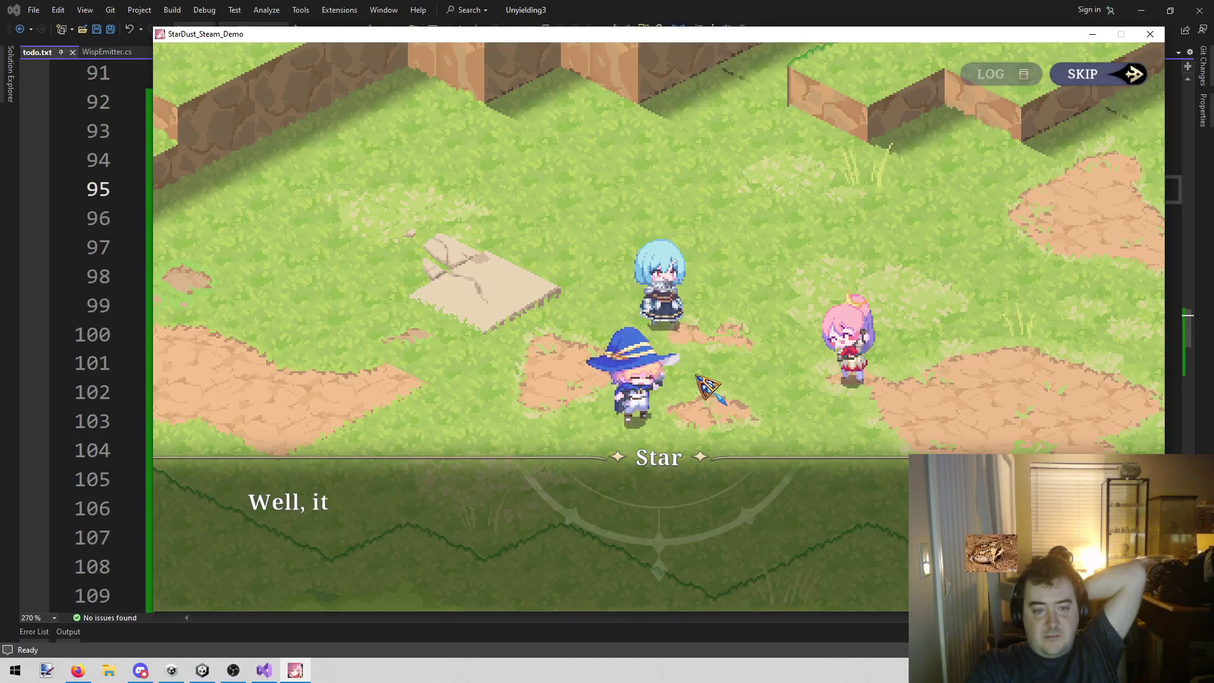
pyautogui.click(683, 373)
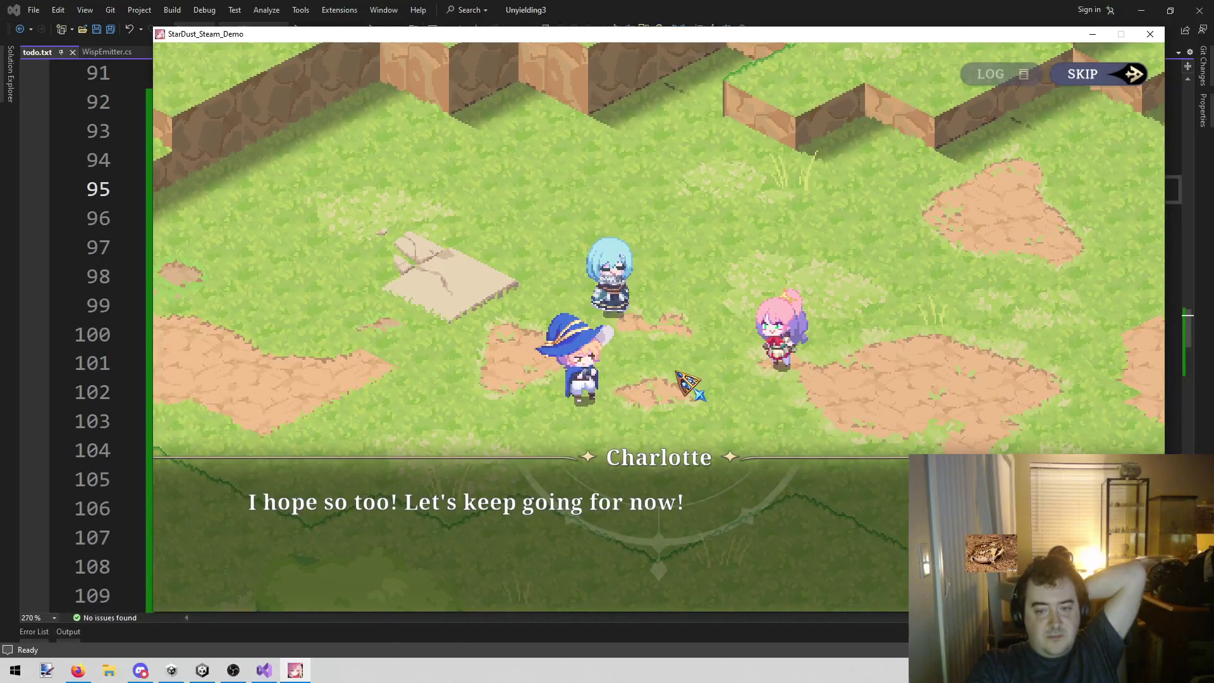
# - Skip the remaining conversation, the next story scene and the Guild Master scene
pyautogui.click(1107, 66)
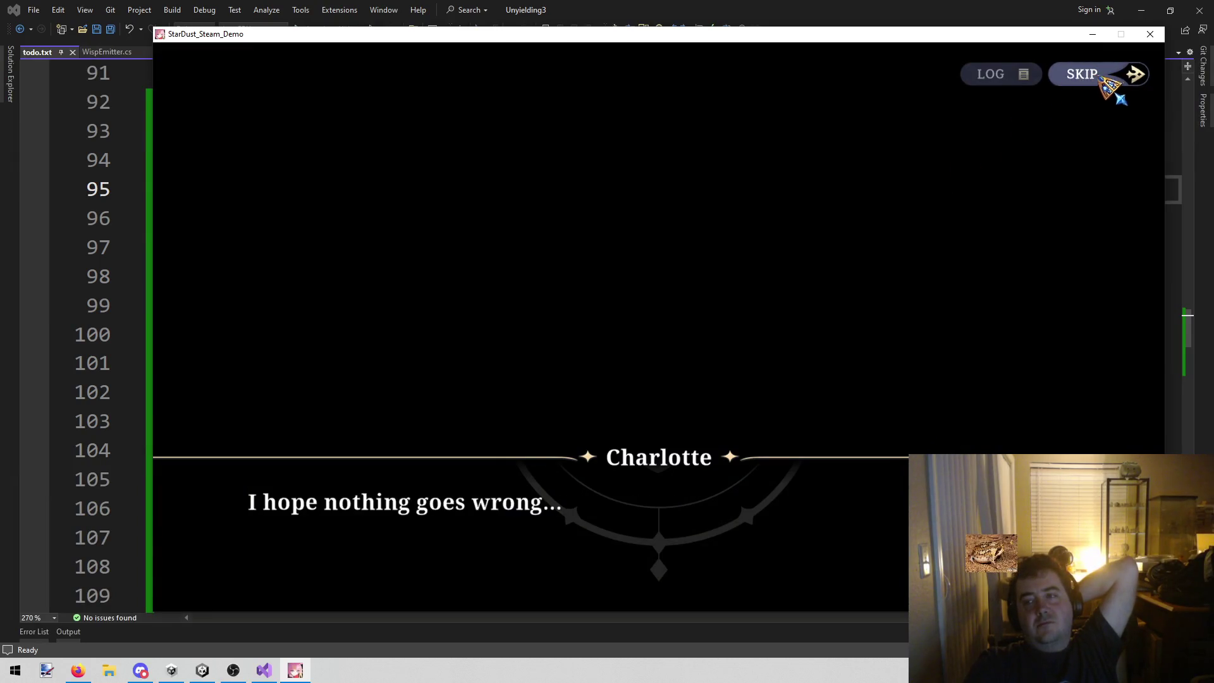
pyautogui.click(1107, 79)
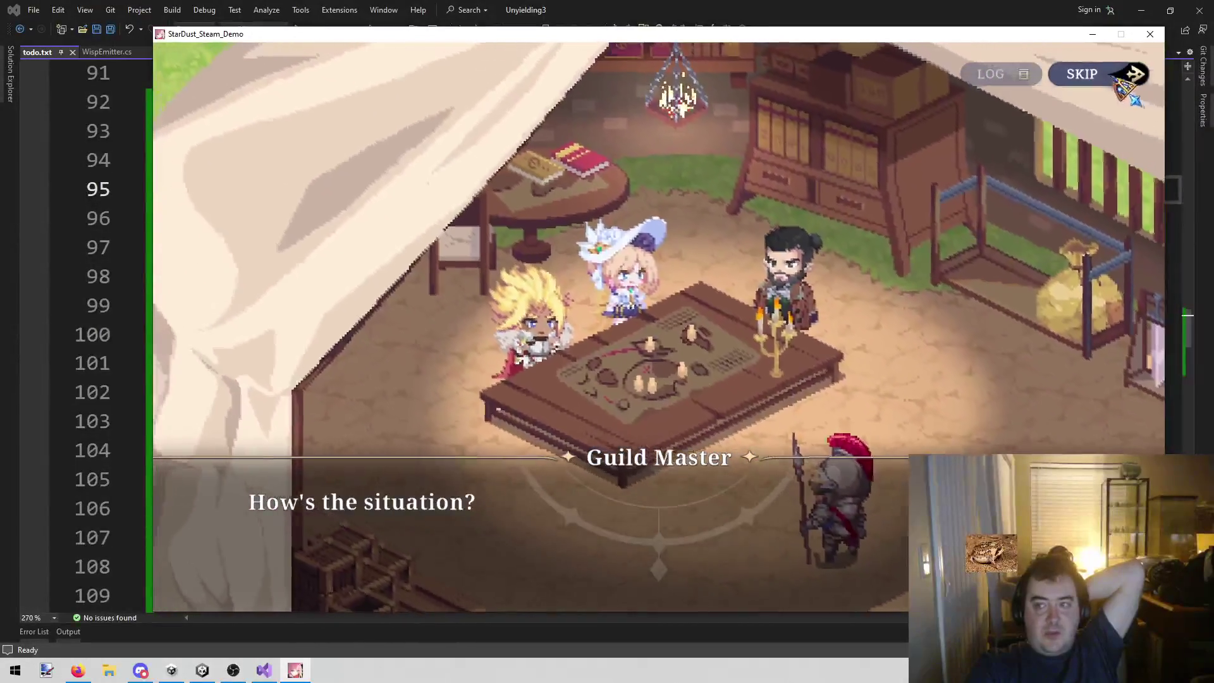
pyautogui.click(1113, 79)
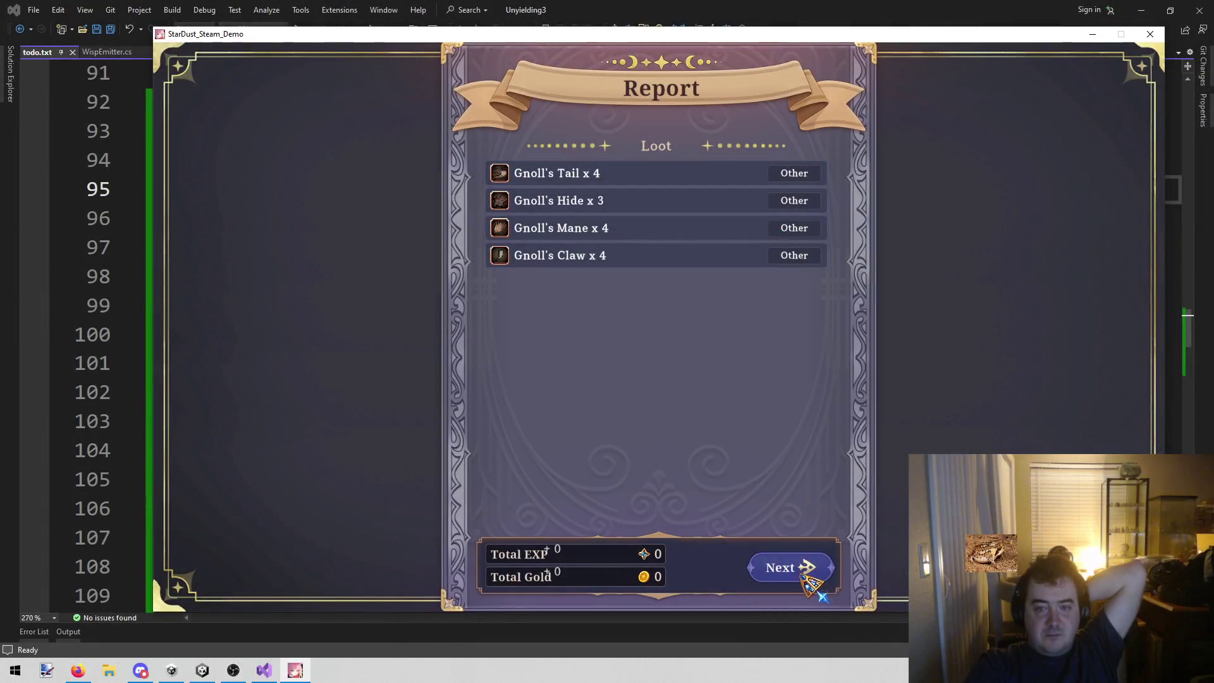
# - Page through the Report's experience distribution and quest records, with Star and Yu reaching level 6
pyautogui.click(802, 565)
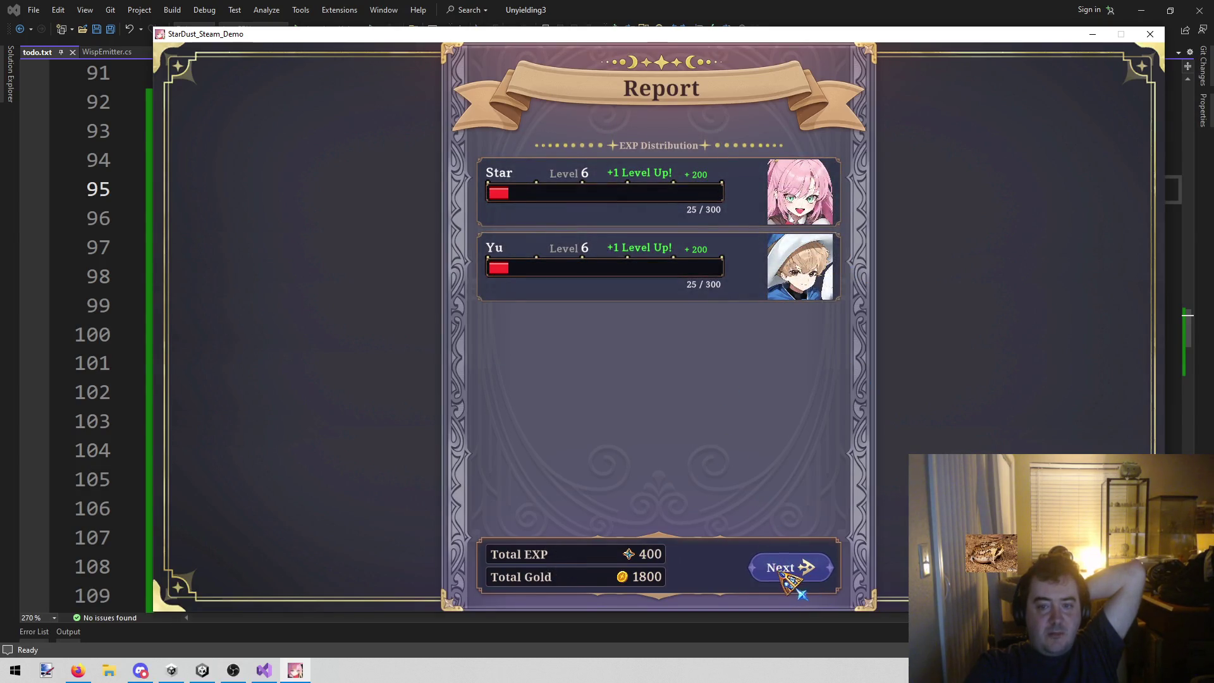
pyautogui.click(784, 568)
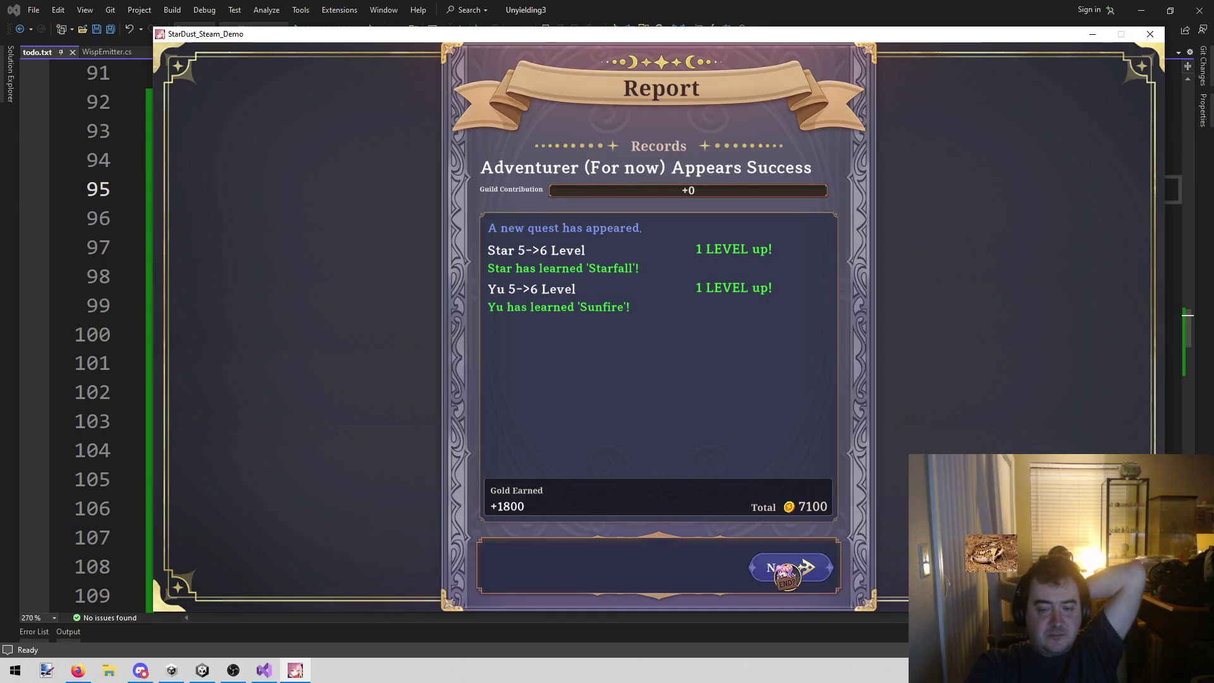
pyautogui.click(775, 566)
# - Save the completed quest to slot 1 and close the save screen
pyautogui.click(737, 377)
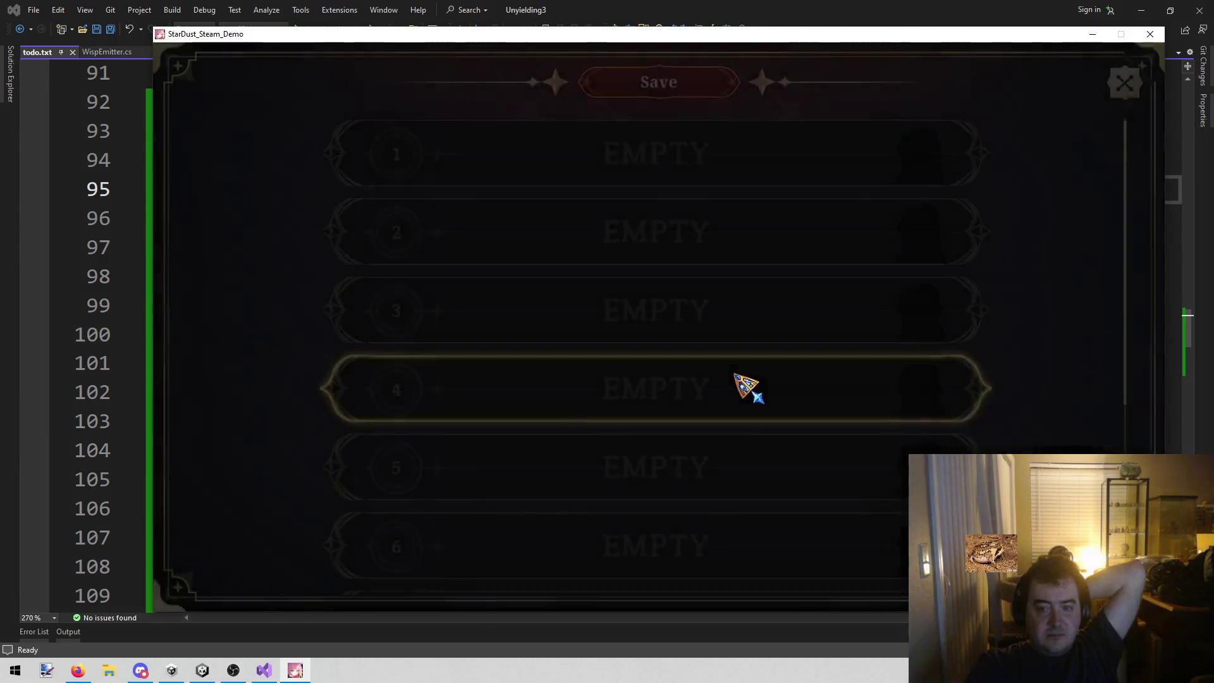
pyautogui.click(713, 141)
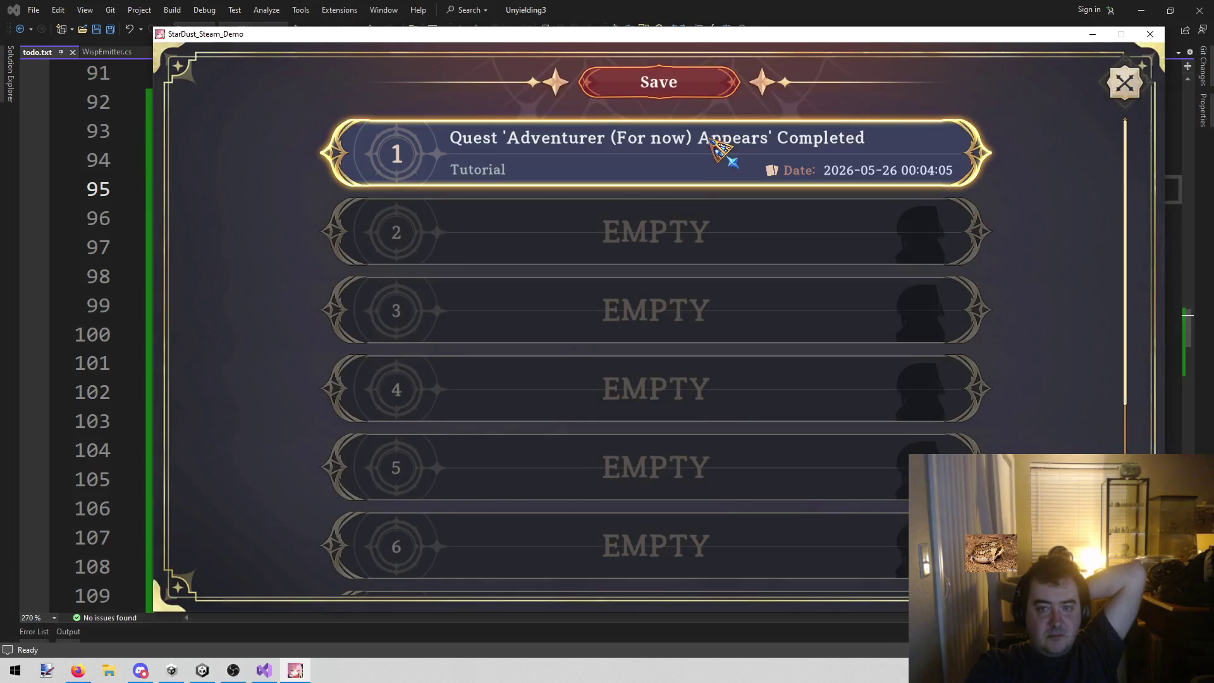
pyautogui.click(1126, 83)
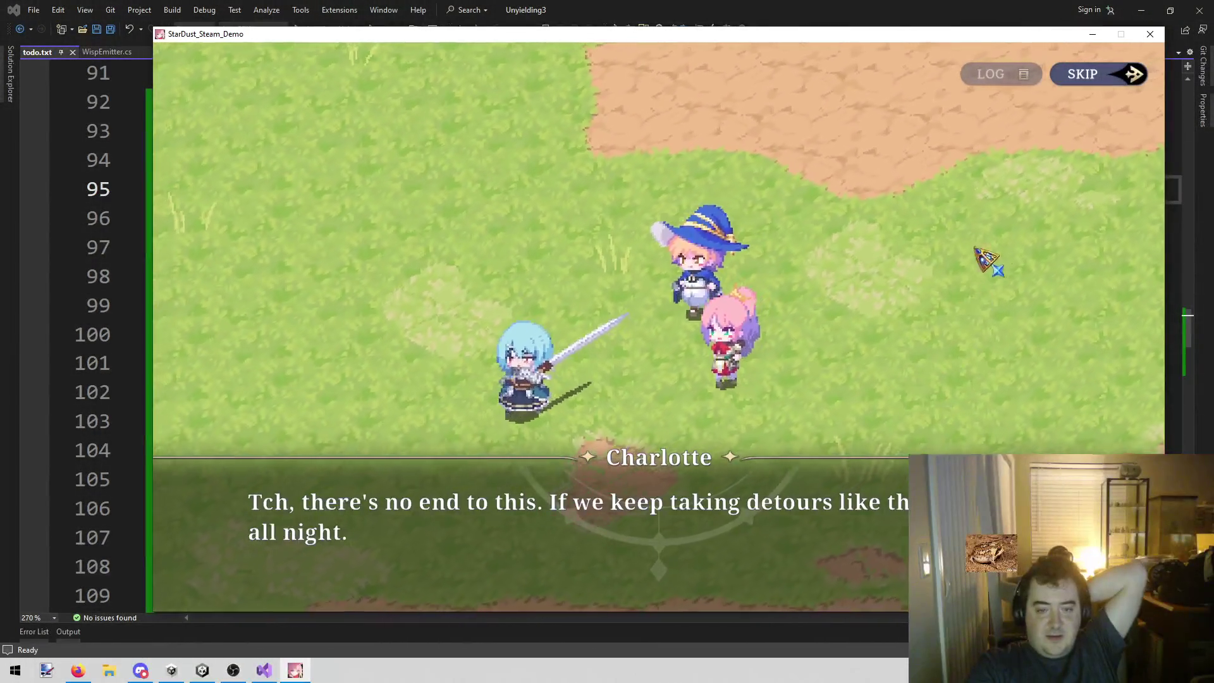
# - Skip the new scene into 'Into the Danger' and close the game window
pyautogui.click(1104, 77)
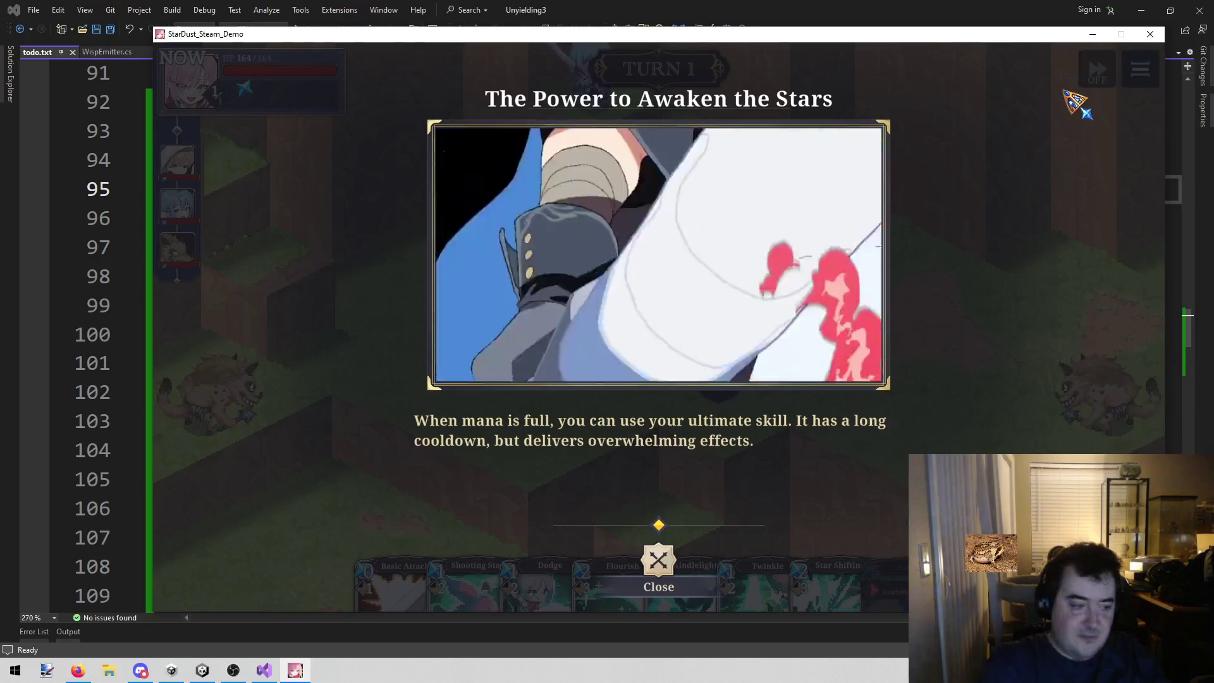
pyautogui.click(1150, 34)
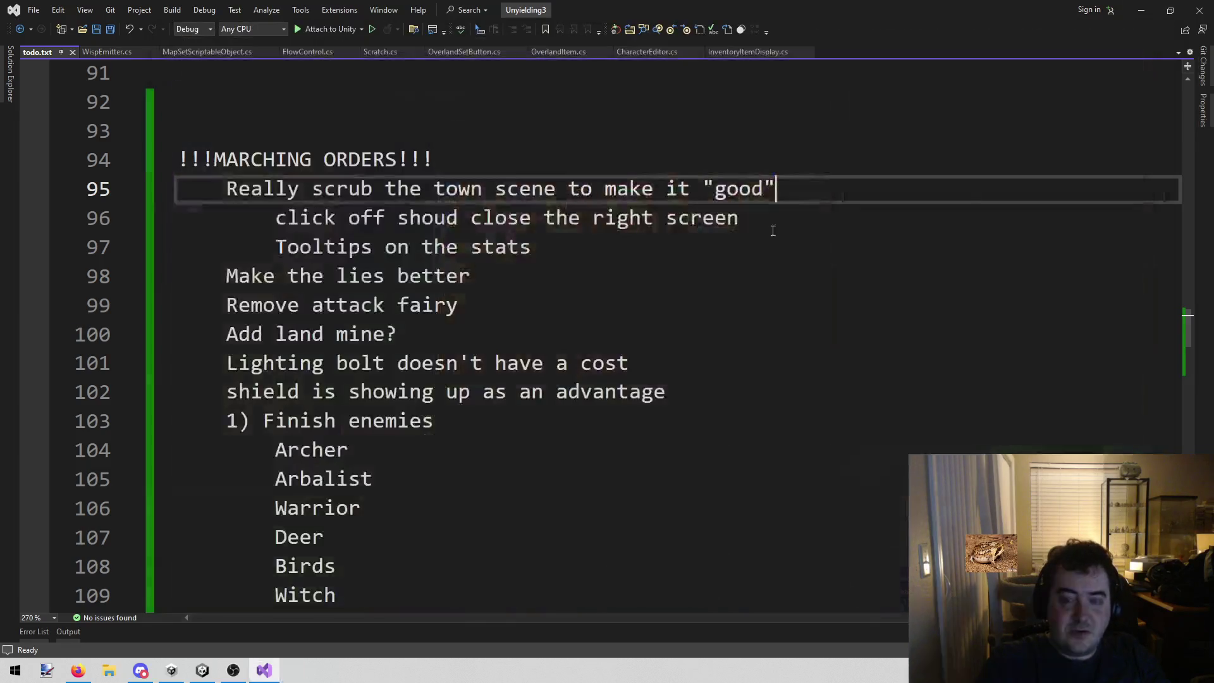
pyautogui.moveTo(385, 246); pyautogui.dragTo(443, 421)
pyautogui.click(697, 279)
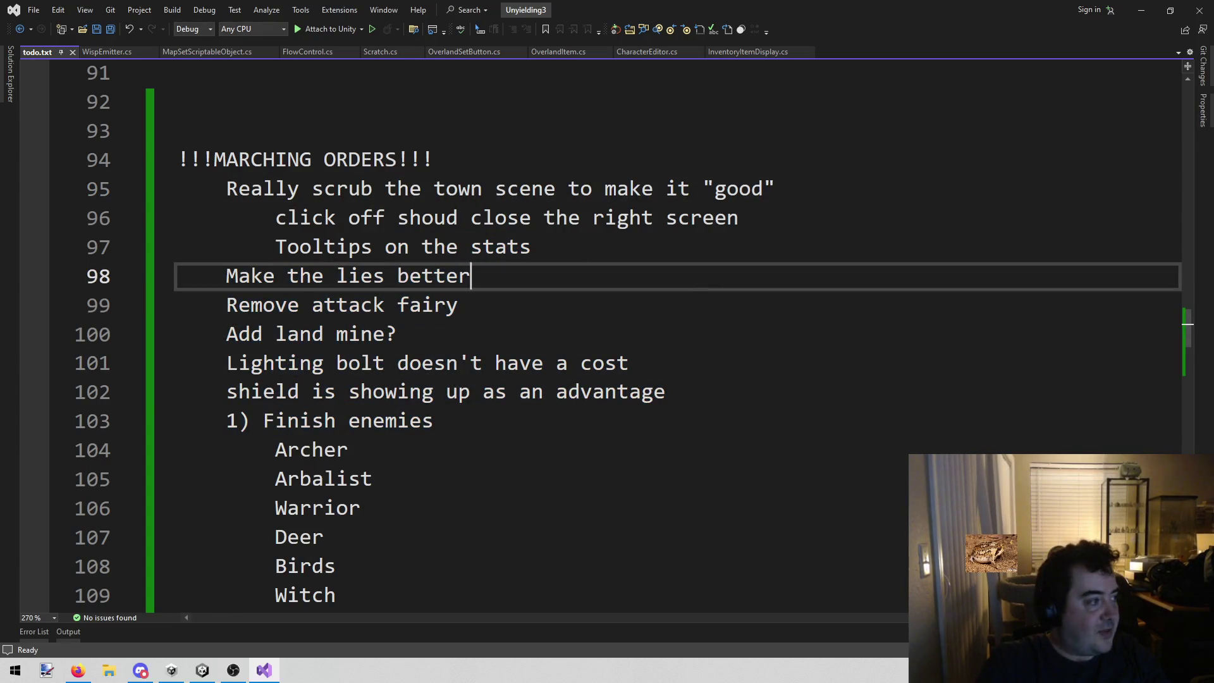
pyautogui.hotkey('alt', 'Tab')
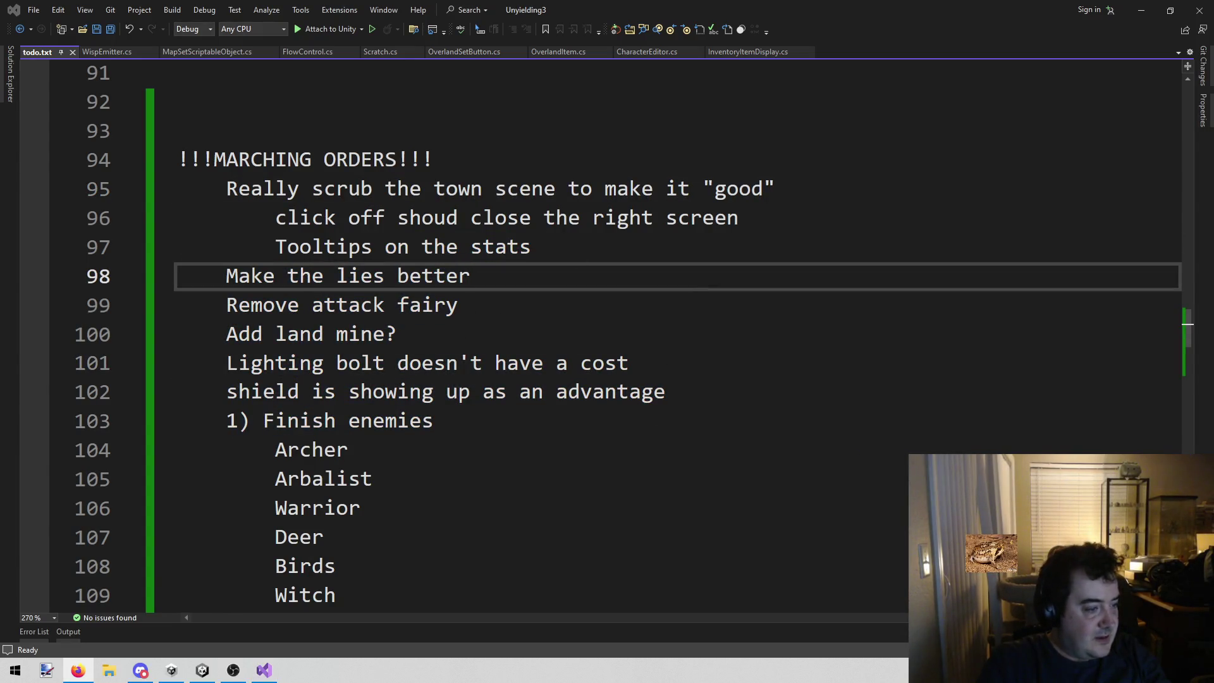
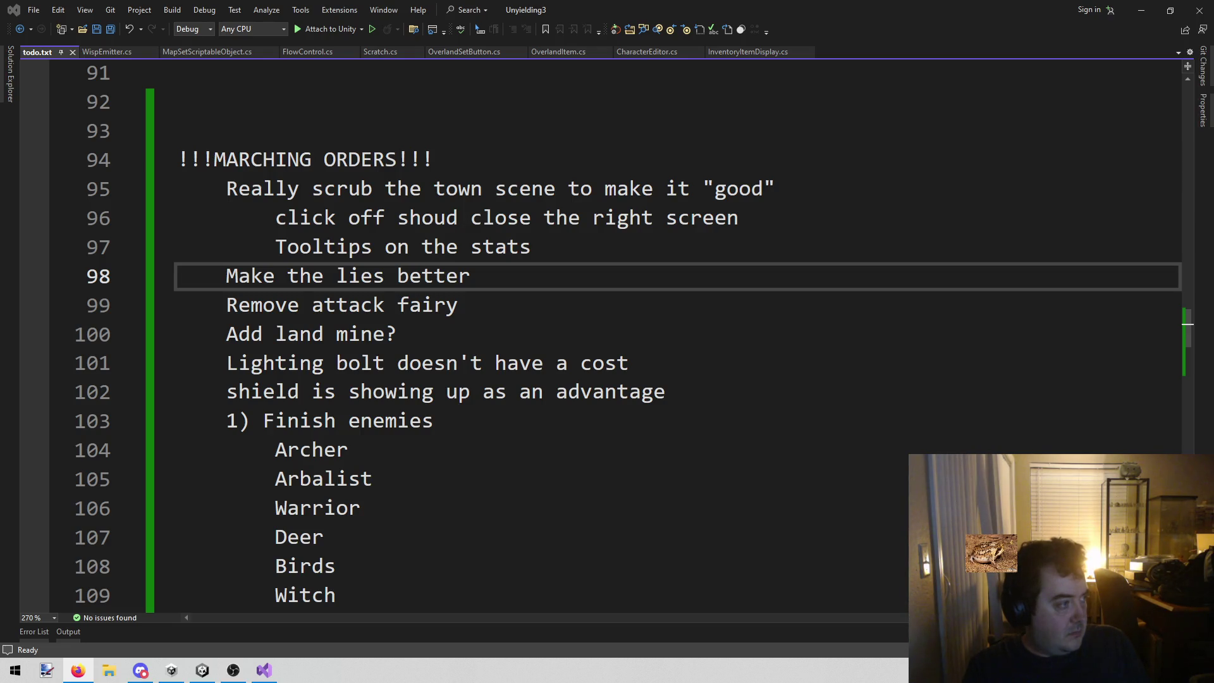
# - Leave the todo.txt list at the 'Add land mine?' line and return to the Unity editor
pyautogui.click(298, 347)
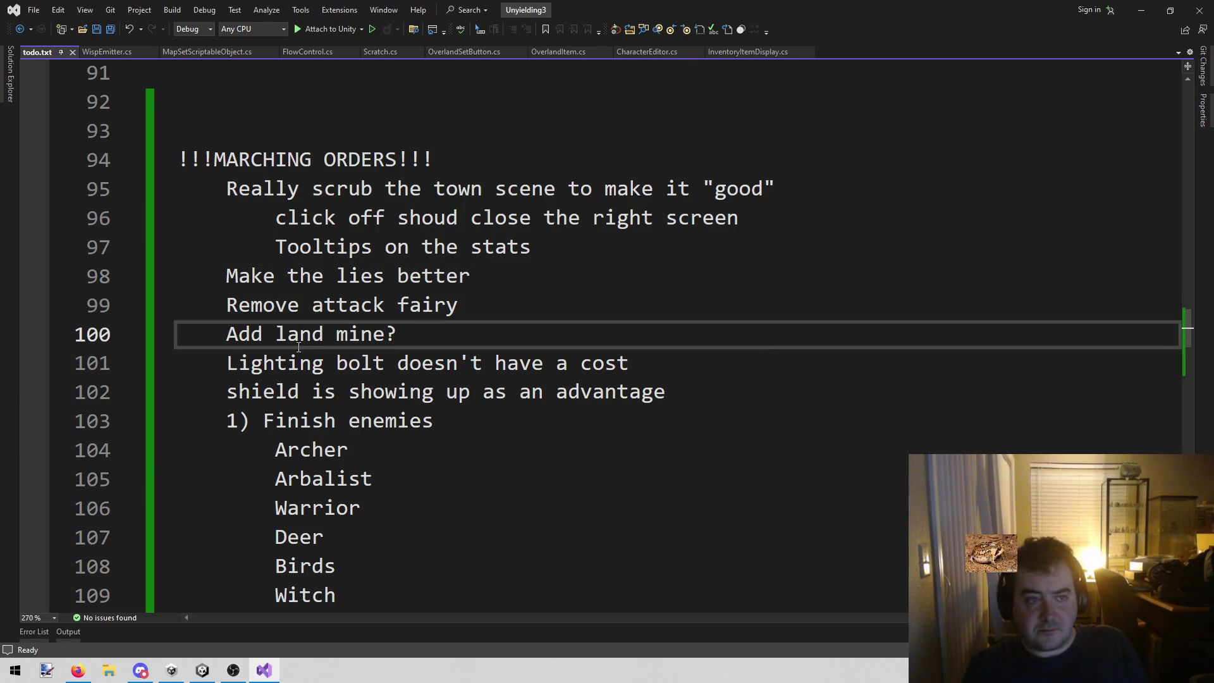
pyautogui.click(202, 670)
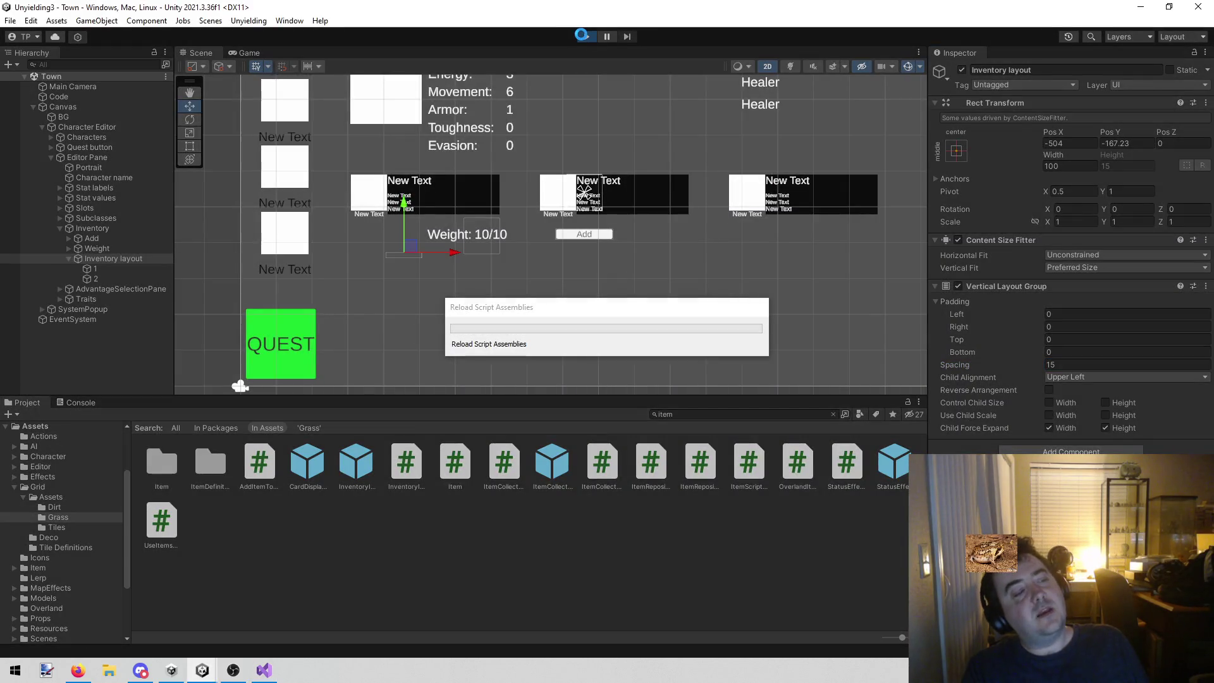
# - Play the Town scene and add a Causality Gem under Lenette's Longsword and Shield
pyautogui.click(583, 38)
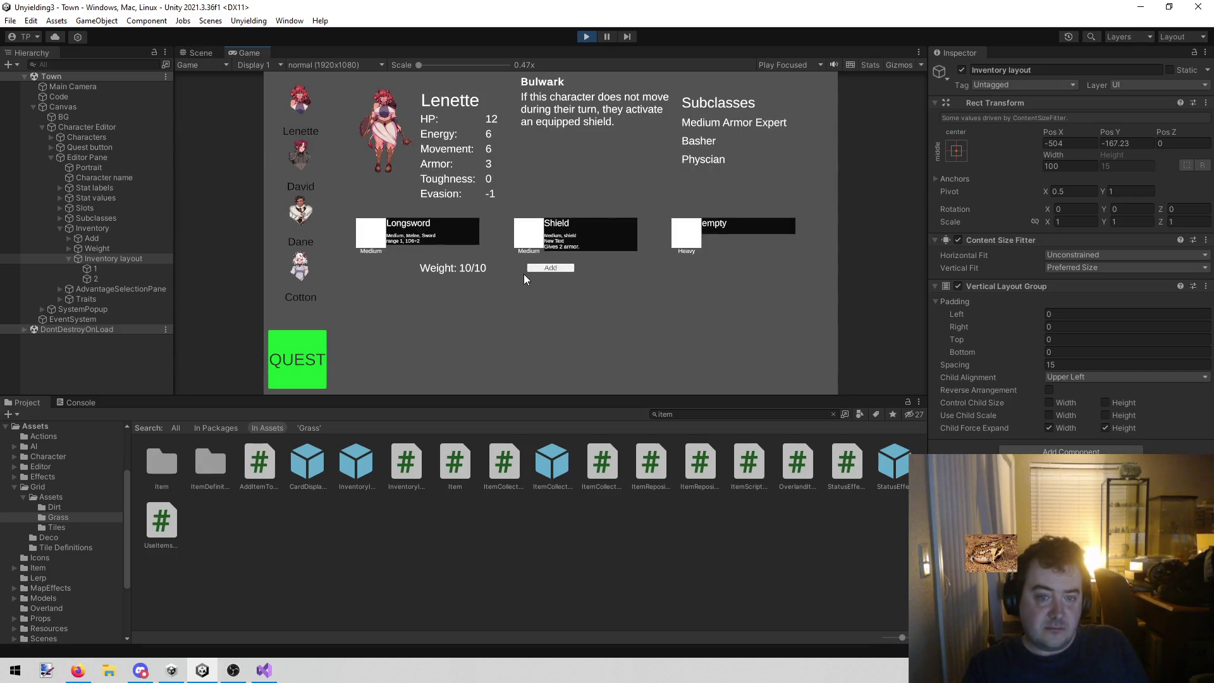
pyautogui.click(548, 270)
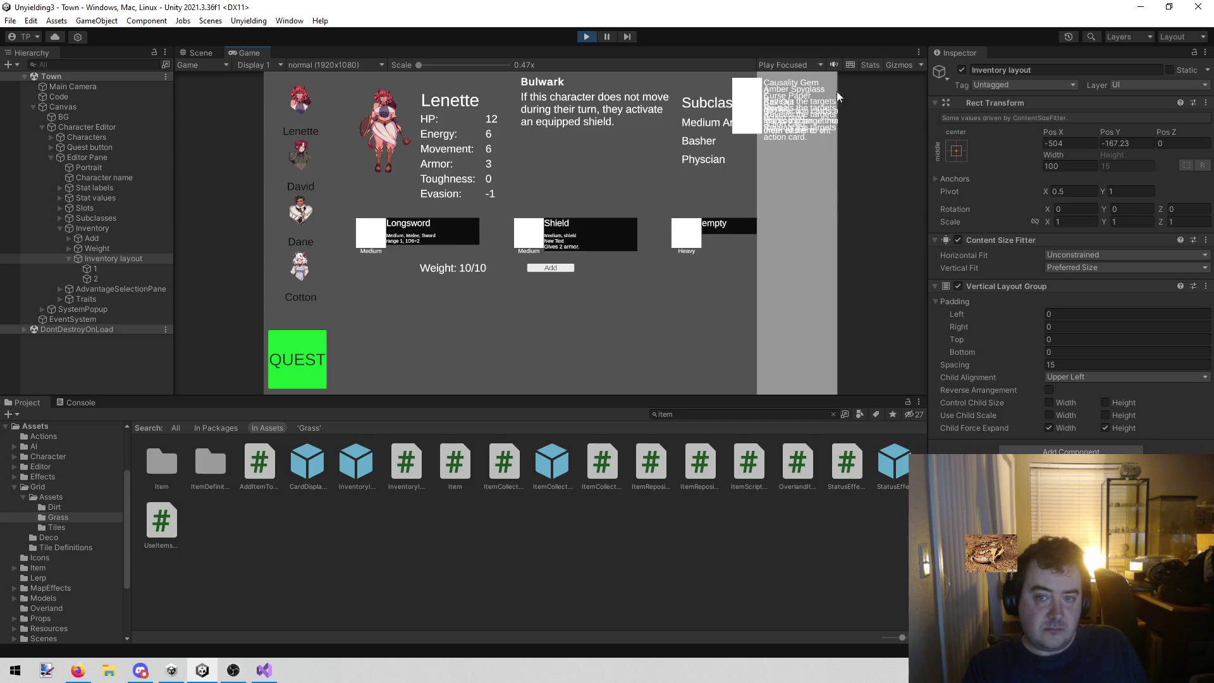
pyautogui.click(757, 81)
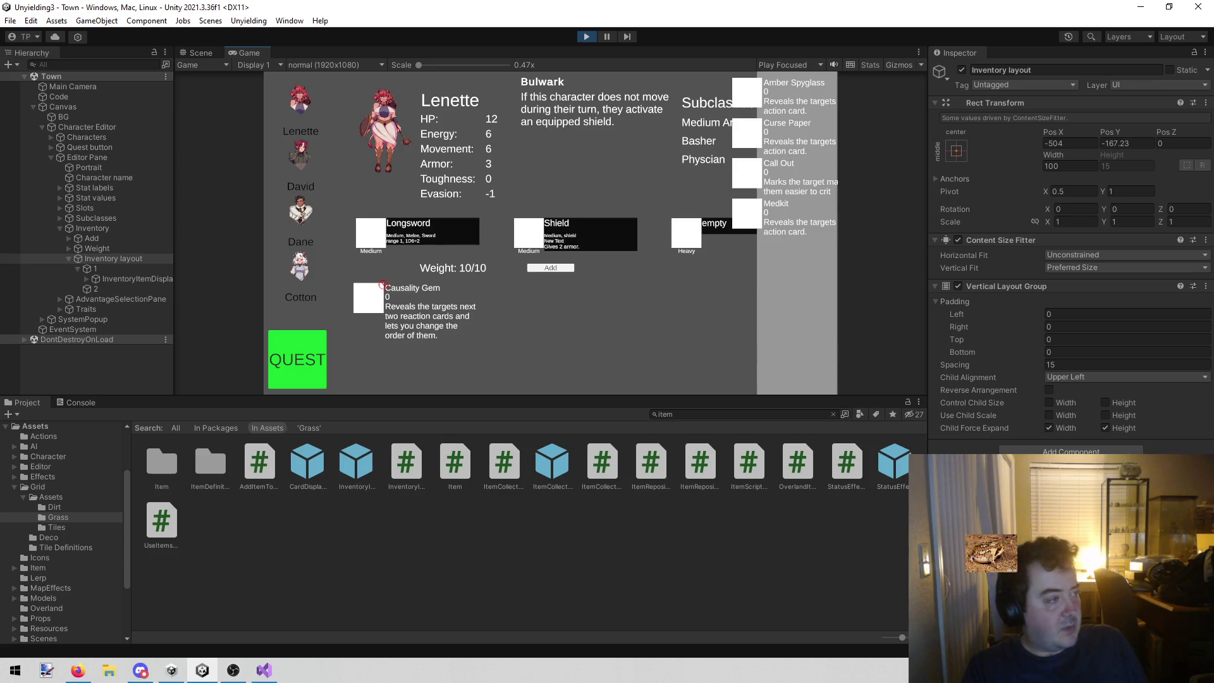
pyautogui.hotkey('alt', 'Tab')
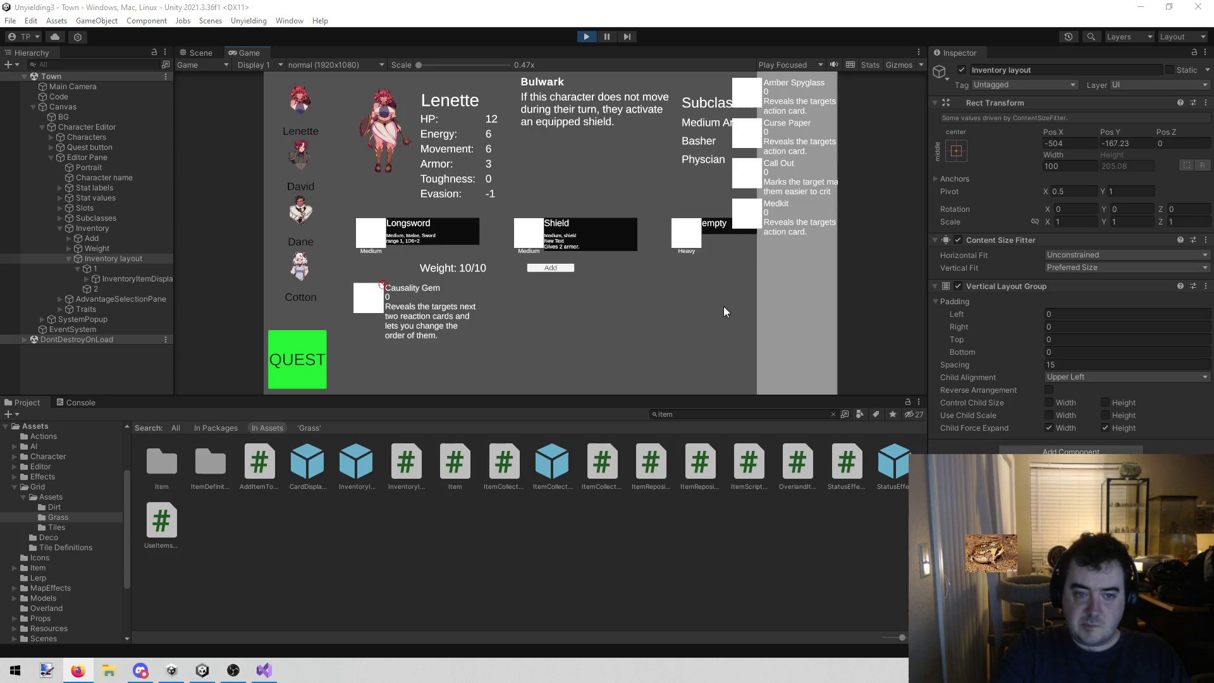
pyautogui.click(291, 158)
pyautogui.click(285, 200)
pyautogui.click(293, 149)
pyautogui.click(299, 105)
pyautogui.click(297, 155)
pyautogui.click(299, 203)
pyautogui.click(297, 112)
pyautogui.click(296, 158)
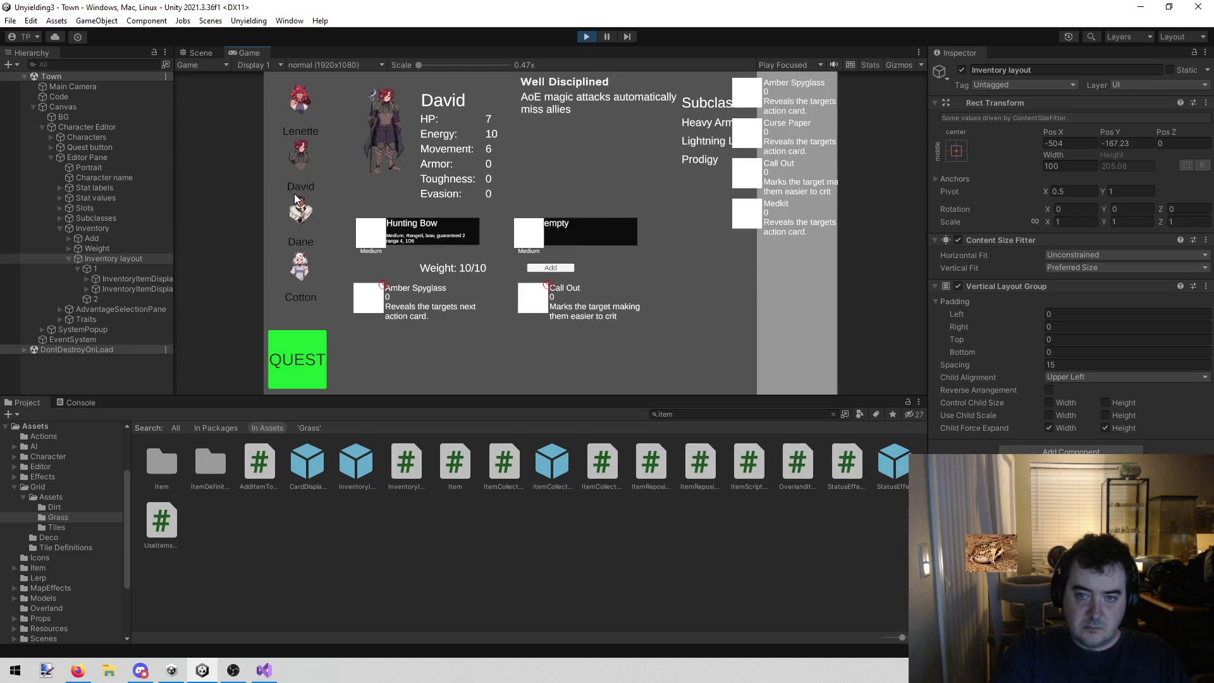
pyautogui.click(298, 105)
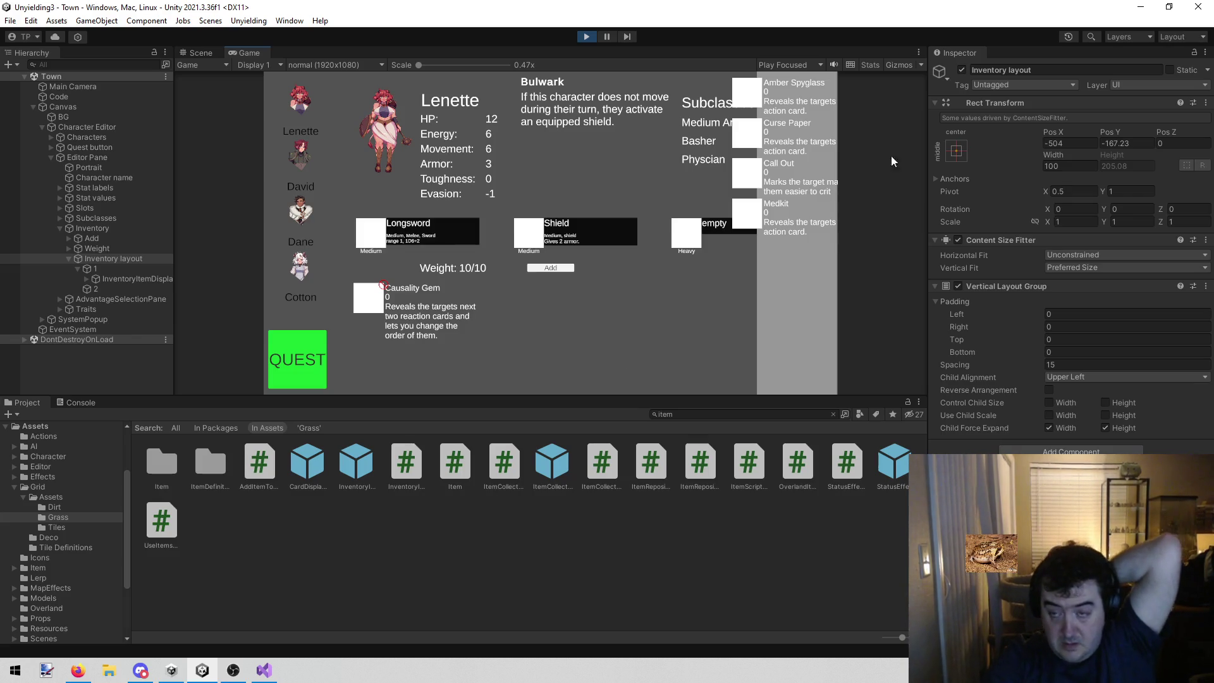
# - Check the Tag dropdown options, leave Inventory layout Untagged, and deselect everything
pyautogui.click(1044, 88)
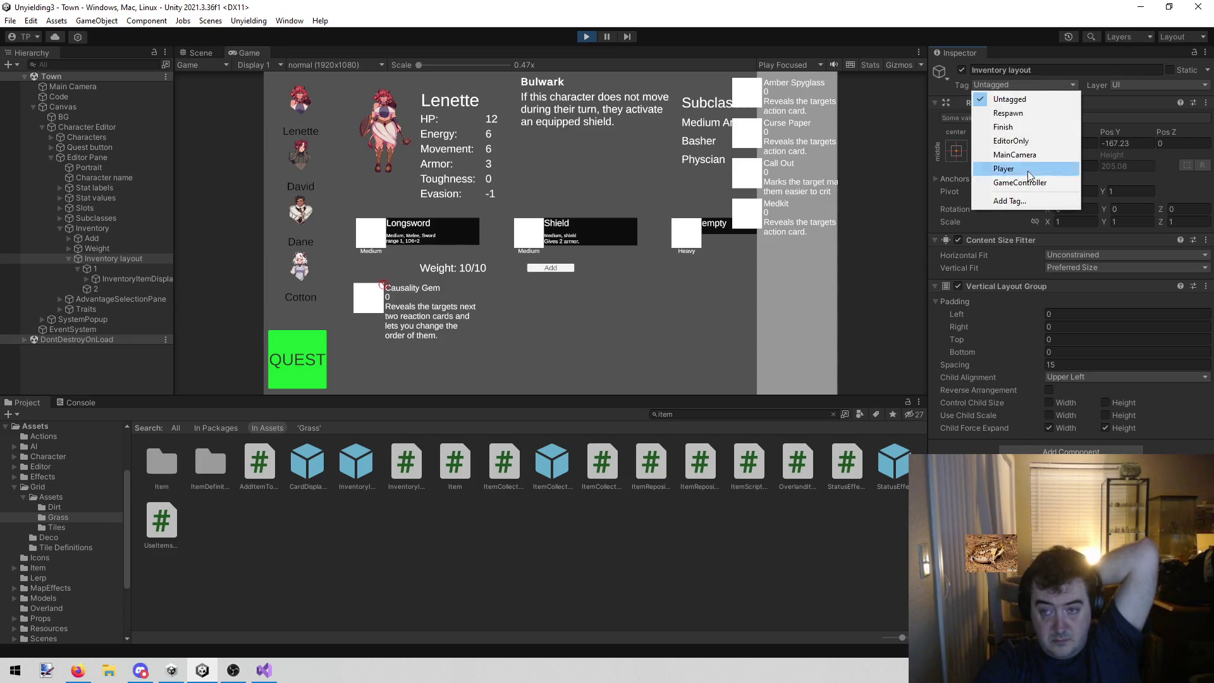
pyautogui.click(662, 599)
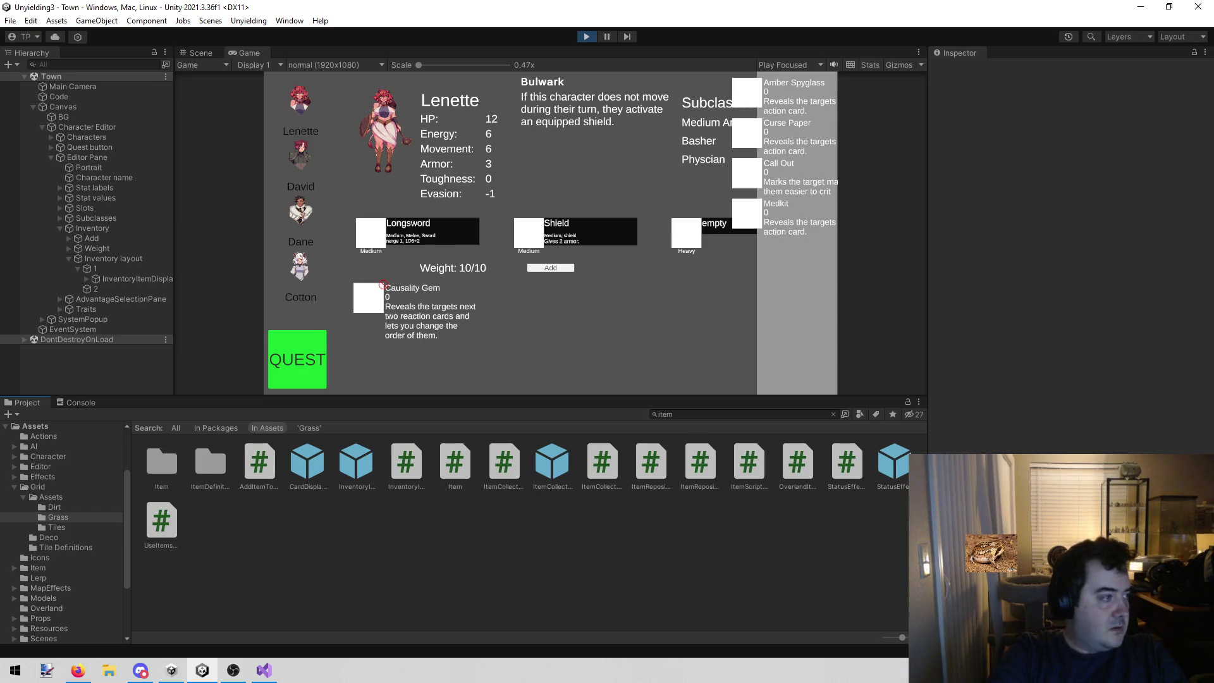
pyautogui.hotkey('alt', 'Tab')
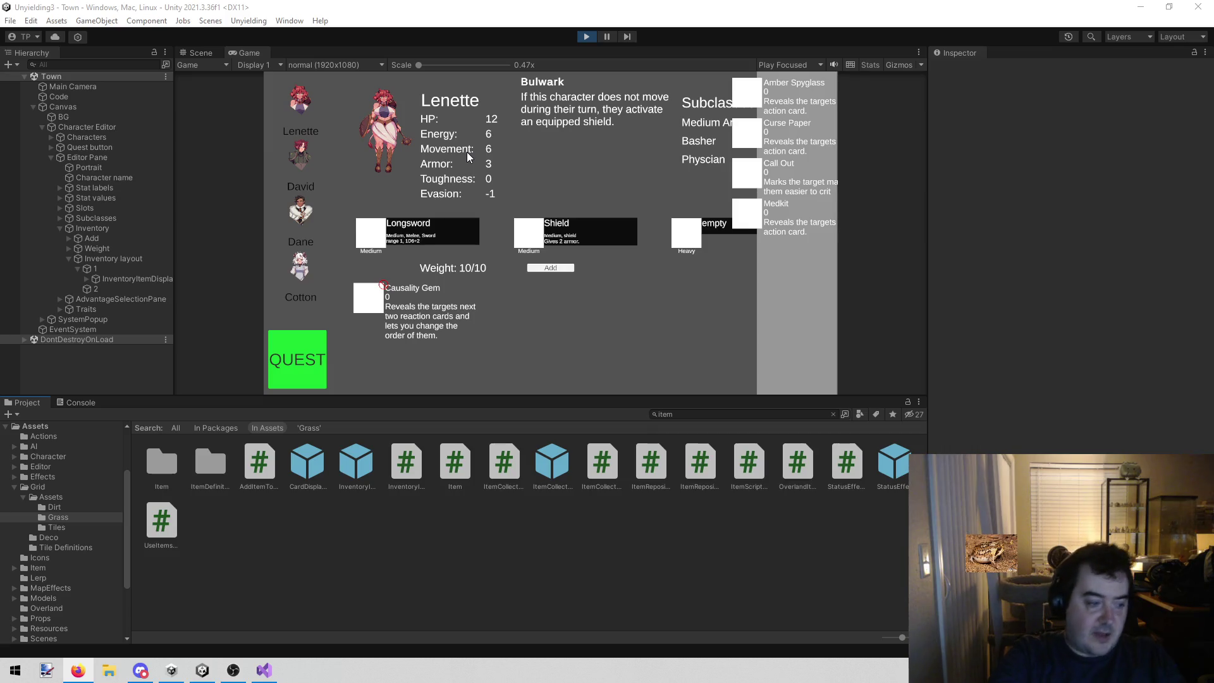
pyautogui.scroll(3, 57, 546)
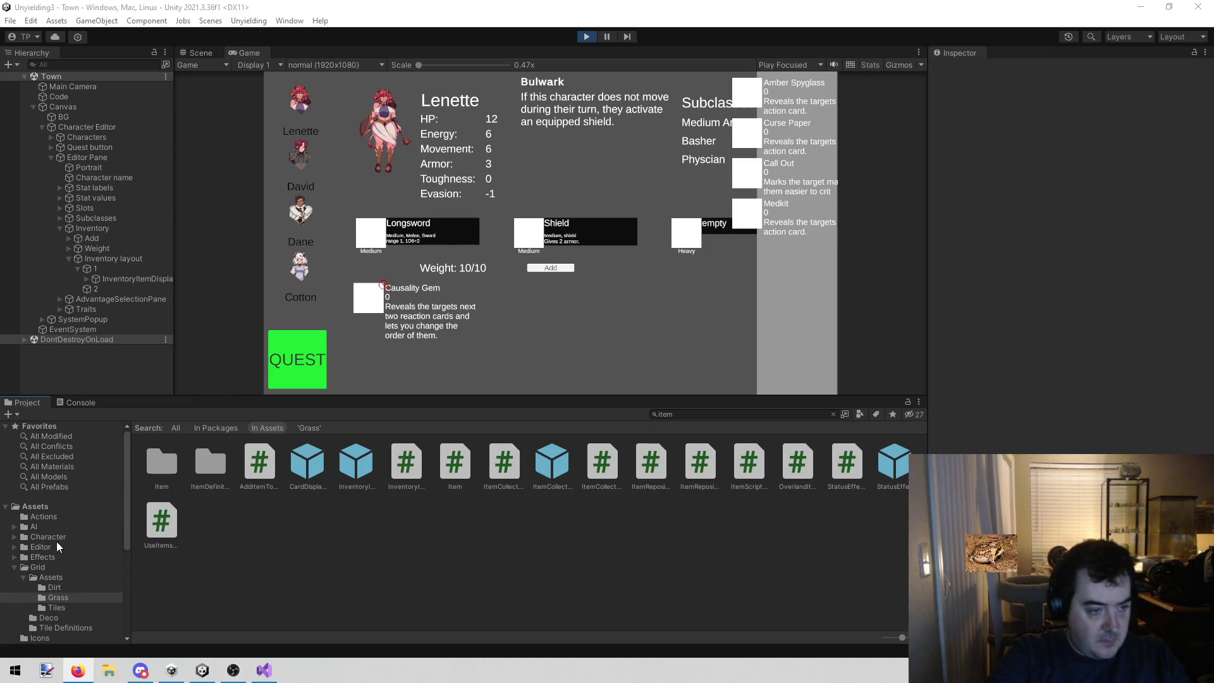
# - Stop play mode, create a C# script named 'Tag' in Assets, and open it in Visual Studio
pyautogui.click(62, 505)
pyautogui.click(587, 36)
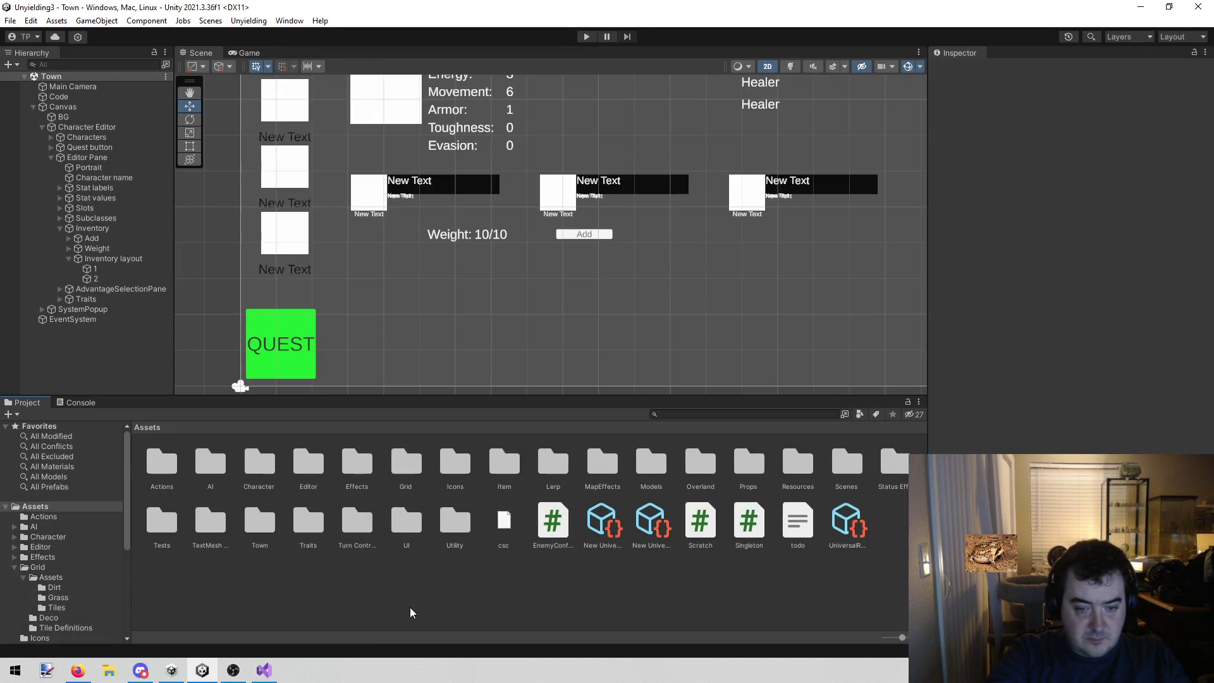
pyautogui.rightClick(423, 593)
pyautogui.moveTo(549, 261)
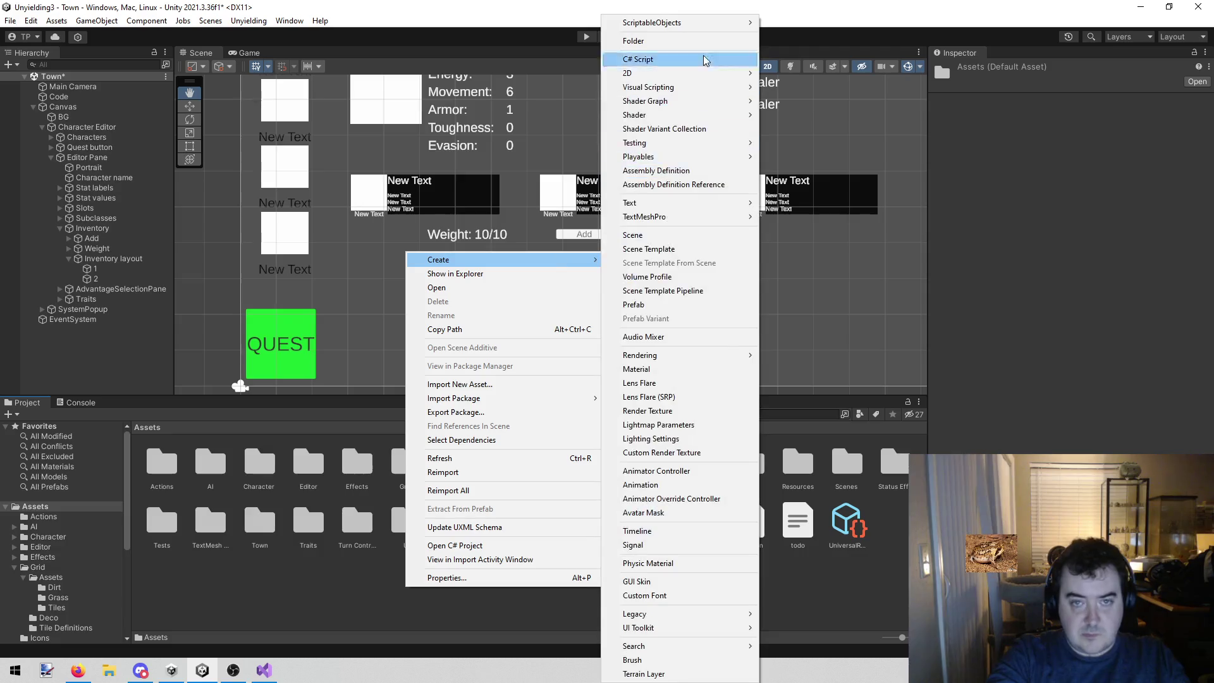
pyautogui.click(678, 60)
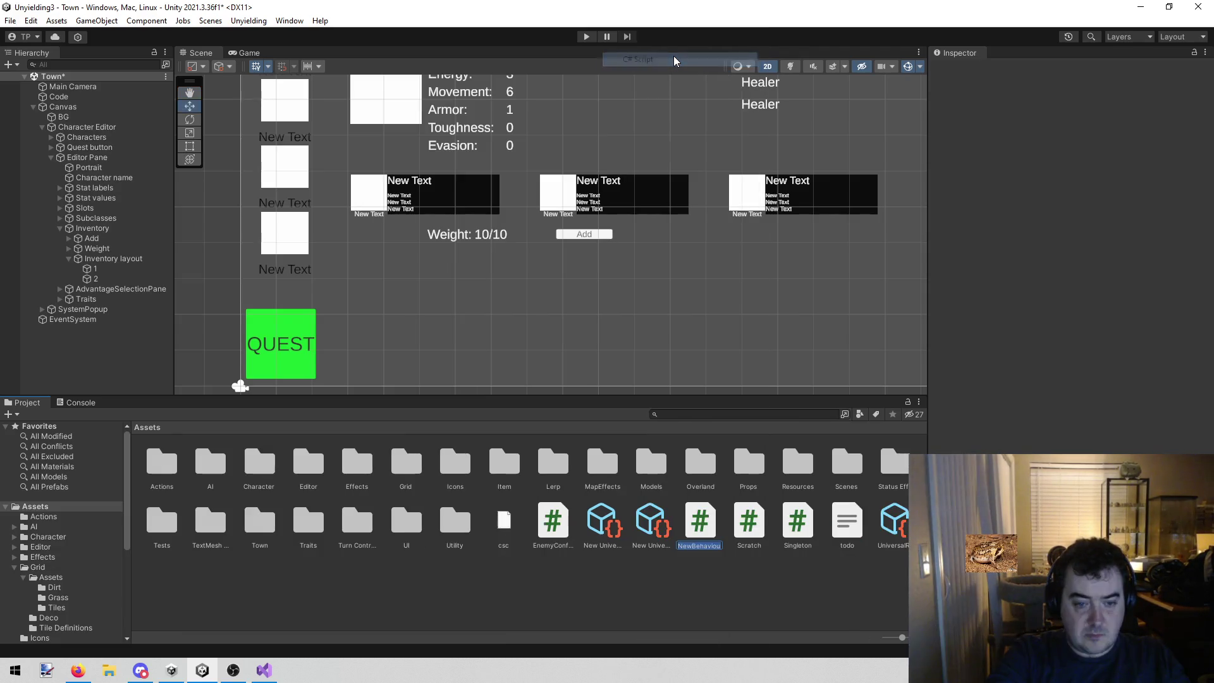
pyautogui.write('Tag')
pyautogui.press('Return')
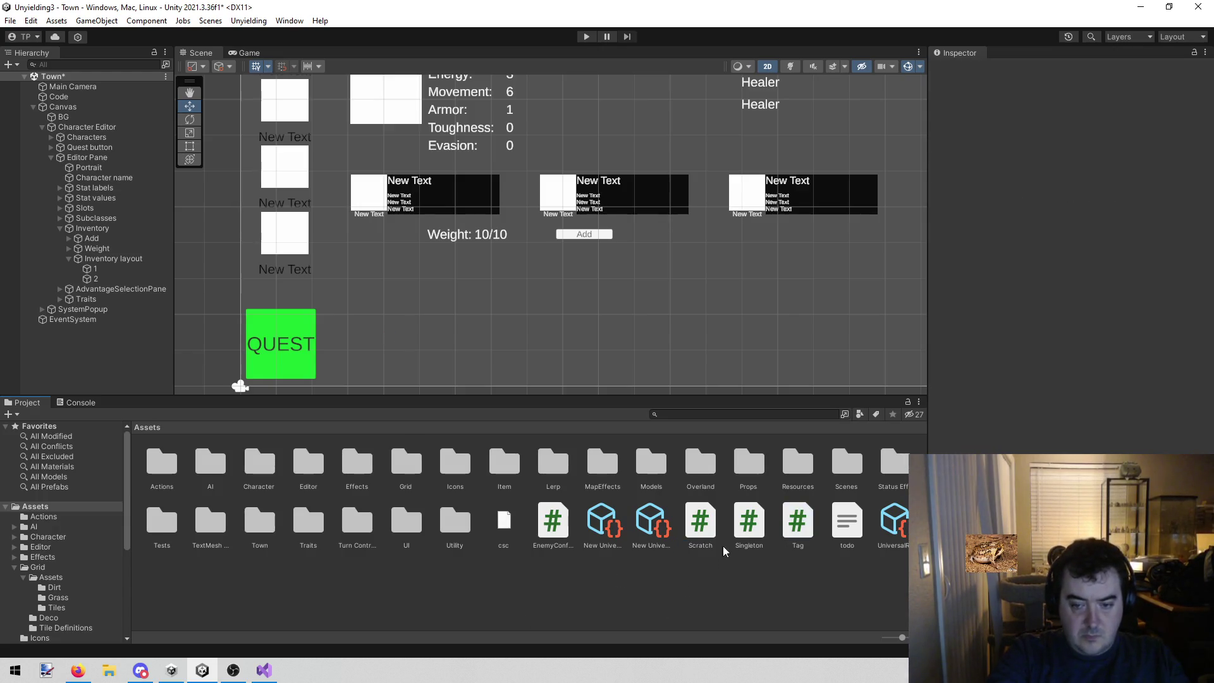
pyautogui.doubleClick(801, 517)
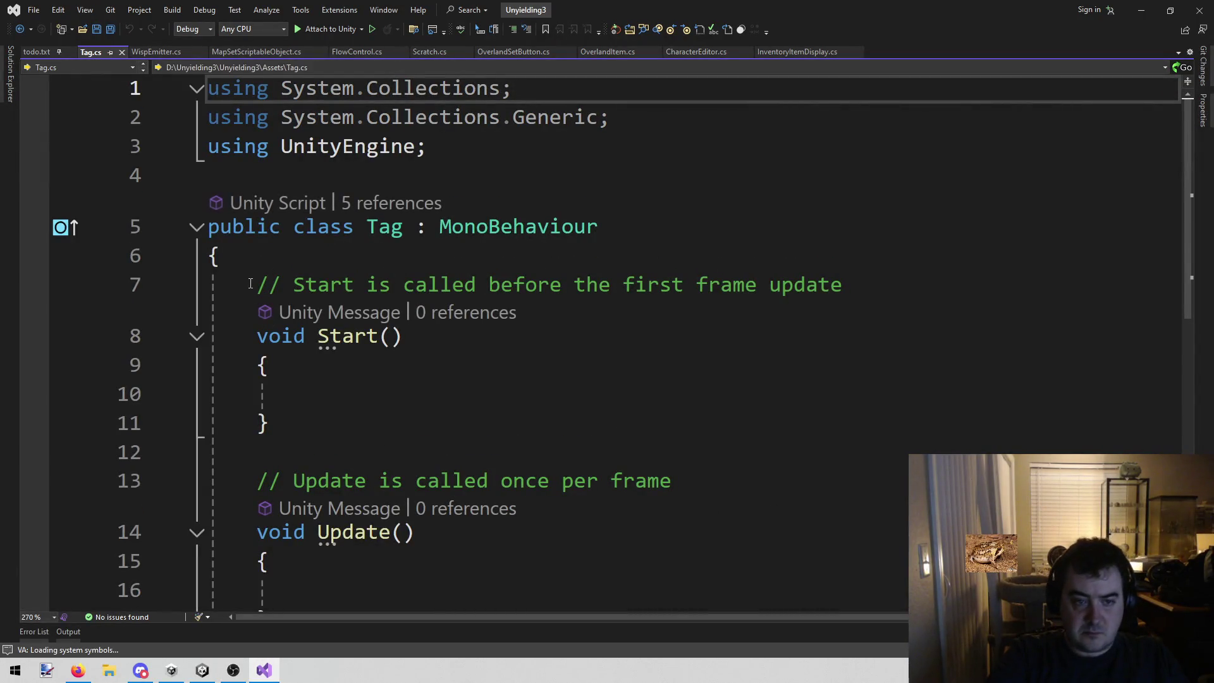
# - Delete the template Start() and Update() methods from Tag.cs
pyautogui.moveTo(254, 285)
pyautogui.mouseDown()
pyautogui.moveTo(402, 285)
pyautogui.moveTo(420, 313)
pyautogui.moveTo(407, 347)
pyautogui.mouseUp()
pyautogui.scroll(-3, 419, 312)
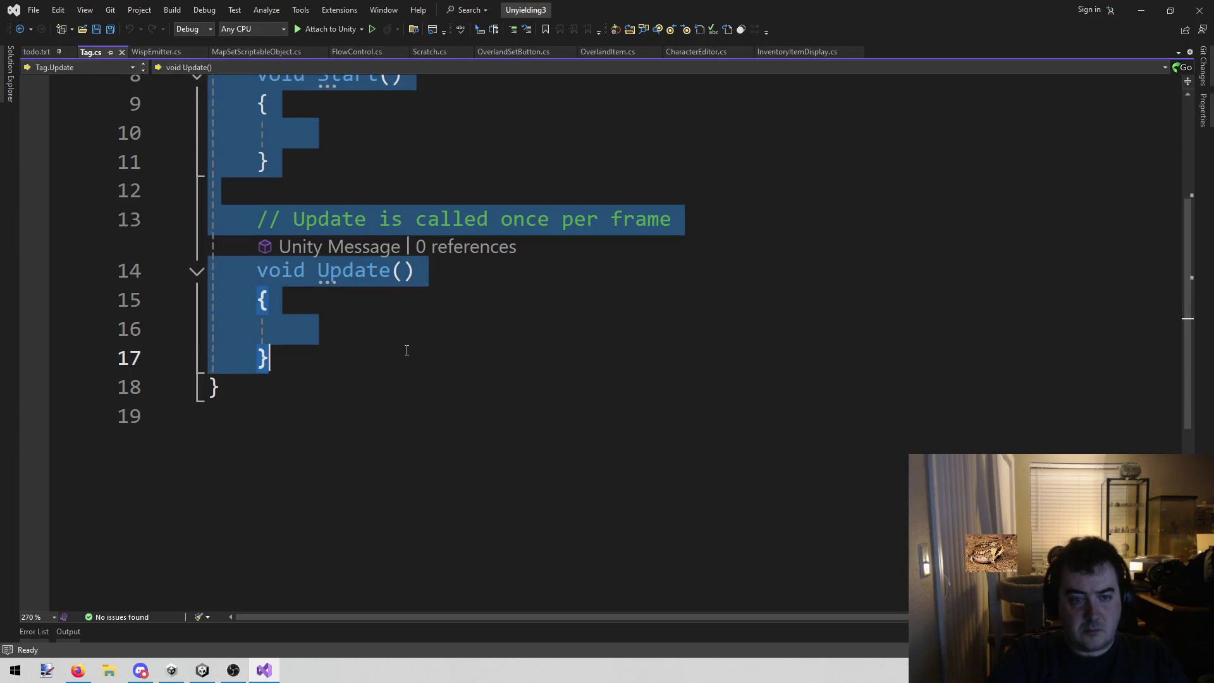
pyautogui.press('Delete')
pyautogui.scroll(2, 598, 336)
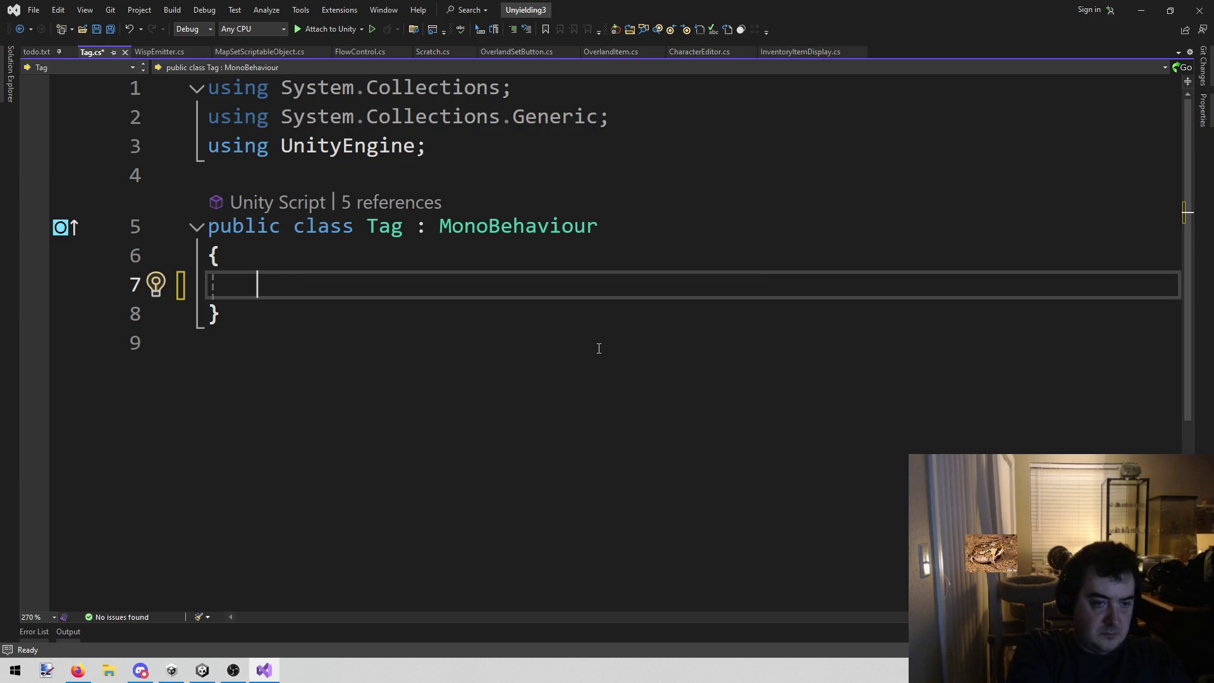
# - Declare the field 'public List<string> tags;' in the Tag class and save
pyautogui.write('List<')
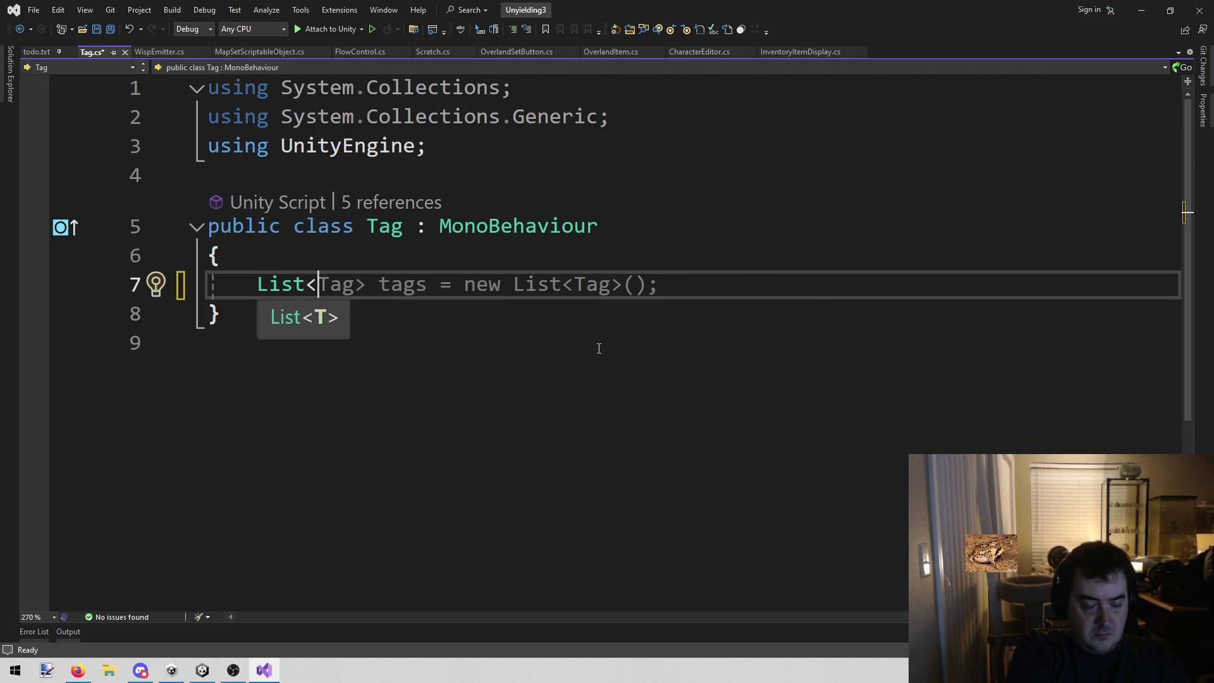
pyautogui.write('str')
pyautogui.press('Tab')
pyautogui.press('Home')
pyautogui.write('public')
pyautogui.press('End')
pyautogui.hotkey('ctrl', 's')
pyautogui.write('>')
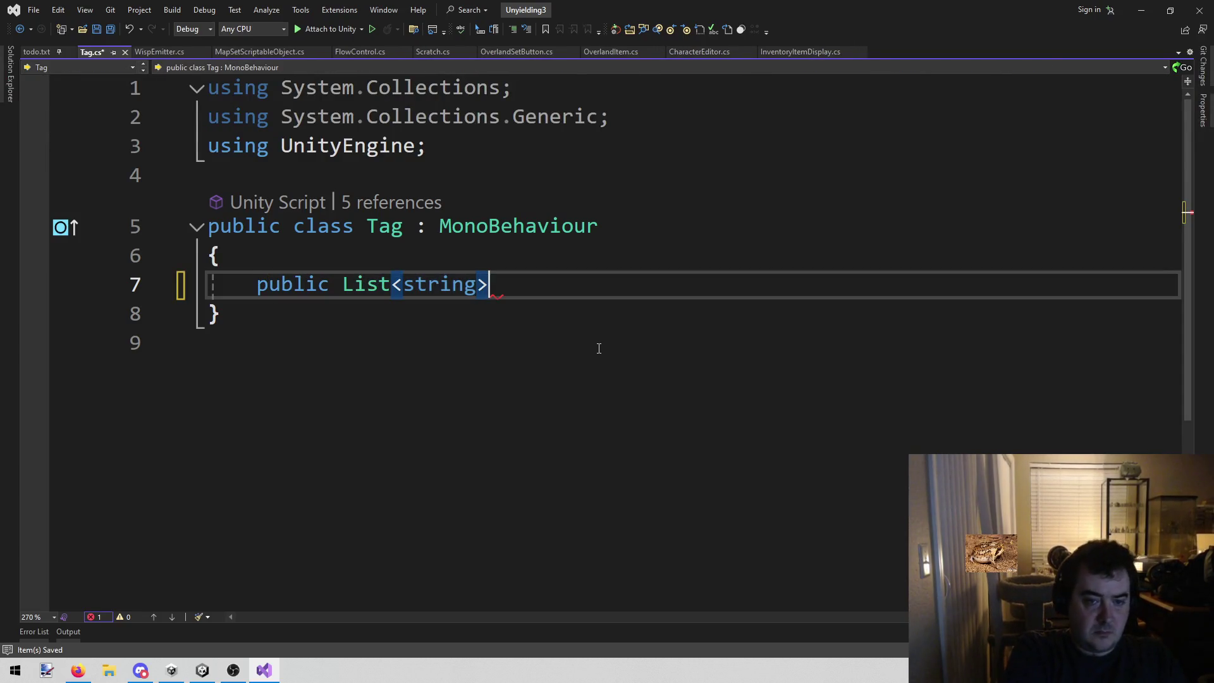
pyautogui.write(' tags;')
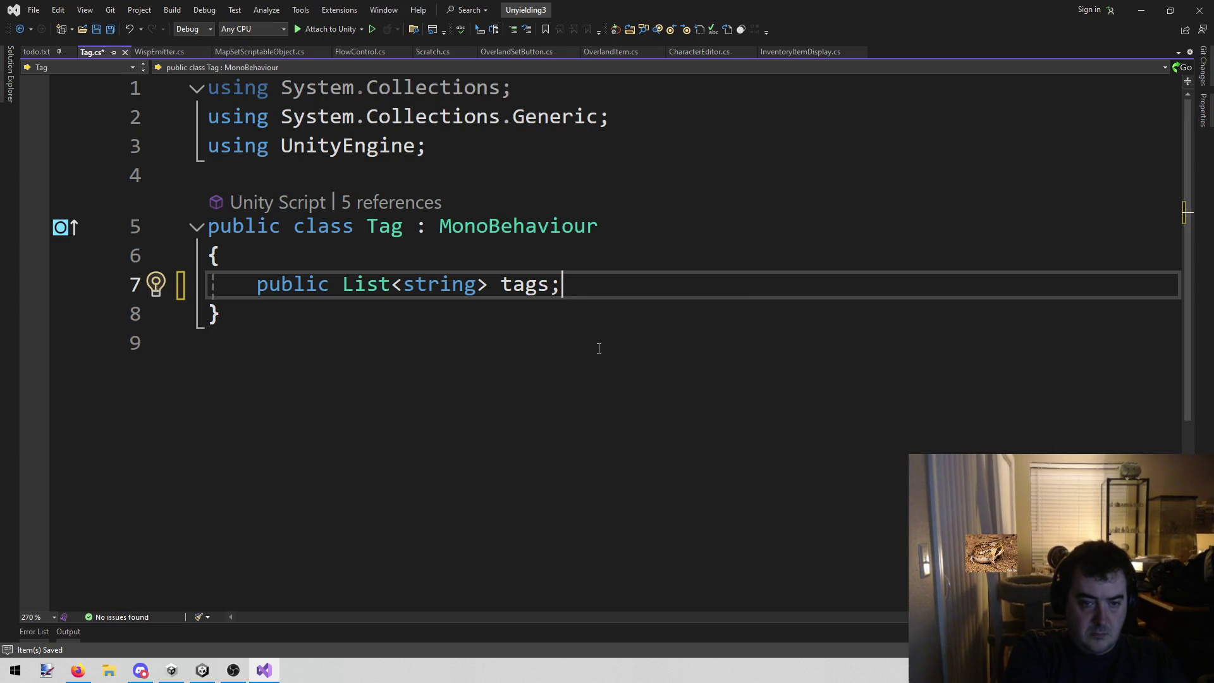
pyautogui.press('BackSpace')
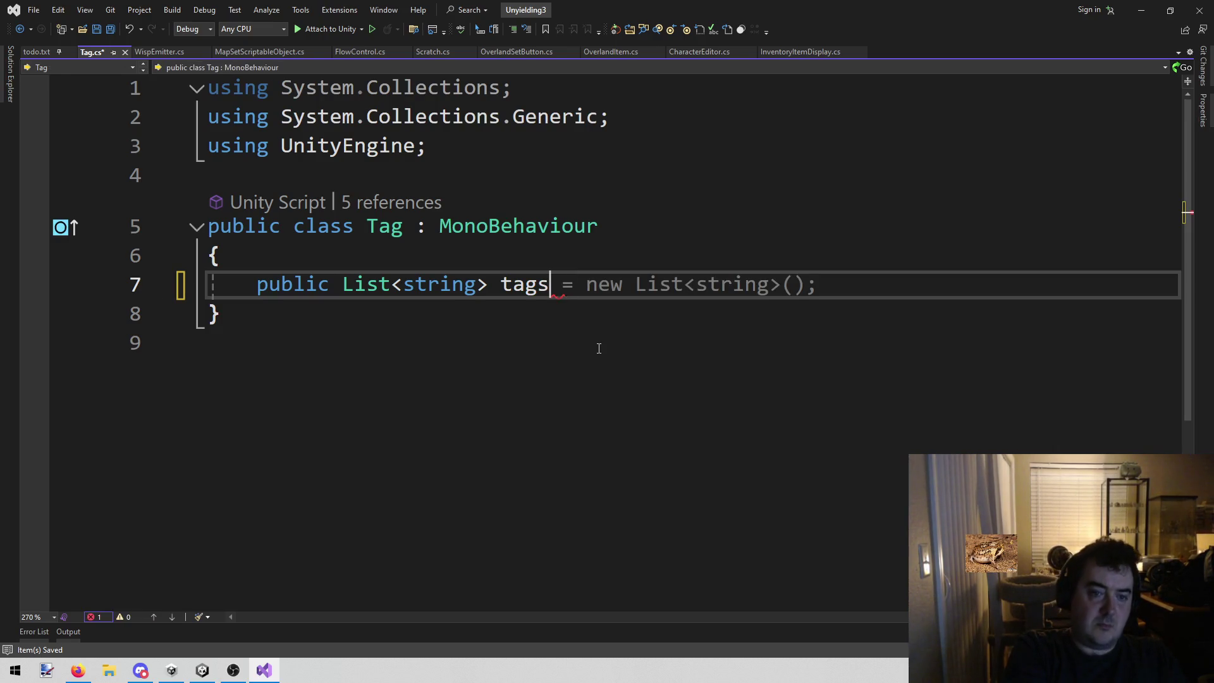
pyautogui.write(';')
pyautogui.press('Return')
pyautogui.press('Return')
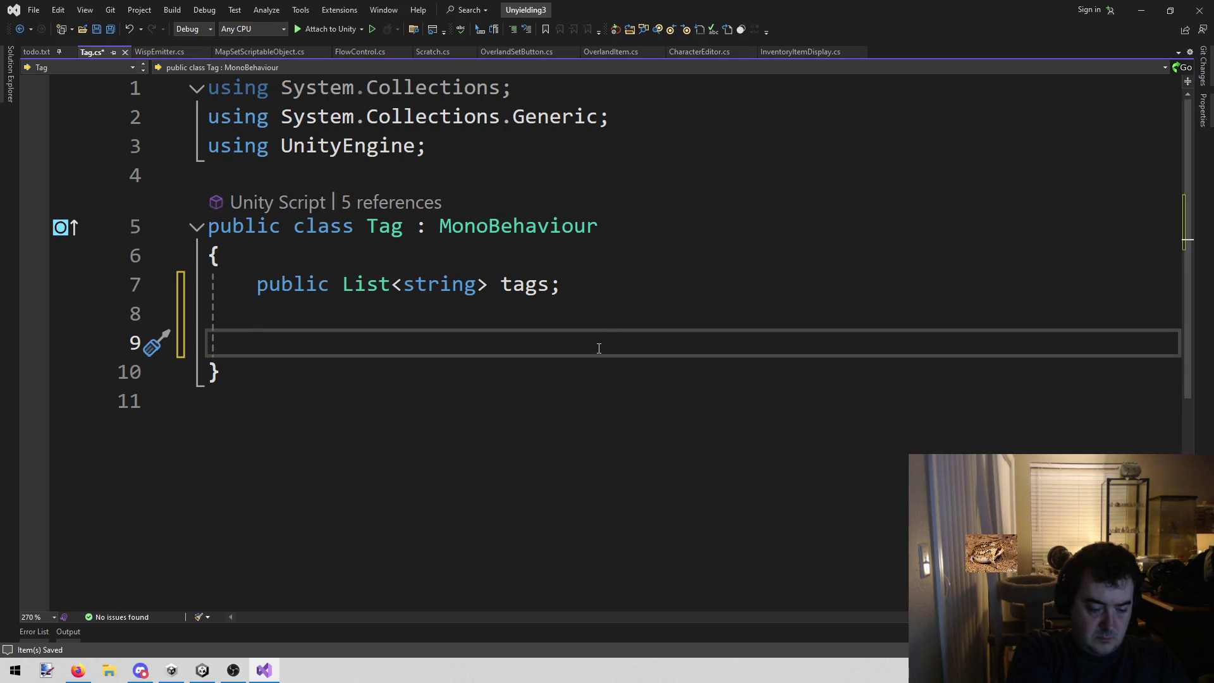
# - Start a 'public static' member declaration, removing the unwanted Hash128 return type
pyautogui.write('public ')
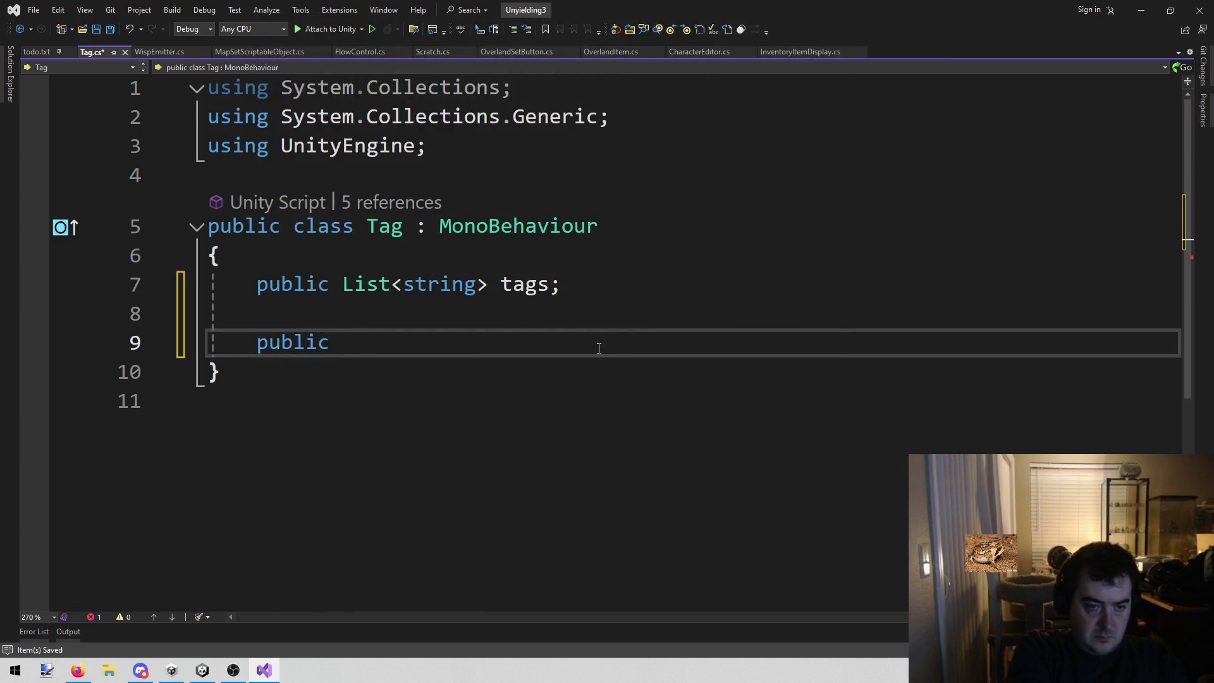
pyautogui.write('S')
pyautogui.press('BackSpace')
pyautogui.write('s')
pyautogui.press('BackSpace')
pyautogui.write('static Hash128')
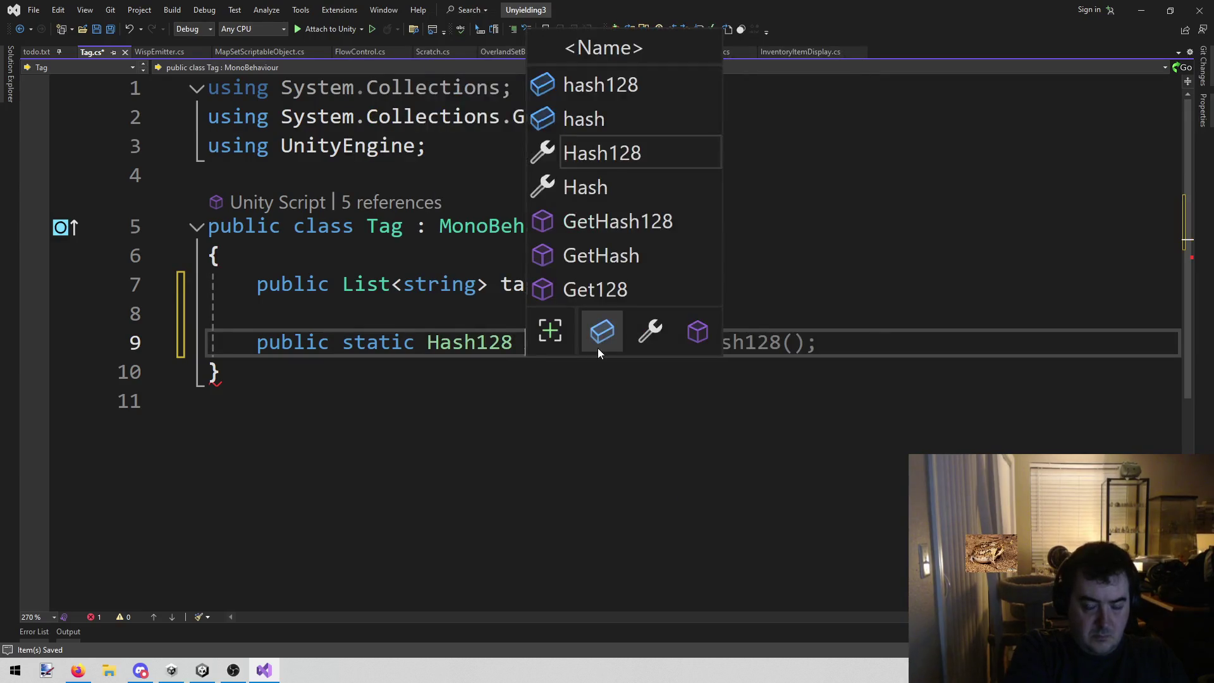
pyautogui.click(578, 510)
pyautogui.press('Up')
pyautogui.press('Up')
pyautogui.press('End')
pyautogui.hotkey('ctrl', 'shift', 'Left')
pyautogui.press('BackSpace')
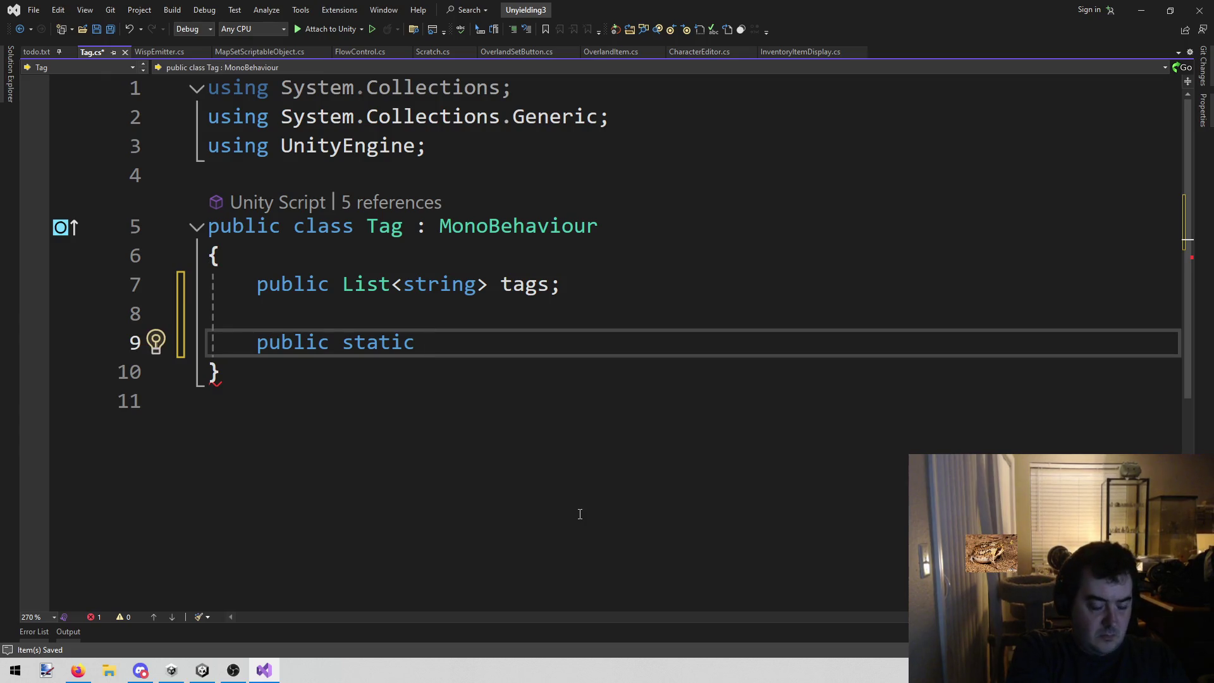
# - Complete the signature as 'bool HasTag(GameObject obj)' and open its body brace
pyautogui.write('bool ')
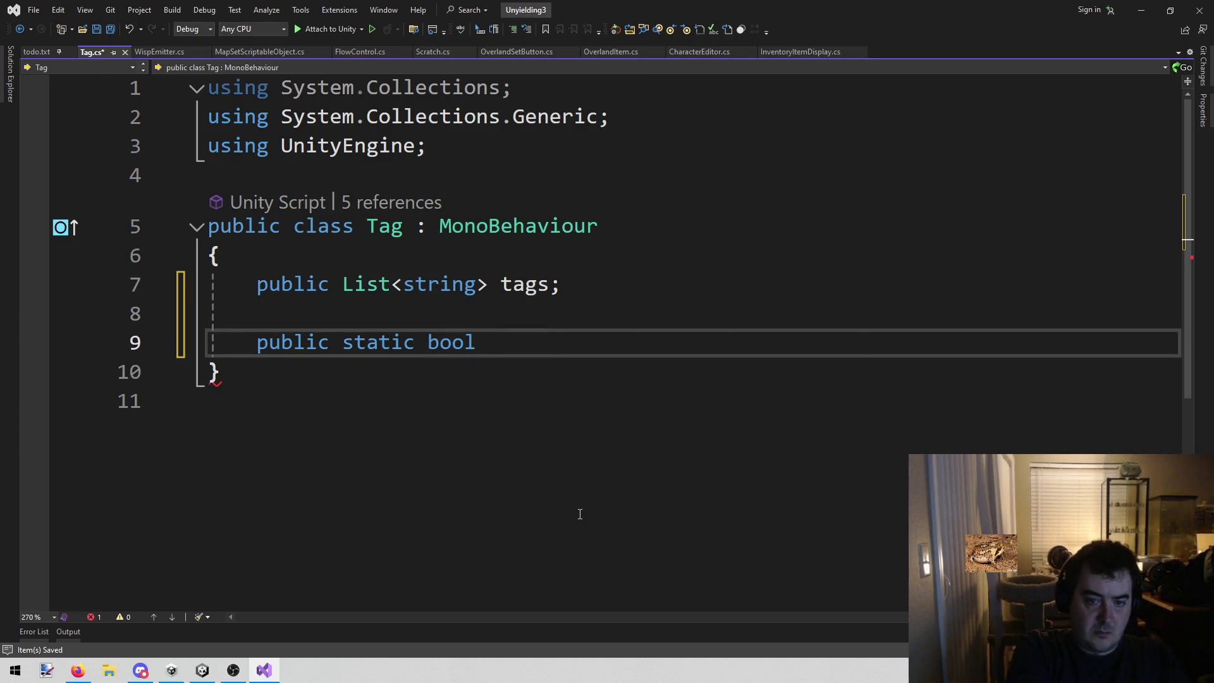
pyautogui.write('HasStag')
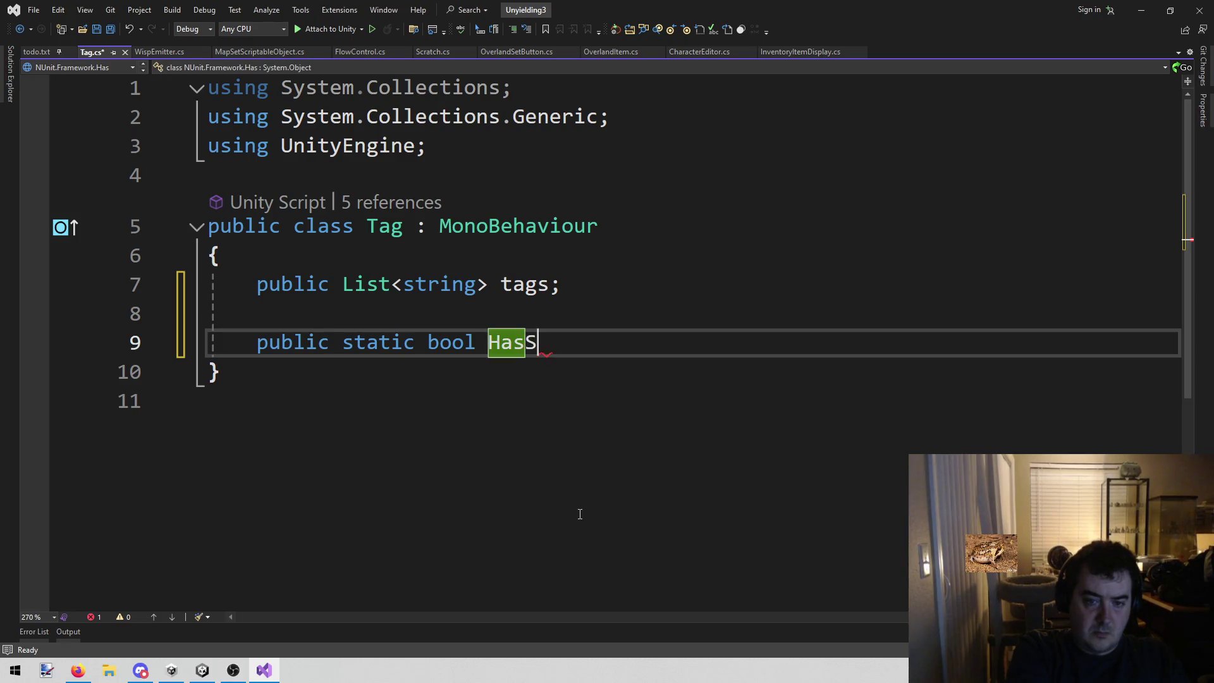
pyautogui.press('BackSpace')
pyautogui.press('BackSpace')
pyautogui.press('BackSpace')
pyautogui.write('Tag (Game')
pyautogui.press('Tab')
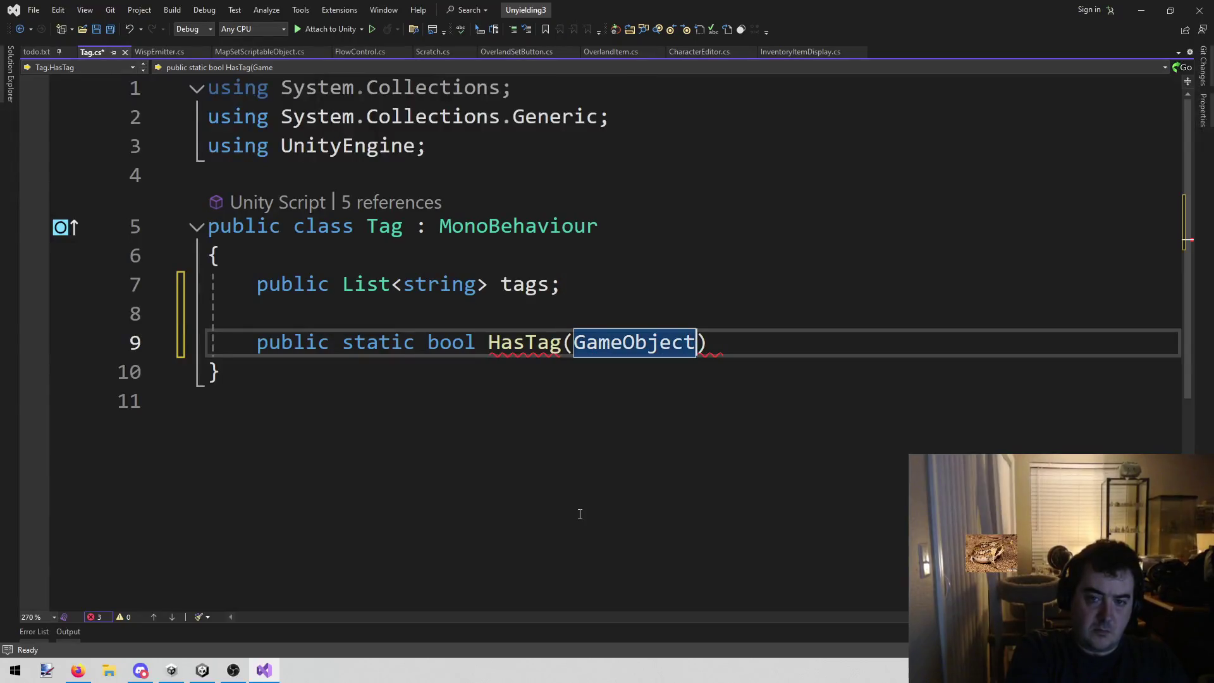
pyautogui.write('obj)')
pyautogui.press('Return')
pyautogui.write('{')
pyautogui.press('Return')
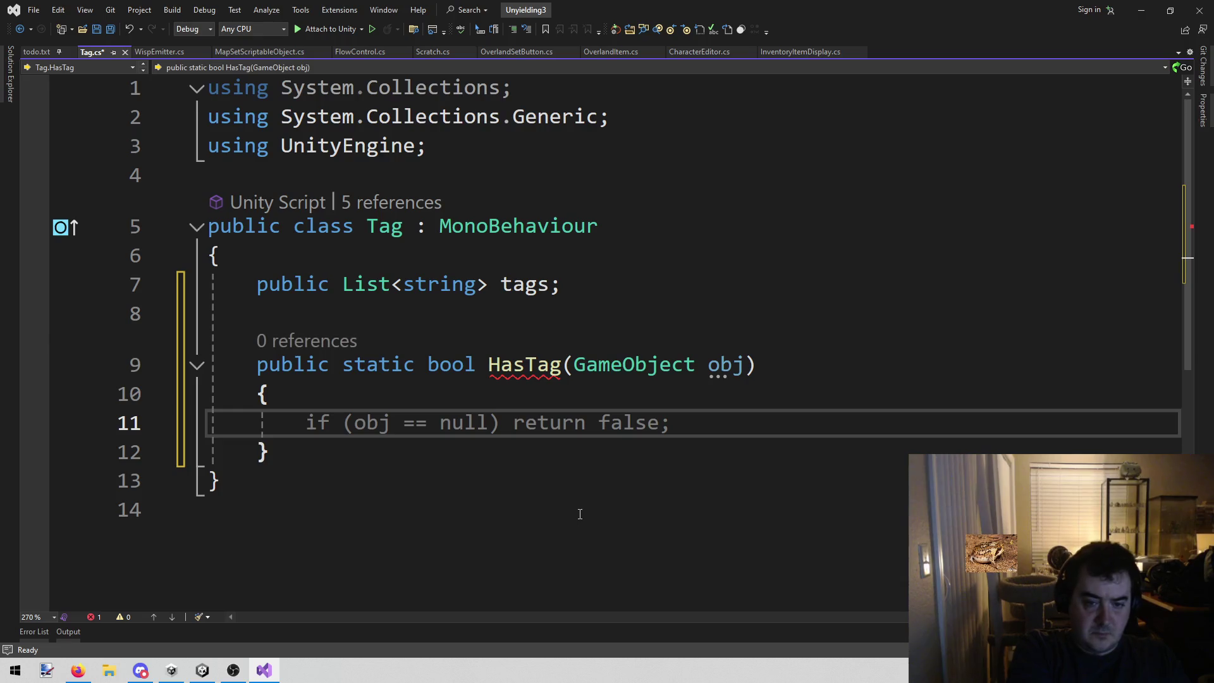
# - Store obj.GetComponent<Tag>() in a local 'tag' variable and save
pyautogui.write('if (')
pyautogui.press('BackSpace')
pyautogui.press('BackSpace')
pyautogui.press('BackSpace')
pyautogui.press('BackSpace')
pyautogui.write('obj.')
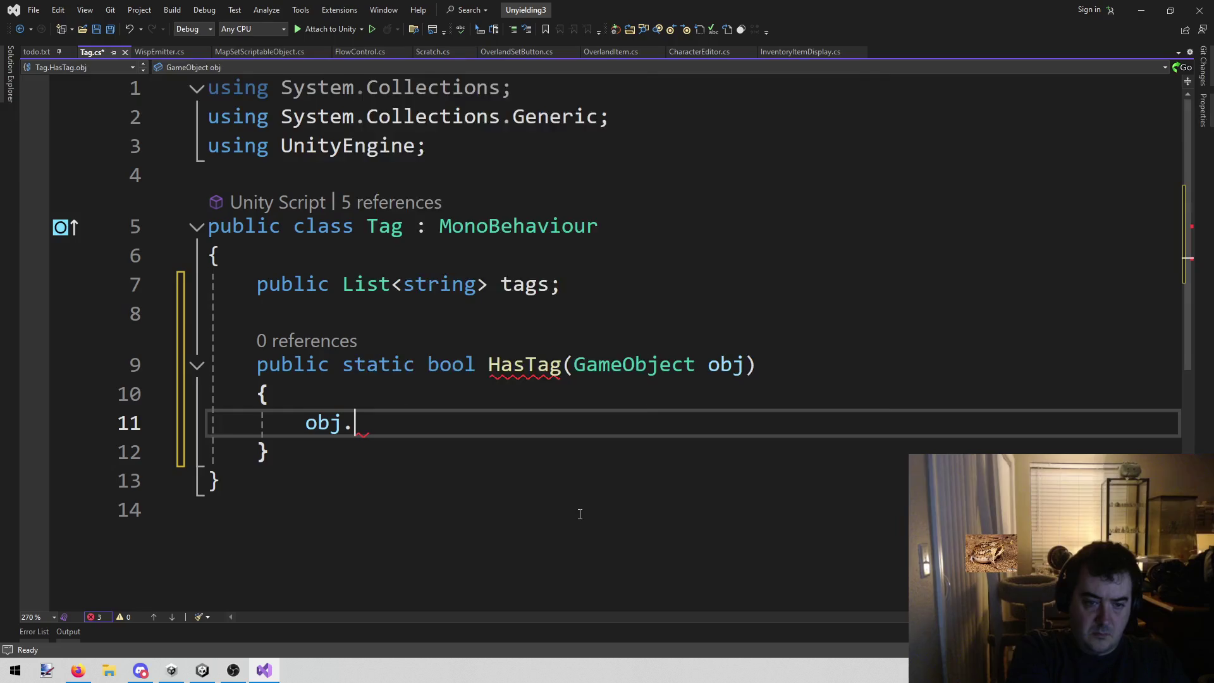
pyautogui.write('GetComponent<Tag?')
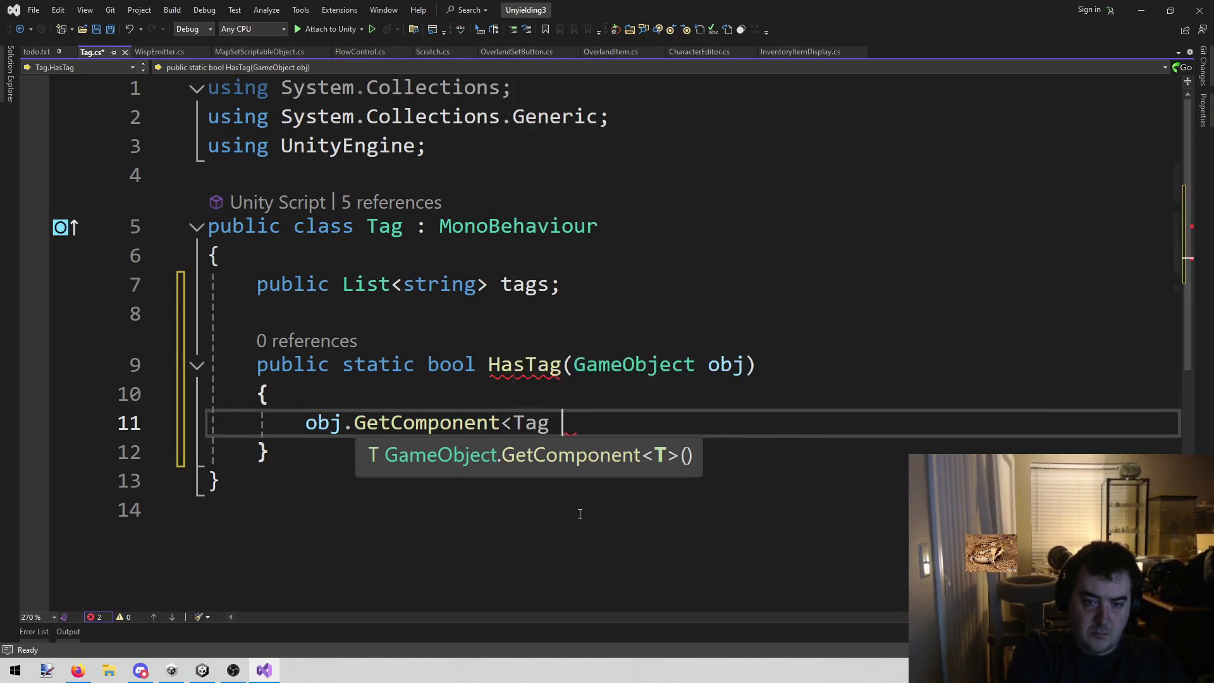
pyautogui.press('BackSpace')
pyautogui.write('>();')
pyautogui.press('Home')
pyautogui.write('Tag tag ')
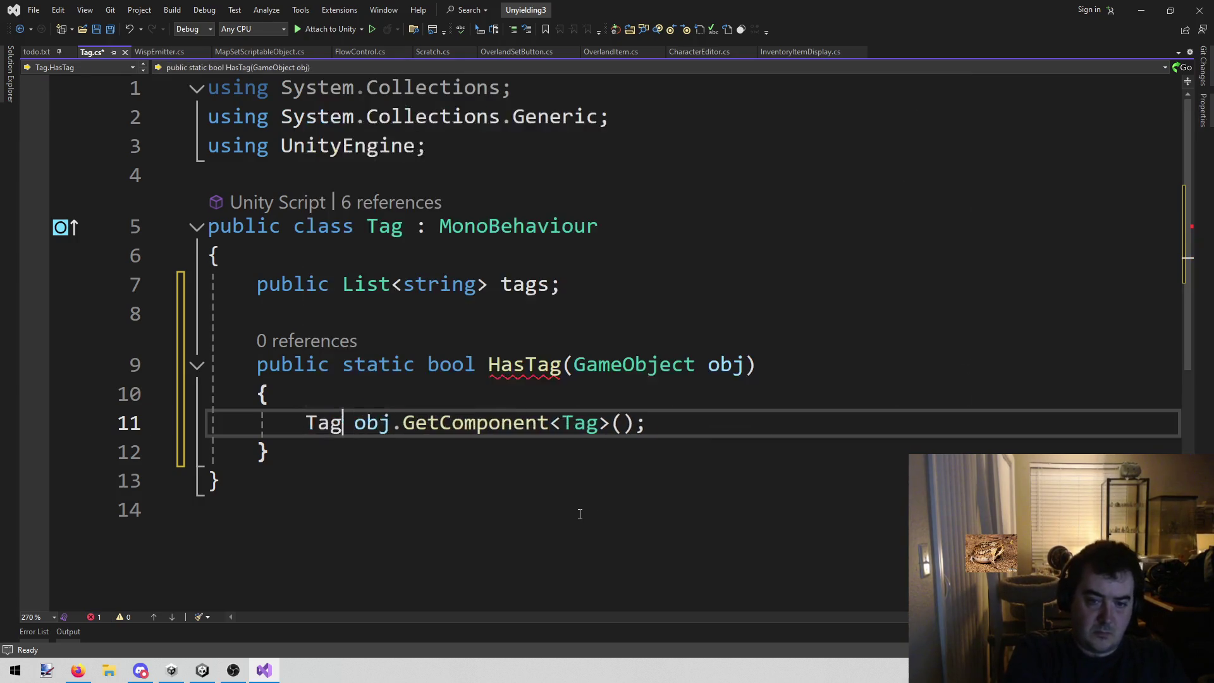
pyautogui.write('=')
pyautogui.hotkey('ctrl', 's')
pyautogui.press('End')
pyautogui.press('Return')
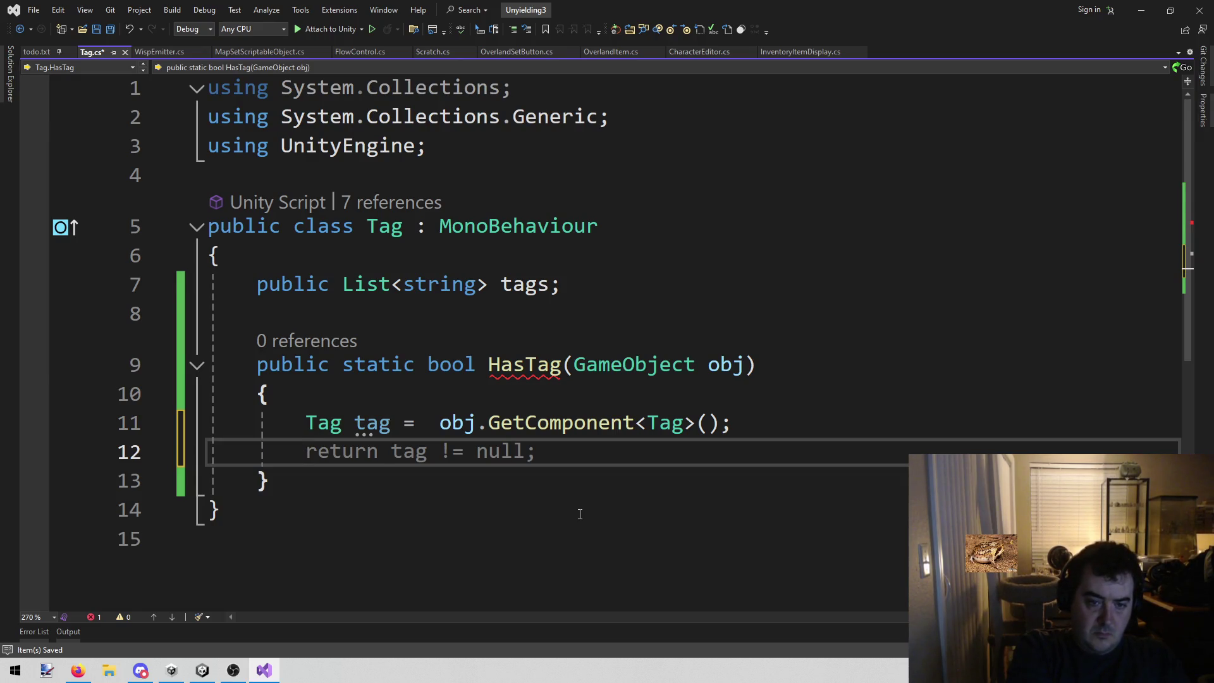
# - Return false when tag == null
pyautogui.write('if (')
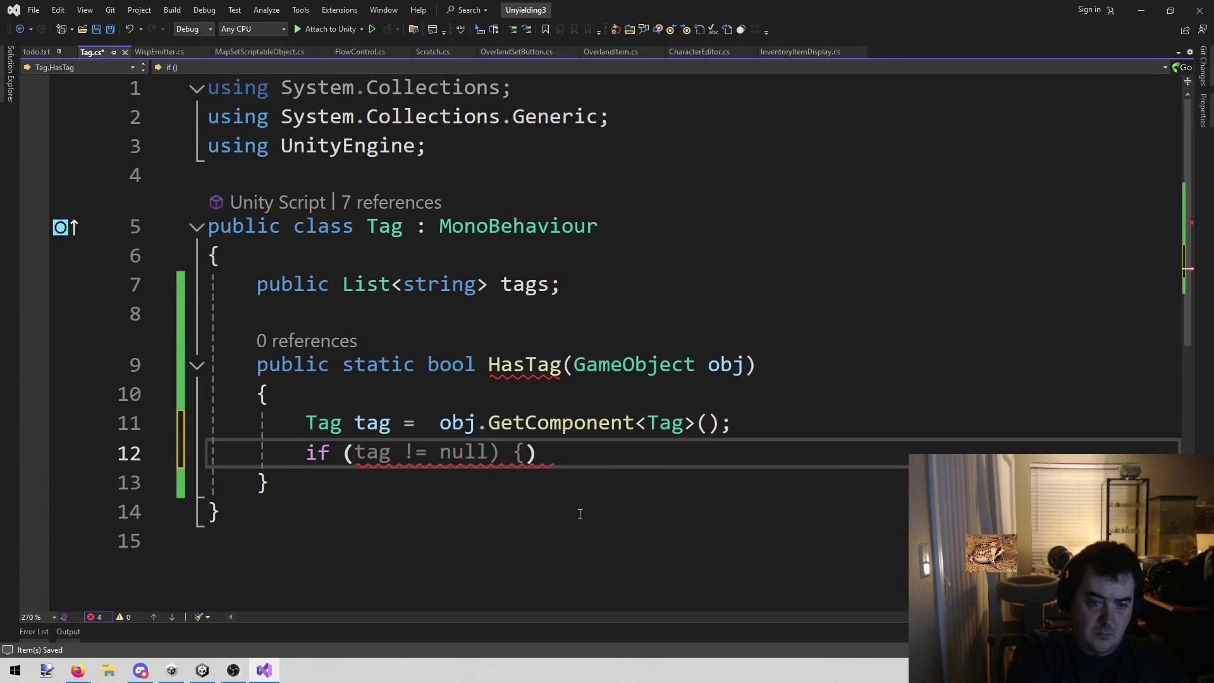
pyautogui.write('!tag')
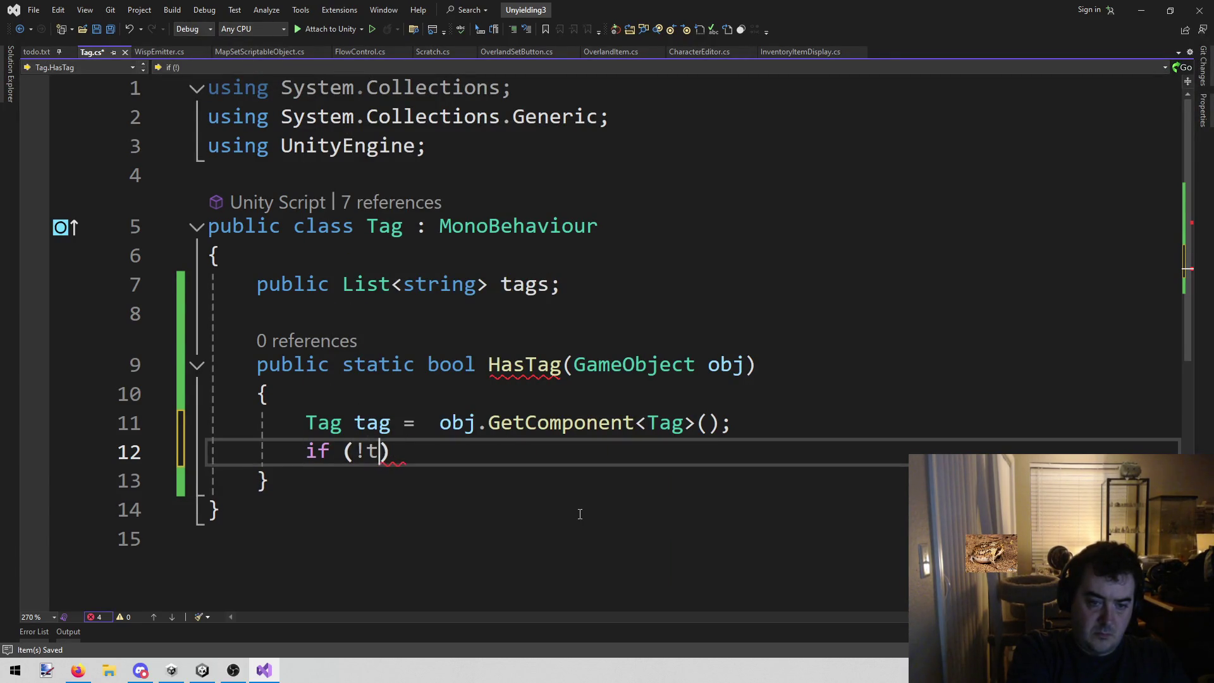
pyautogui.press('BackSpace')
pyautogui.press('BackSpace')
pyautogui.press('BackSpace')
pyautogui.write('tag == null)')
pyautogui.press('Return')
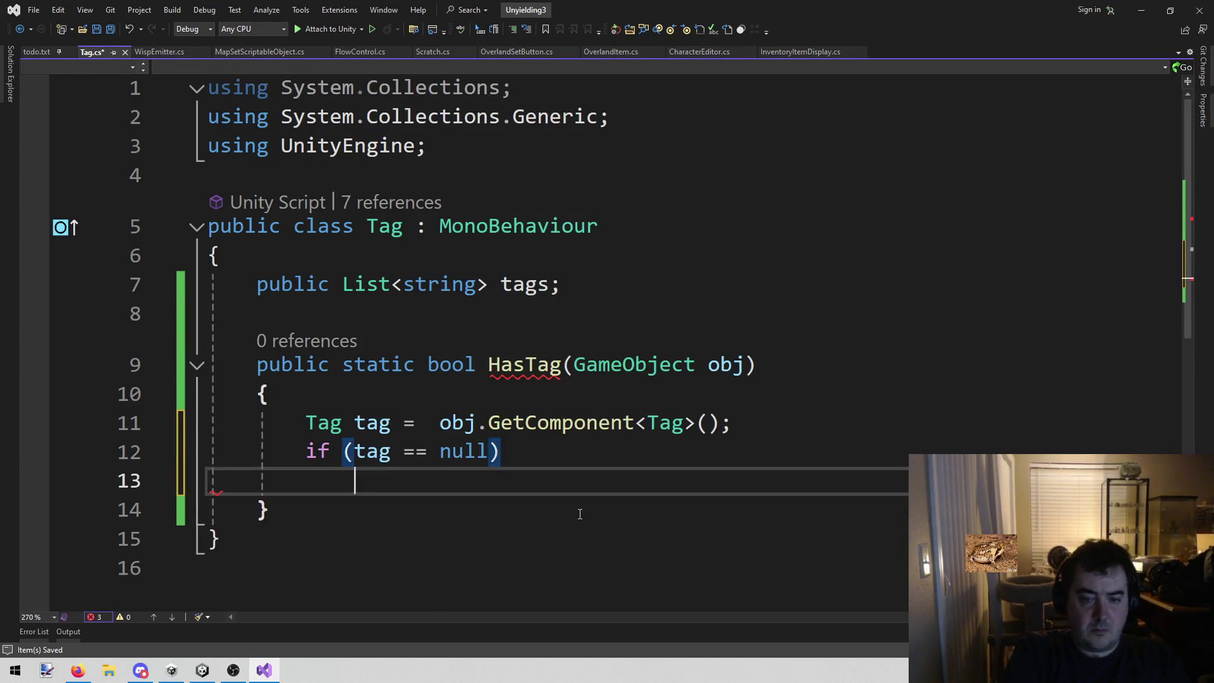
pyautogui.write('{')
pyautogui.press('Return')
pyautogui.write('return fal')
pyautogui.press('Tab')
pyautogui.press('Down')
pyautogui.press('Return')
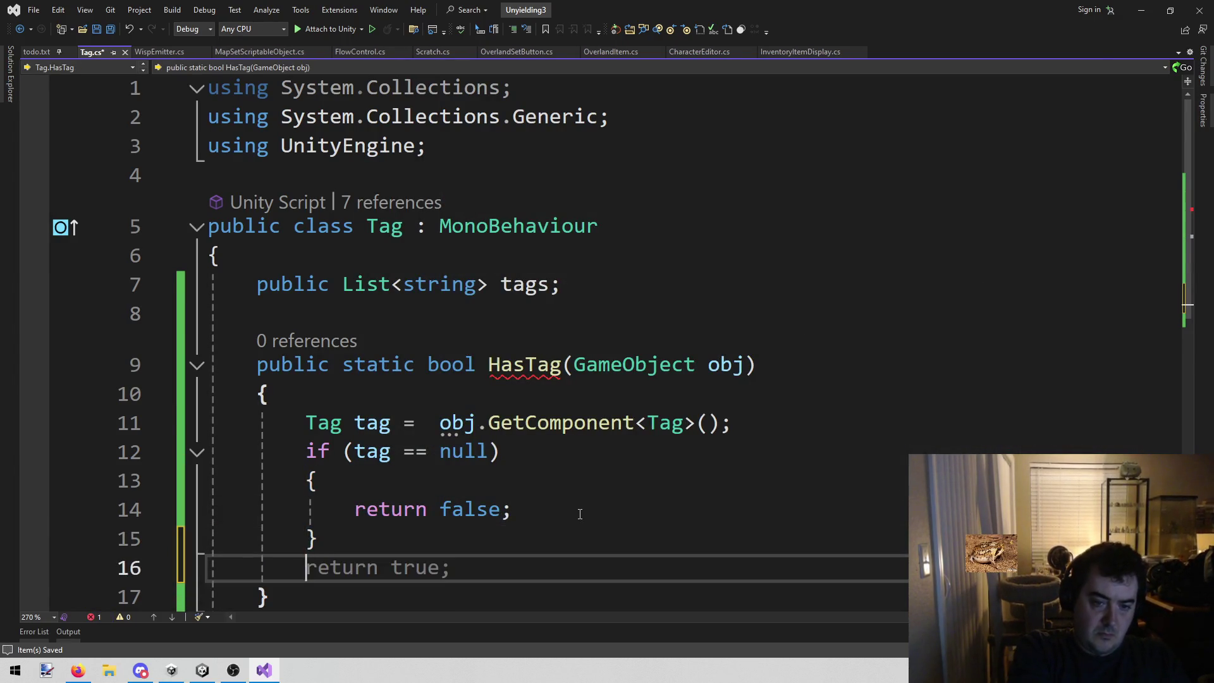
# - Add a 'foreach (string t in tags)' loop with an empty body block
pyautogui.scroll(-1, 590, 510)
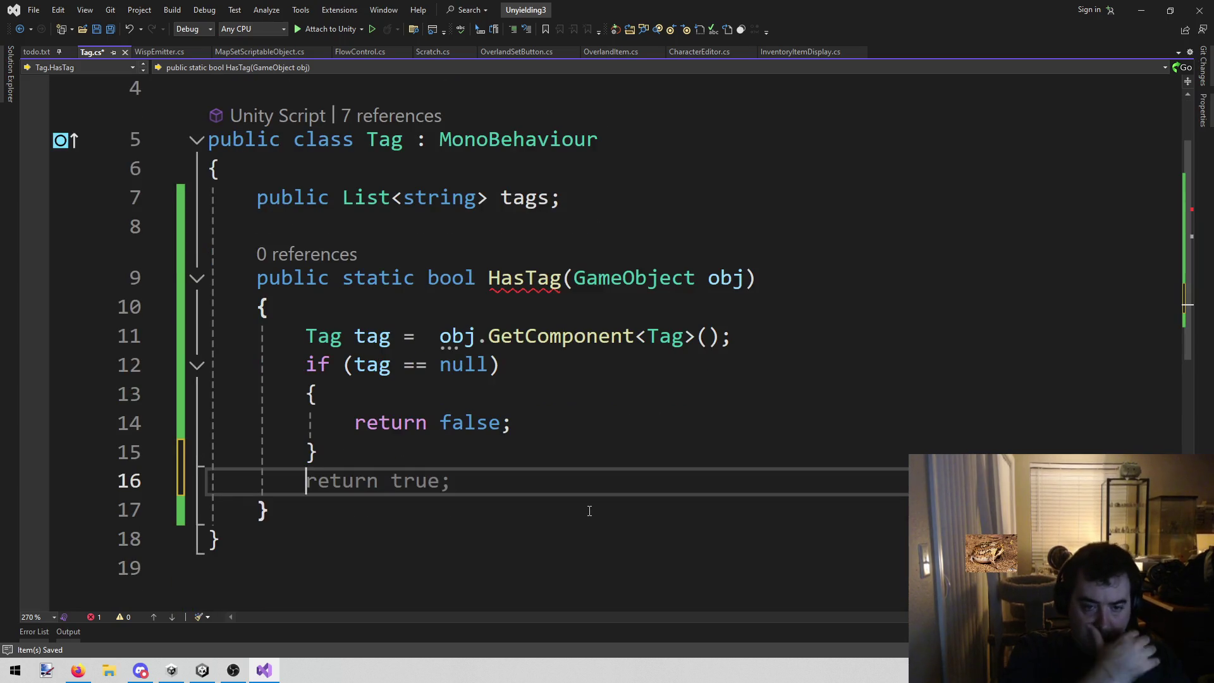
pyautogui.write('forea')
pyautogui.press('Tab')
pyautogui.write('(')
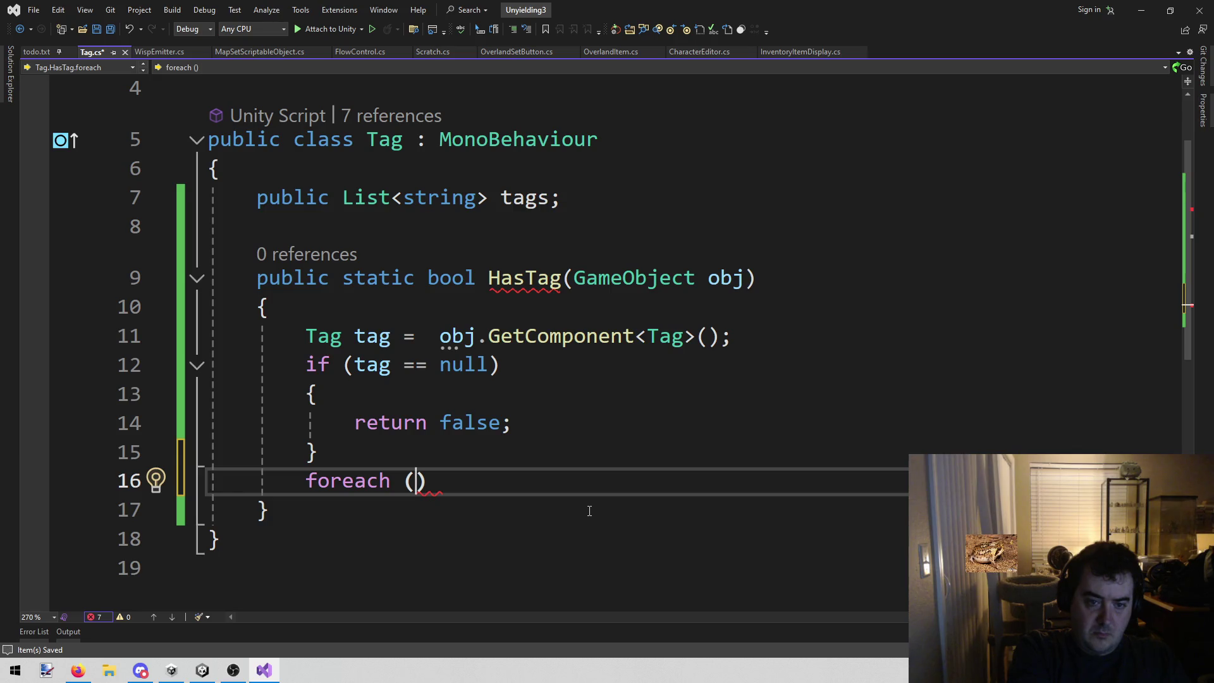
pyautogui.write('string t ')
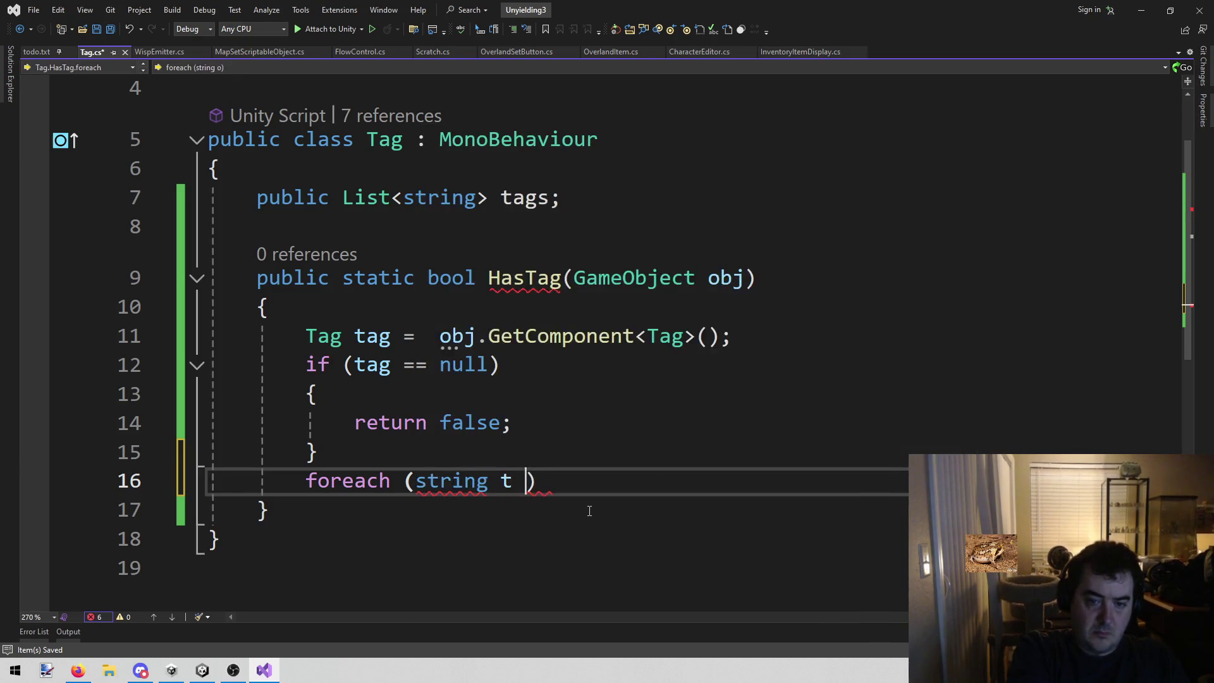
pyautogui.write('in ')
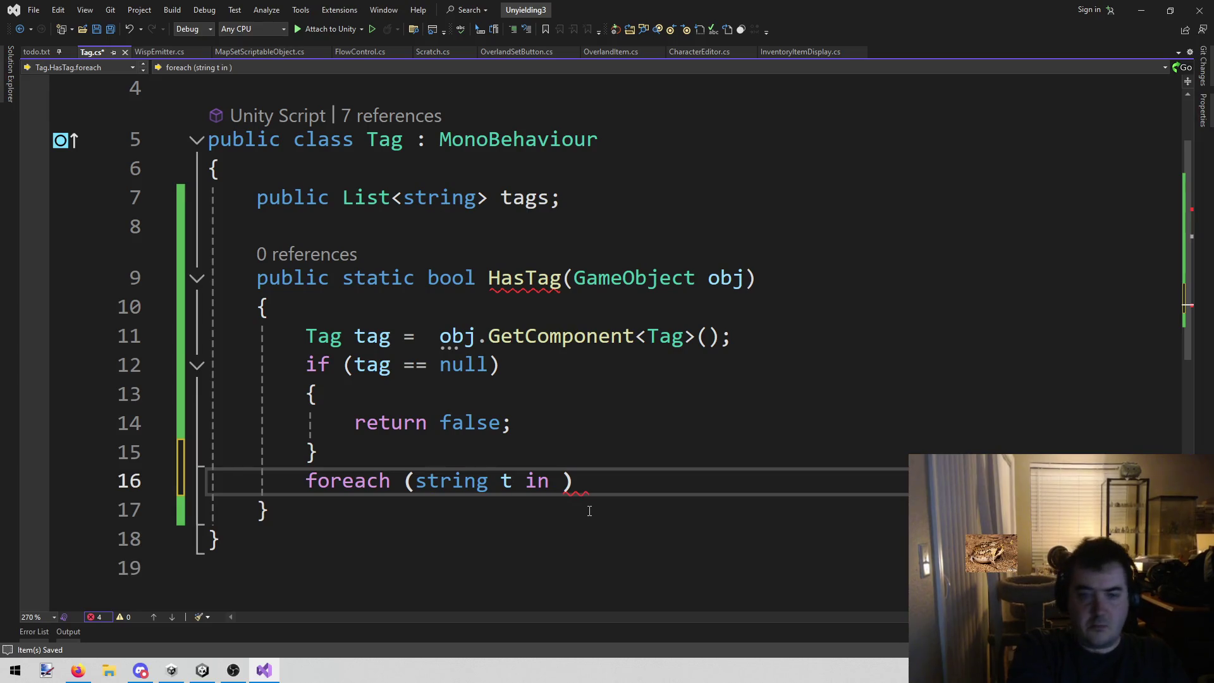
pyautogui.write('tags')
pyautogui.hotkey('ctrl', 'z')
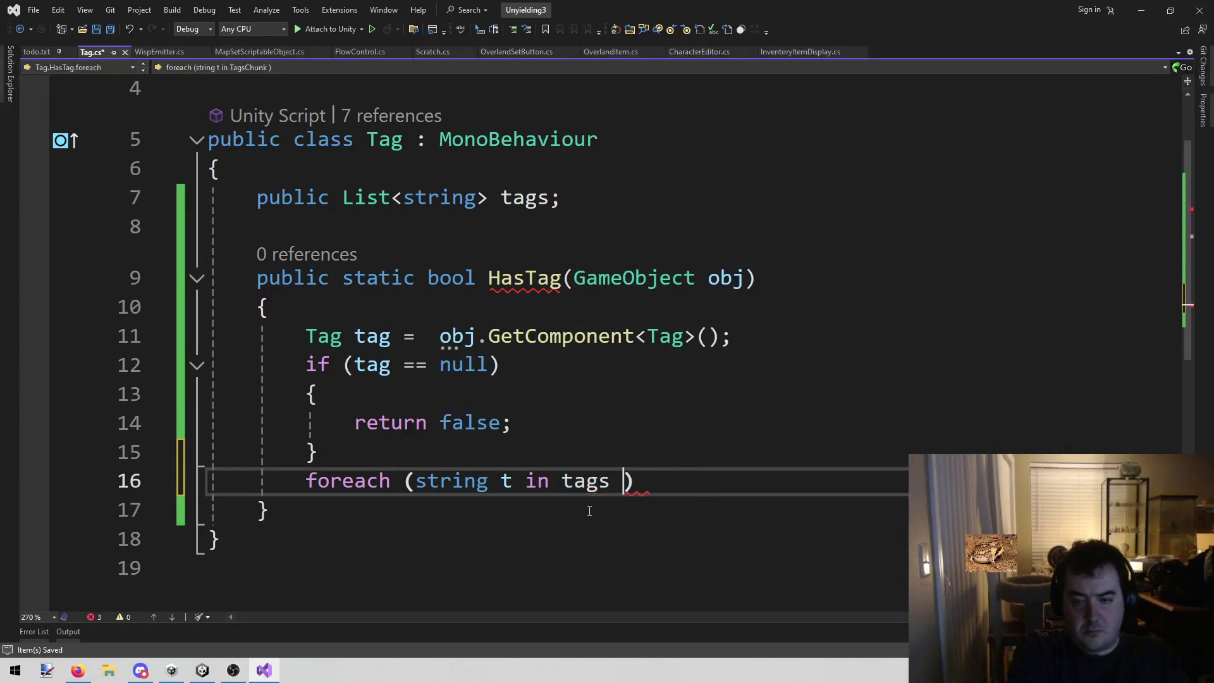
pyautogui.press('BackSpace')
pyautogui.press('End')
pyautogui.press('Return')
pyautogui.write('}')
pyautogui.press('BackSpace')
pyautogui.write('{')
pyautogui.press('Return')
# - Loop over tag.tags instead and begin an 'if (t ==' comparison inside the loop
pyautogui.click(776, 341)
pyautogui.click(551, 481)
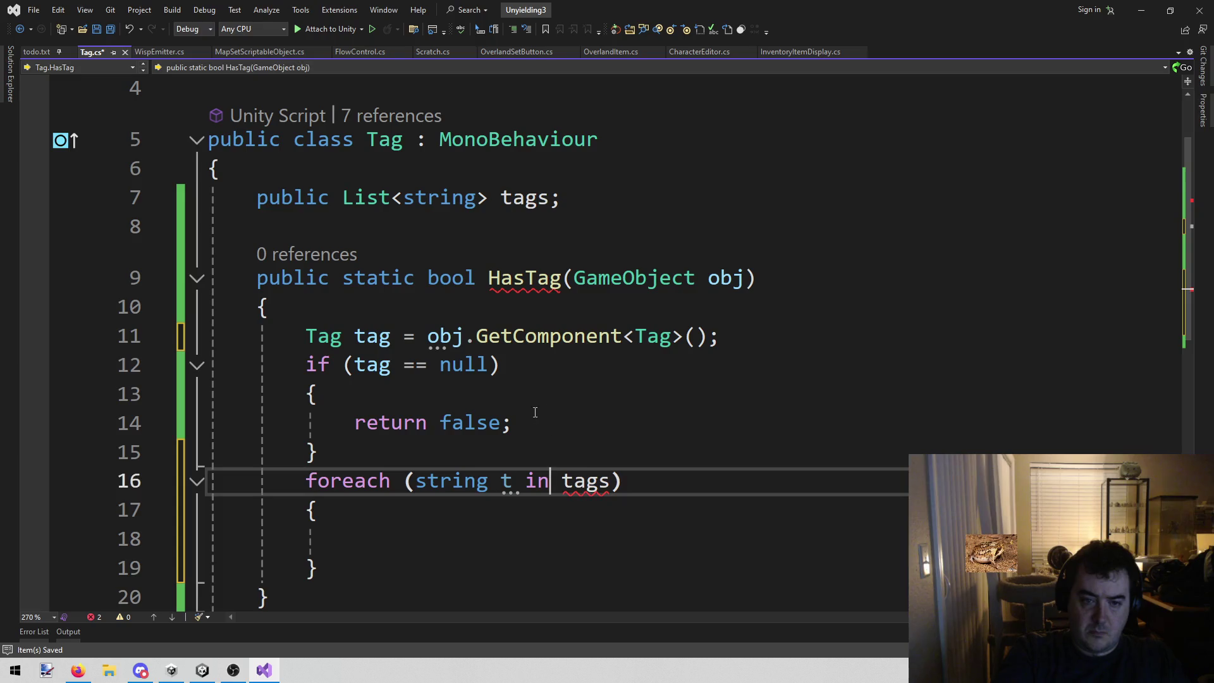
pyautogui.press('Right')
pyautogui.write('t.')
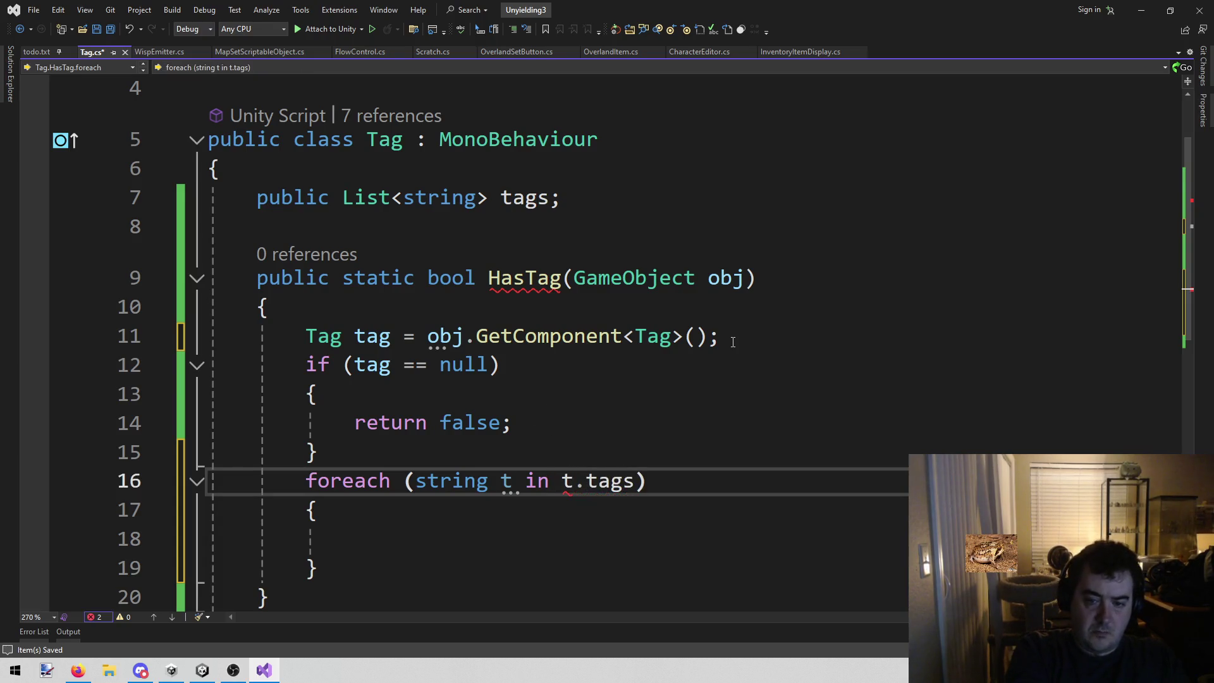
pyautogui.press('BackSpace')
pyautogui.press('BackSpace')
pyautogui.write('tag.')
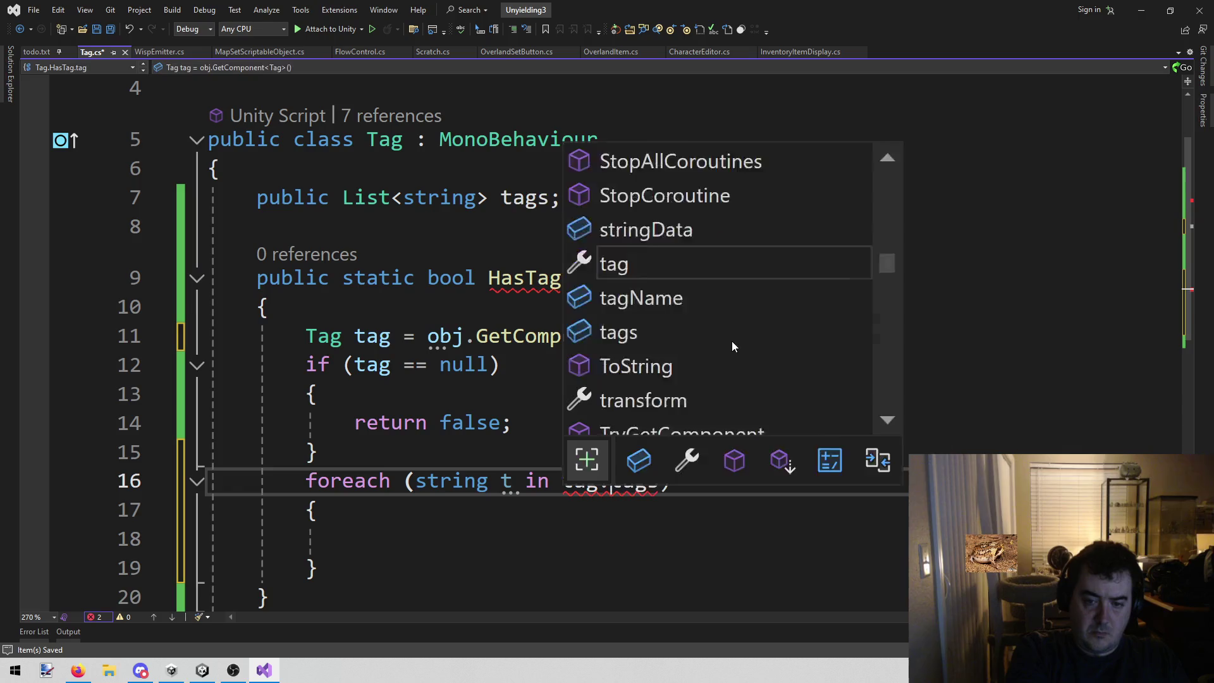
pyautogui.click(468, 531)
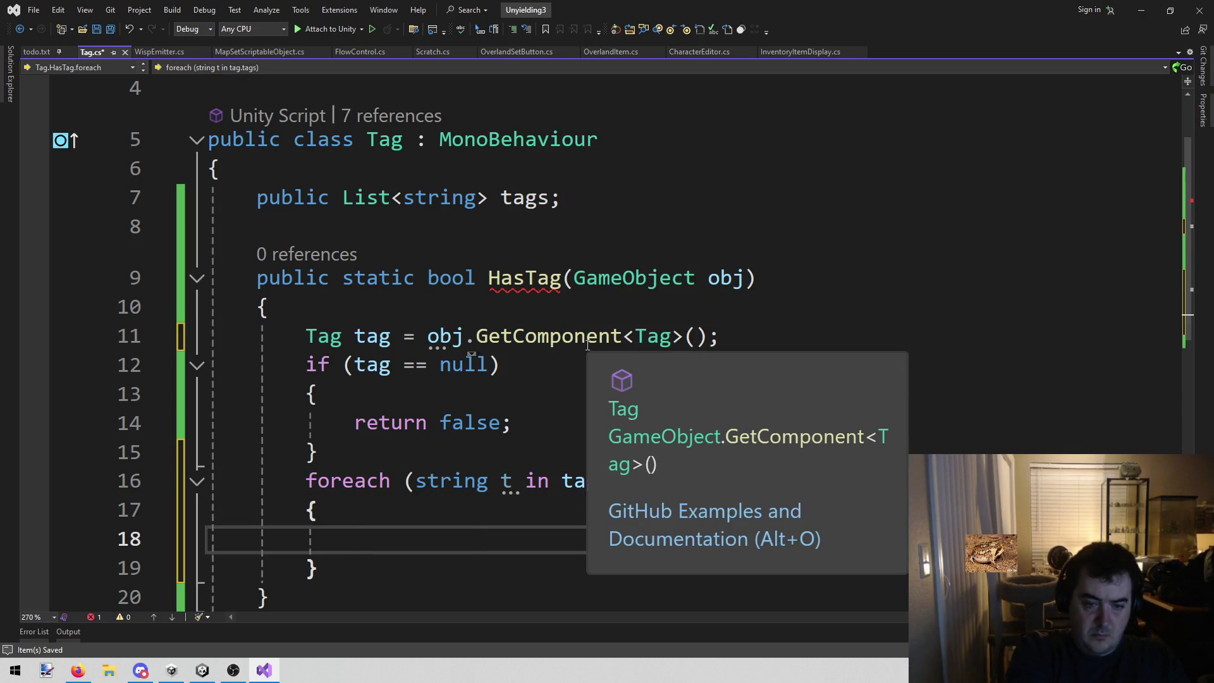
pyautogui.write('if (t ==')
pyautogui.press('Left')
pyautogui.press('Left')
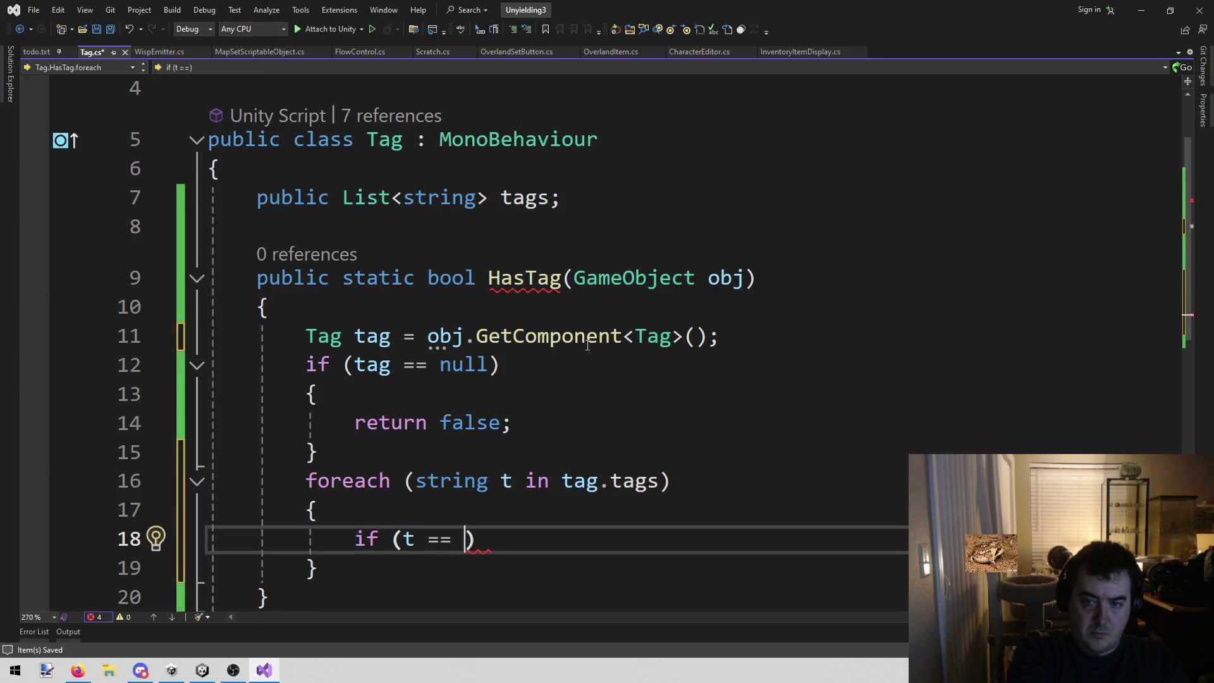
# - Add a 'string tagName' parameter to the HasTag signature and save
pyautogui.press('Up')
pyautogui.press('Up')
pyautogui.press('Up')
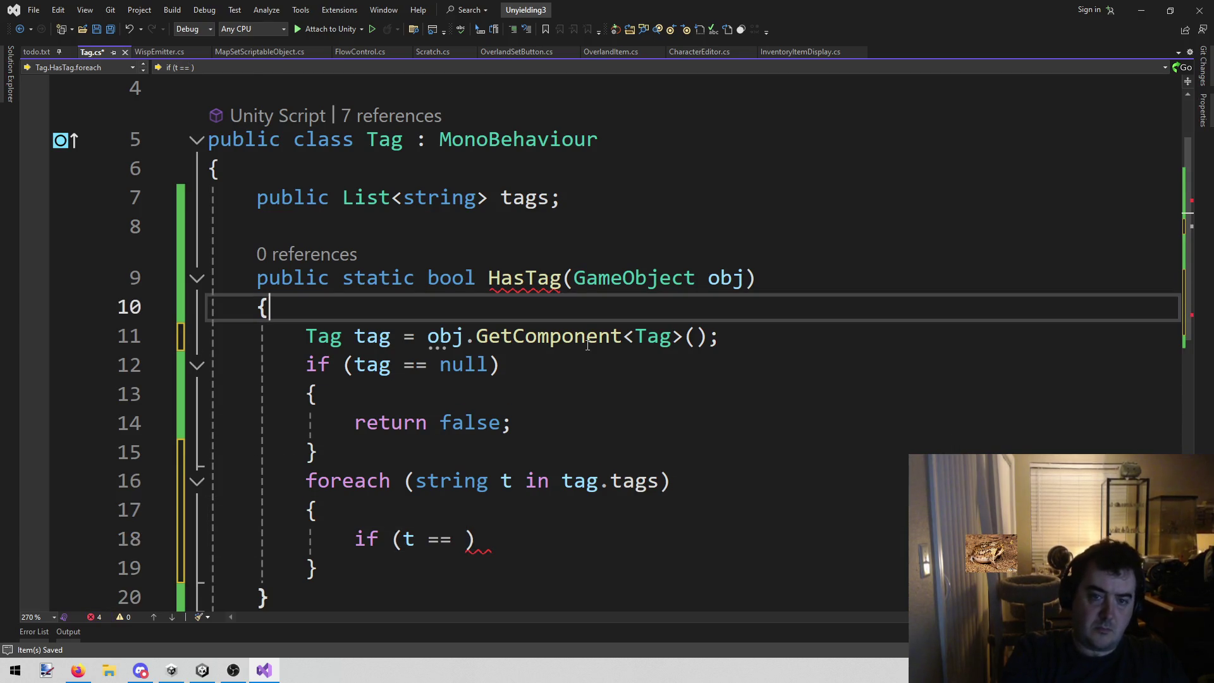
pyautogui.press('End')
pyautogui.press('Left')
pyautogui.write(', s')
pyautogui.press('BackSpace')
pyautogui.press('BackSpace')
pyautogui.press('BackSpace')
pyautogui.write(',')
pyautogui.press('BackSpace')
pyautogui.press('BackSpace')
pyautogui.write(', string ')
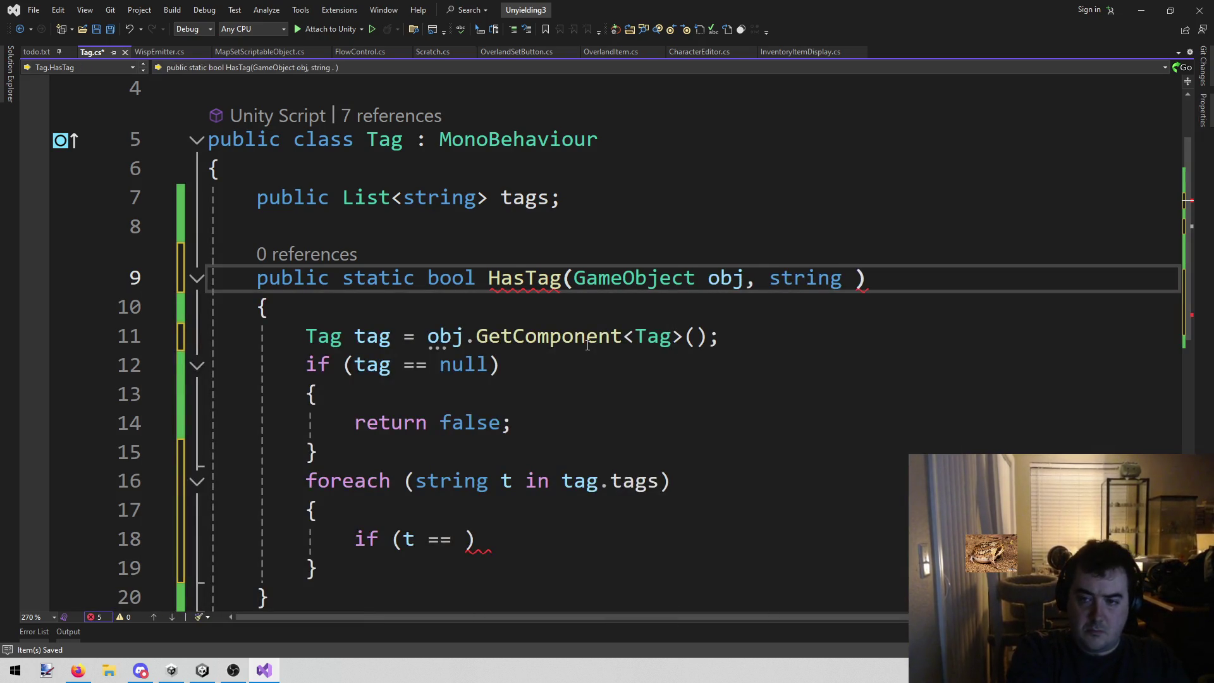
pyautogui.write('tagName')
pyautogui.hotkey('ctrl', 's')
# - Compare t against tagName in the loop's if condition and save
pyautogui.press('Down')
pyautogui.press('Down')
pyautogui.press('Down')
pyautogui.press('Down')
pyautogui.press('Left')
pyautogui.write('tagN')
pyautogui.press('Tab')
pyautogui.hotkey('ctrl', 's')
# - Return true on a match and return false after the loop
pyautogui.scroll(-2, 426, 326)
pyautogui.press('End')
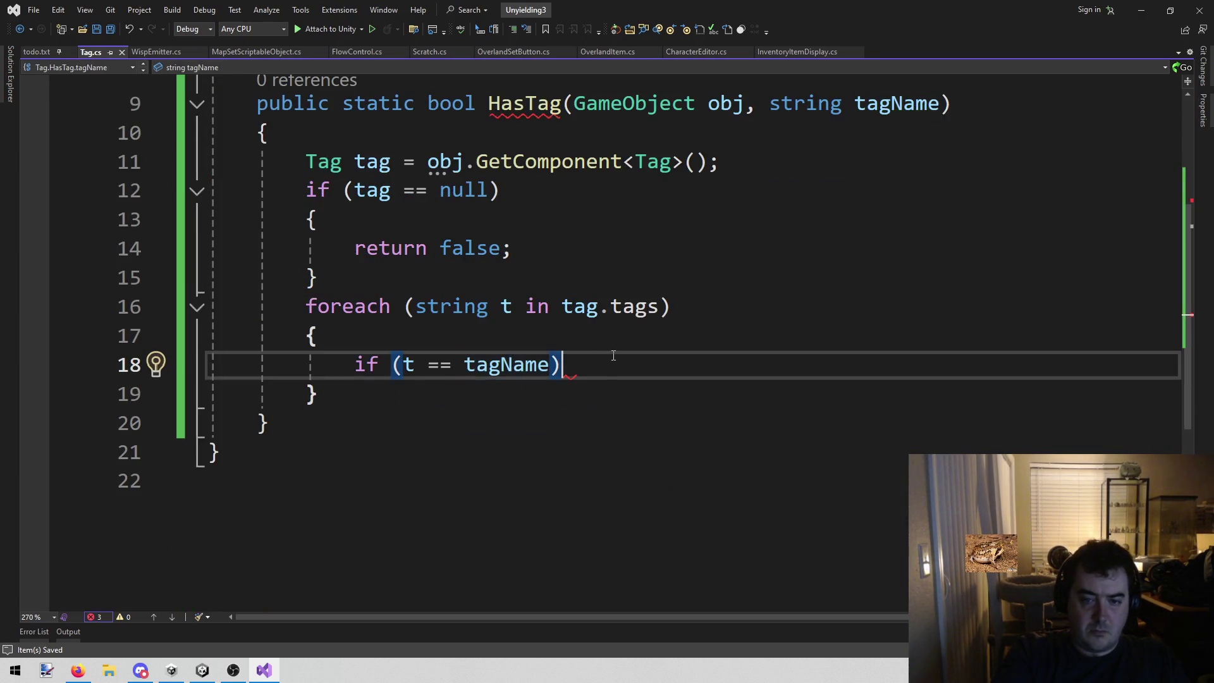
pyautogui.press('Return')
pyautogui.write('{')
pyautogui.press('Return')
pyautogui.write('return true;')
pyautogui.press('Down')
pyautogui.press('Down')
pyautogui.press('Return')
pyautogui.write('return false;')
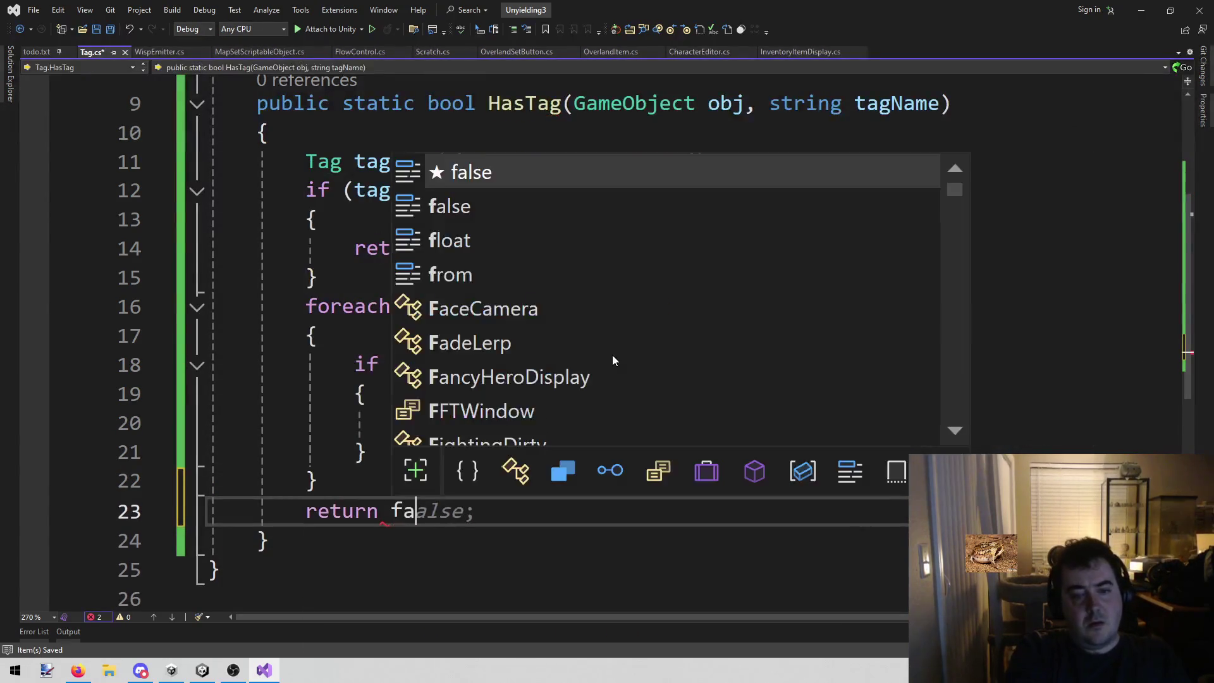
pyautogui.scroll(3, 613, 355)
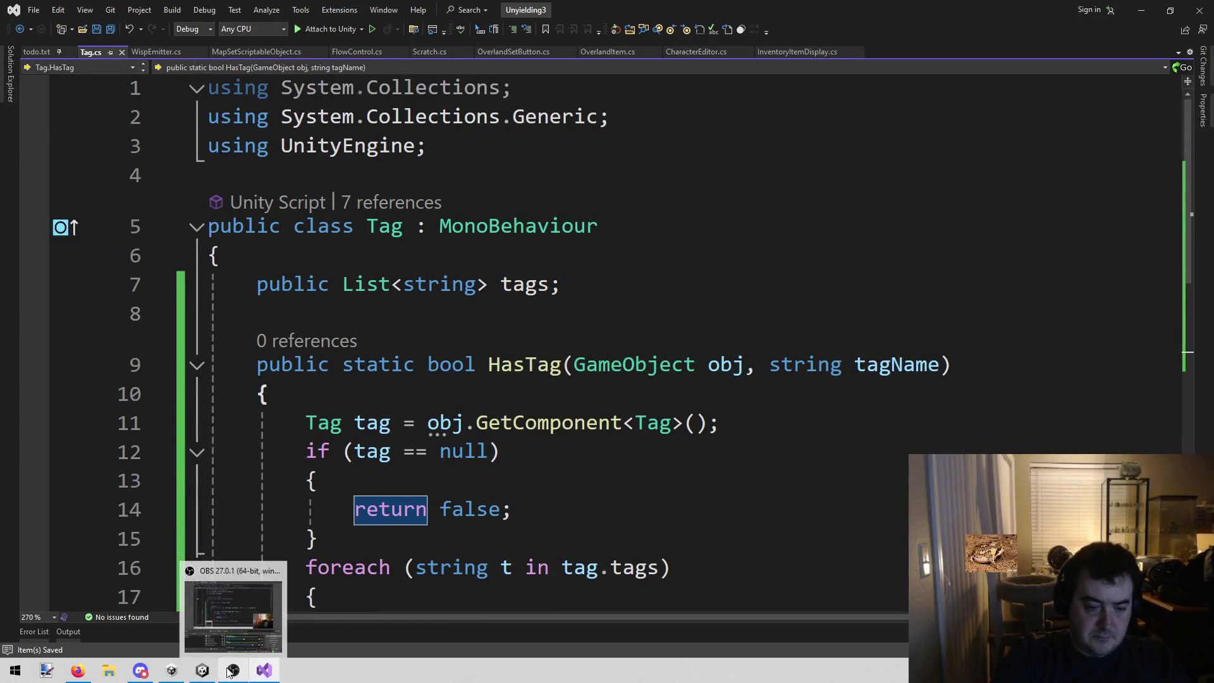
pyautogui.moveTo(202, 670); pyautogui.dragTo(285, 682)
# - In Unity's Console, open the CS0101 duplicate 'Tag' error to jump to Tag.cs line 5
pyautogui.click(264, 670)
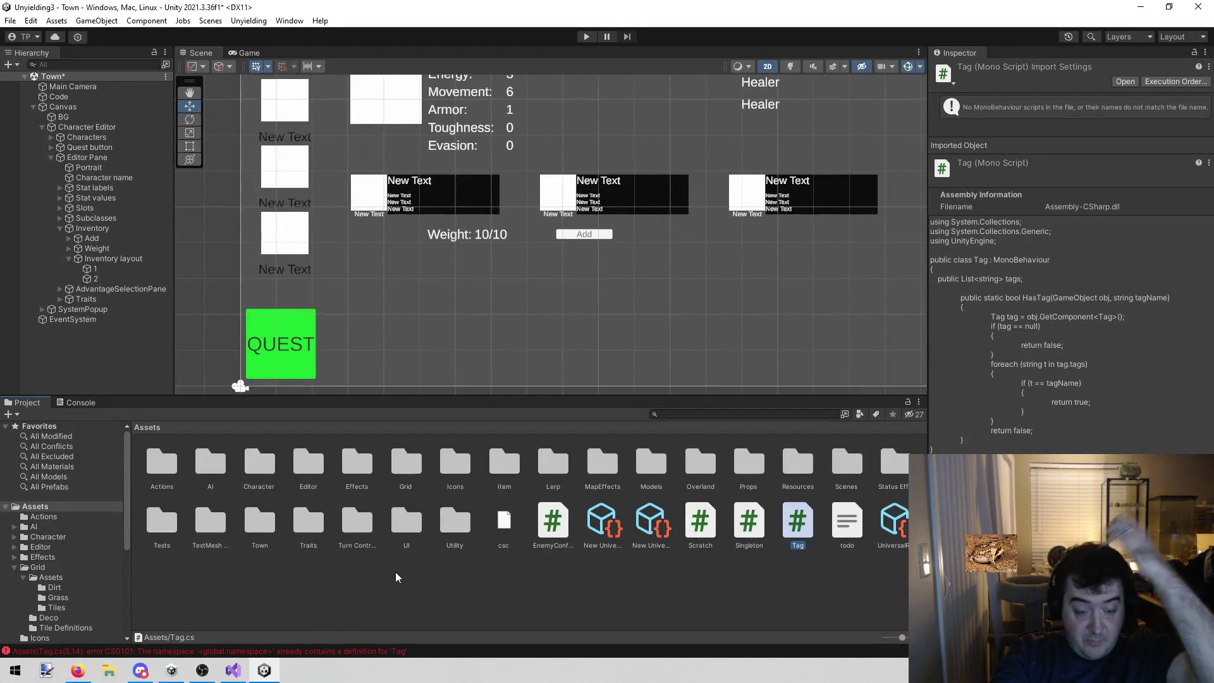
pyautogui.click(392, 580)
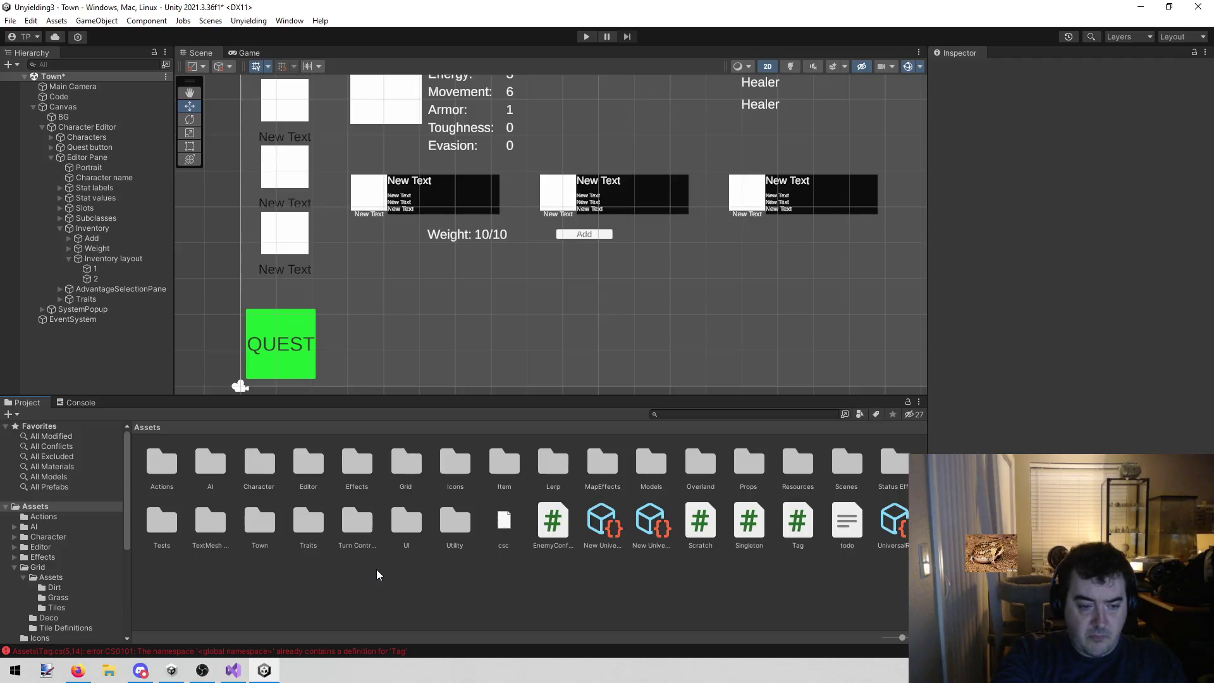
pyautogui.moveTo(267, 674)
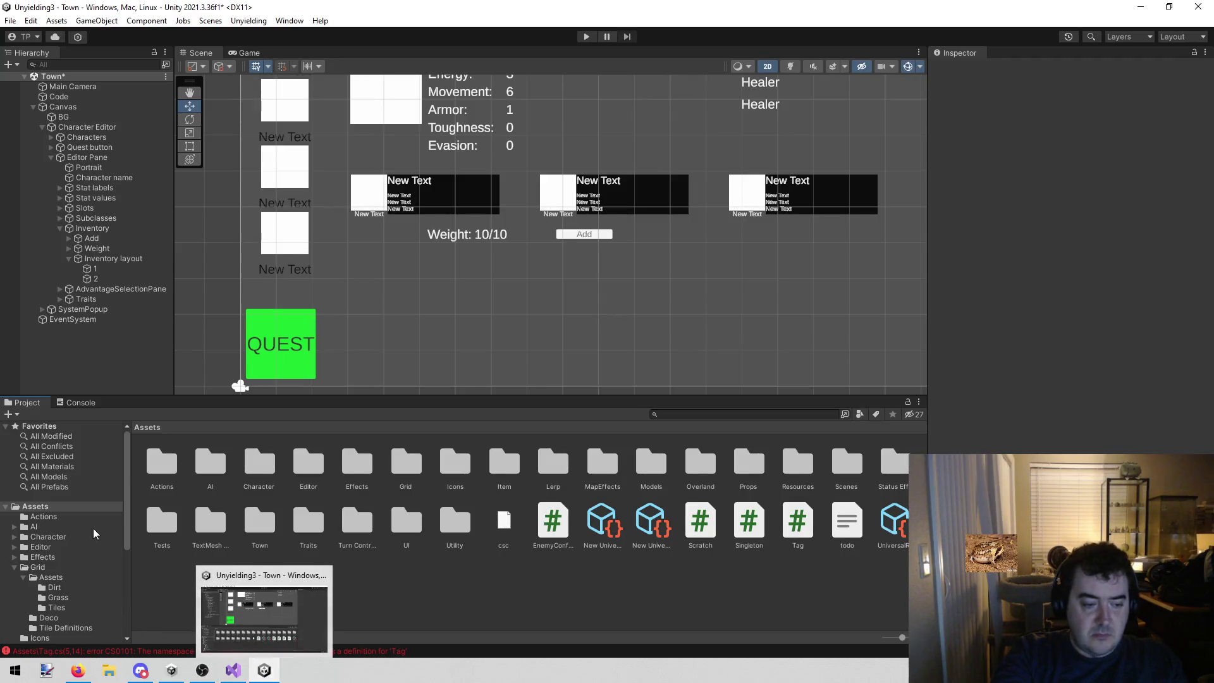
pyautogui.click(68, 403)
pyautogui.click(147, 430)
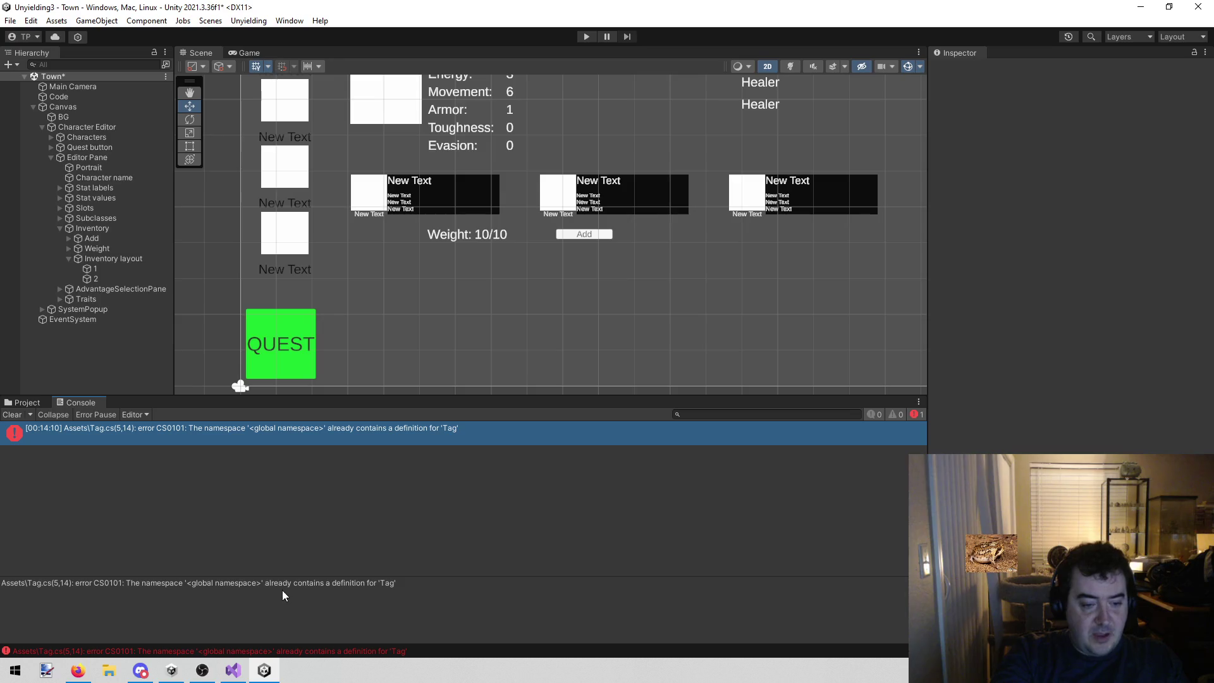
pyautogui.doubleClick(191, 431)
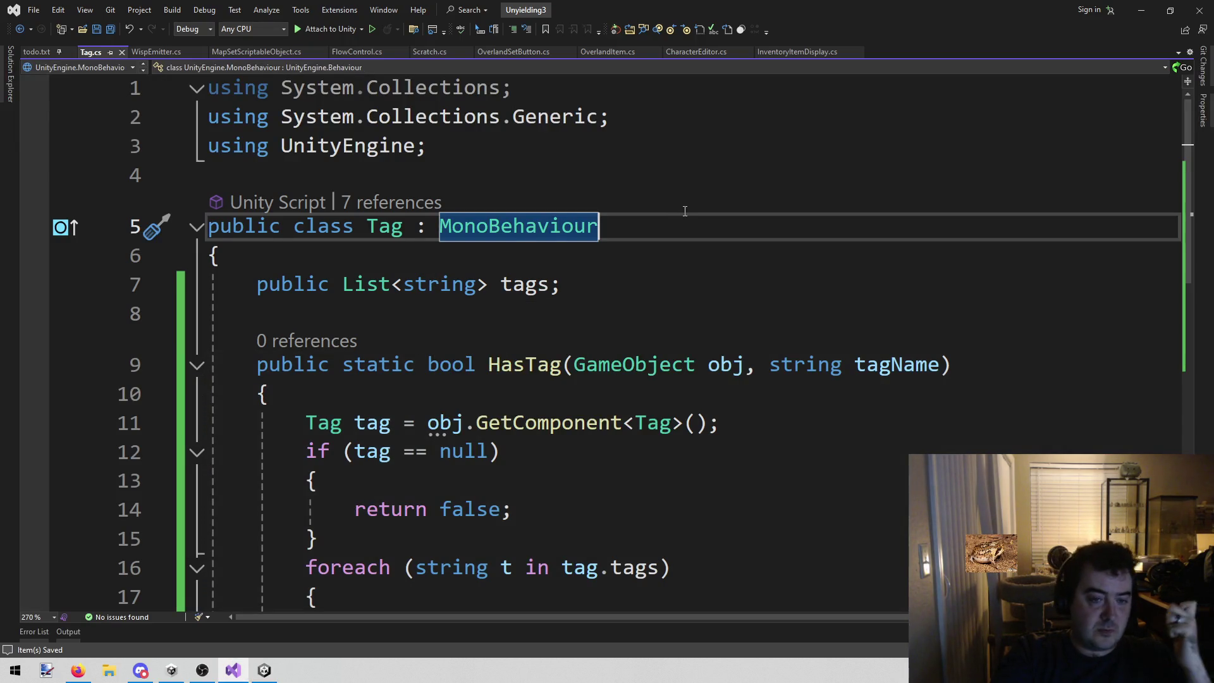
# - Rename the Tag class to UTag and begin replacing the type name on line 11
pyautogui.click(367, 234)
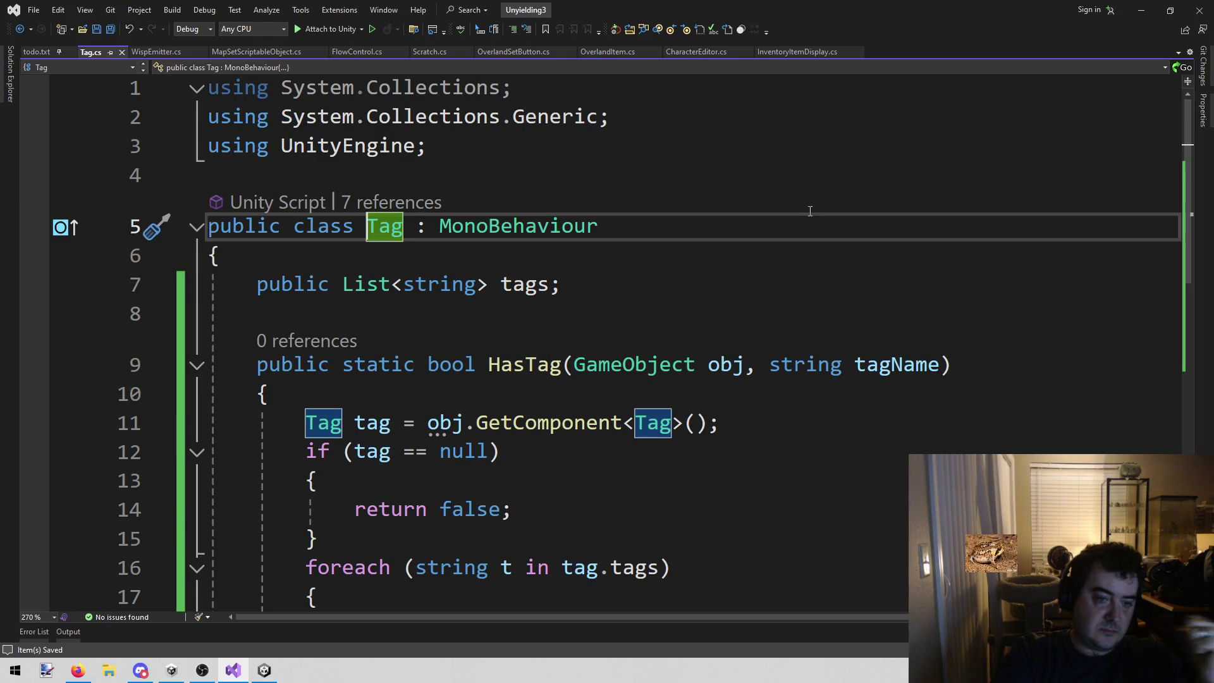
pyautogui.write('U')
pyautogui.press('Up')
pyautogui.press('Down')
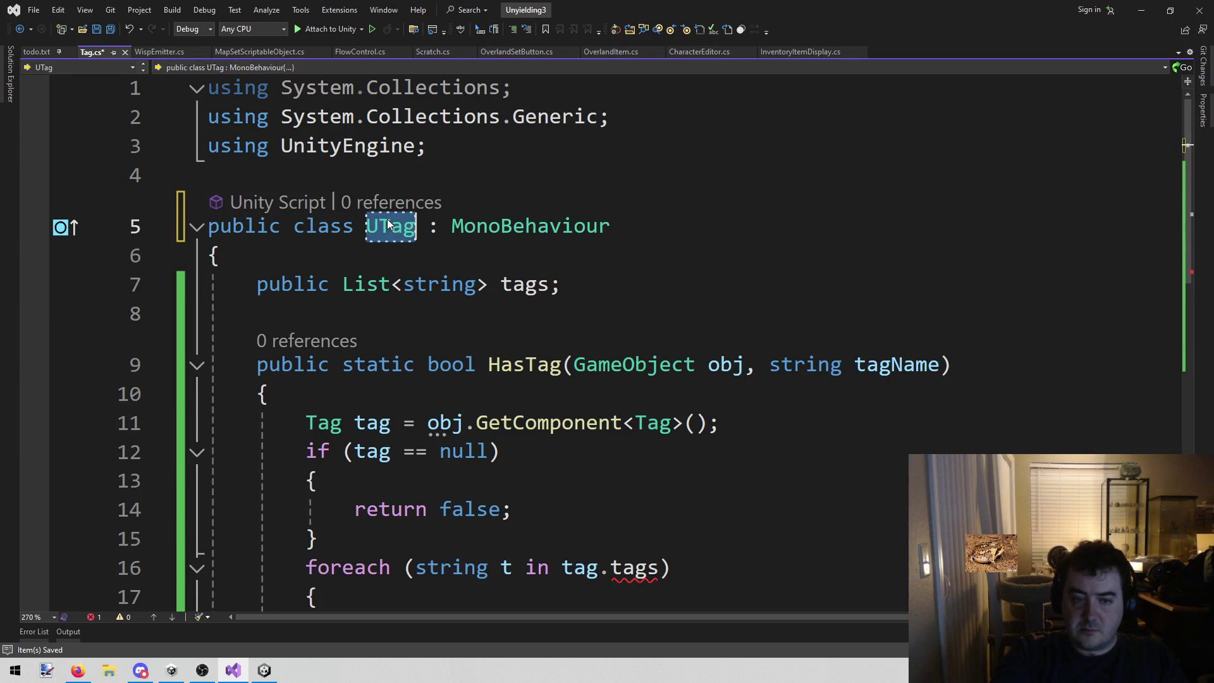
pyautogui.click(652, 423)
pyautogui.press('Home')
pyautogui.press('Right')
pyautogui.write('UTag')
# - Clean up line 11's type name, removing the stray T and backslash and retyping Tag
pyautogui.click(765, 257)
pyautogui.scroll(-1, 886, 135)
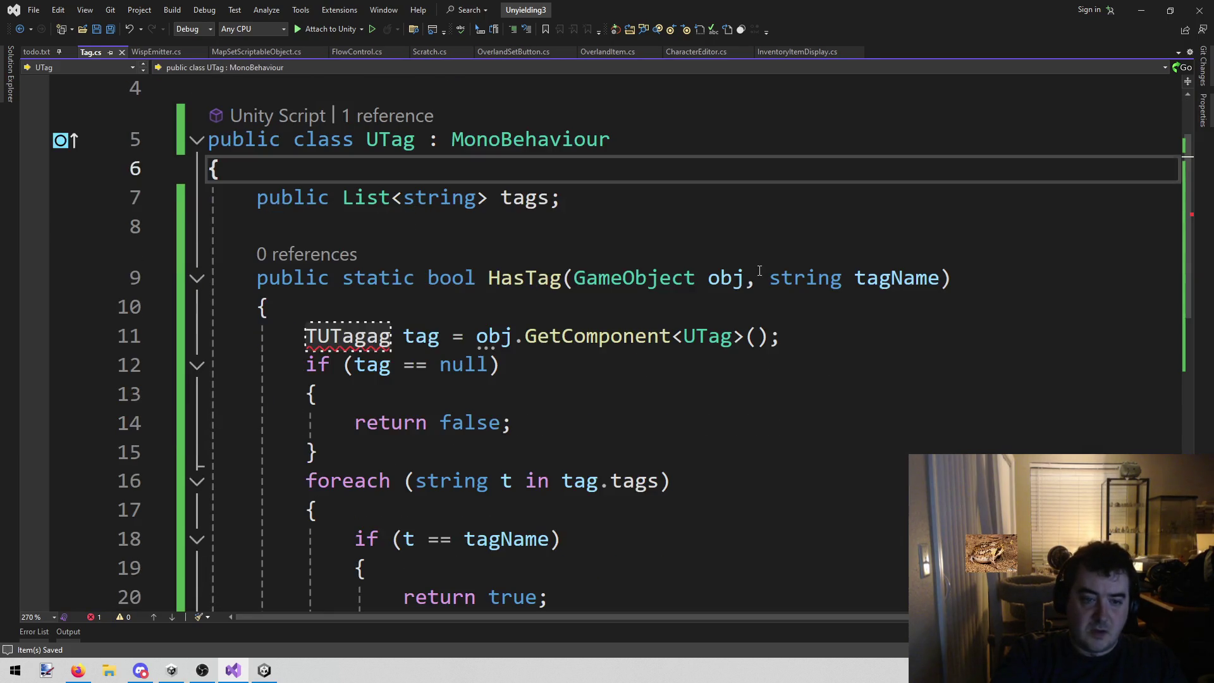
pyautogui.click(311, 337)
pyautogui.press('BackSpace')
pyautogui.write('\\')
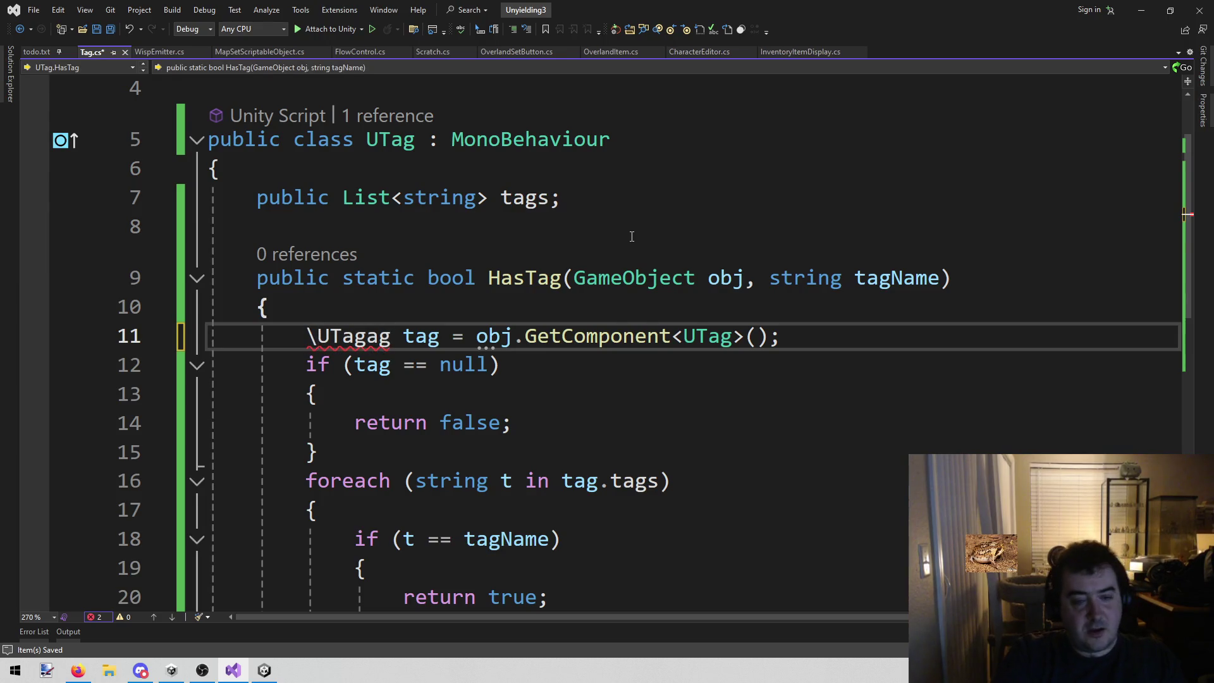
pyautogui.press('BackSpace')
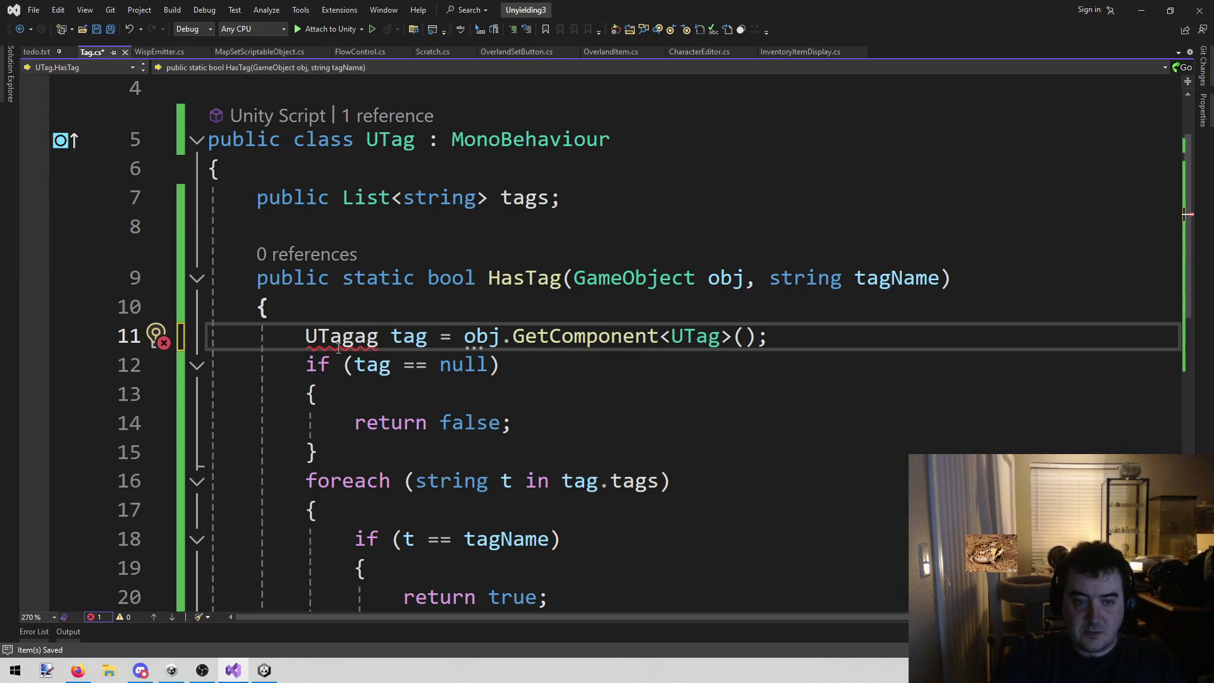
pyautogui.click(326, 337)
pyautogui.press('Left')
pyautogui.press('Left')
pyautogui.hotkey('ctrl', 'Delete')
pyautogui.write('Tag')
# - Change line 11's type to UTag, save Tag.cs, and switch back to Unity
pyautogui.click(633, 198)
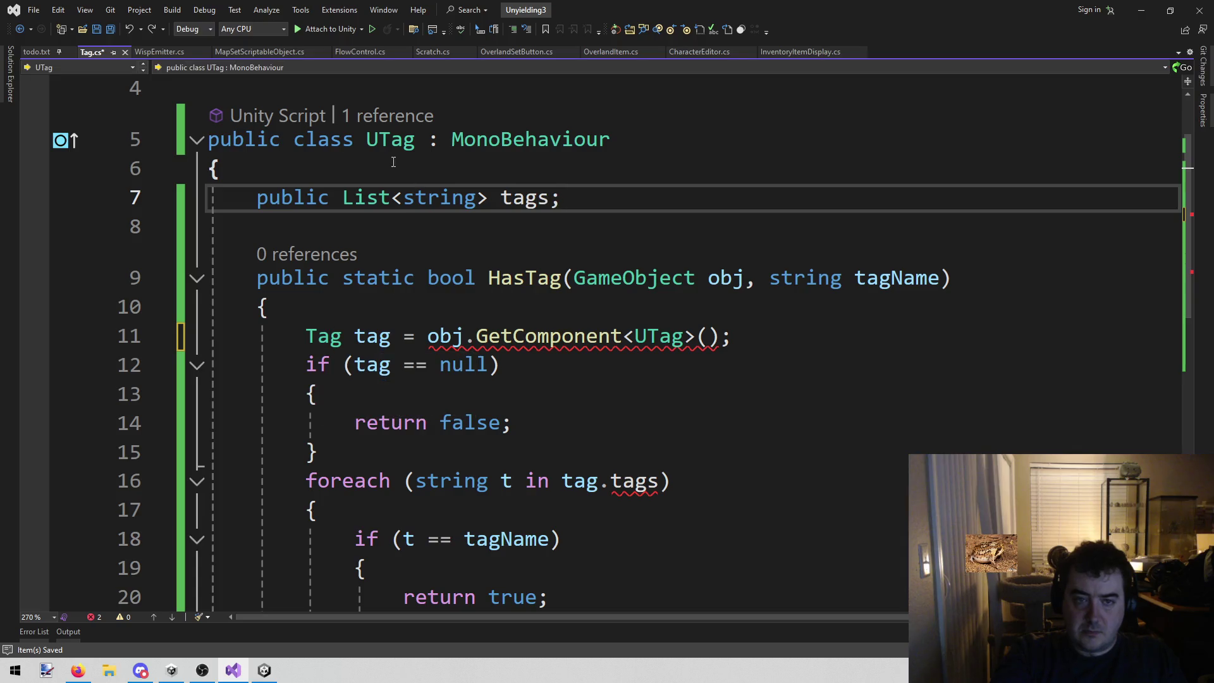
pyautogui.click(390, 140)
pyautogui.click(307, 336)
pyautogui.doubleClick(324, 336)
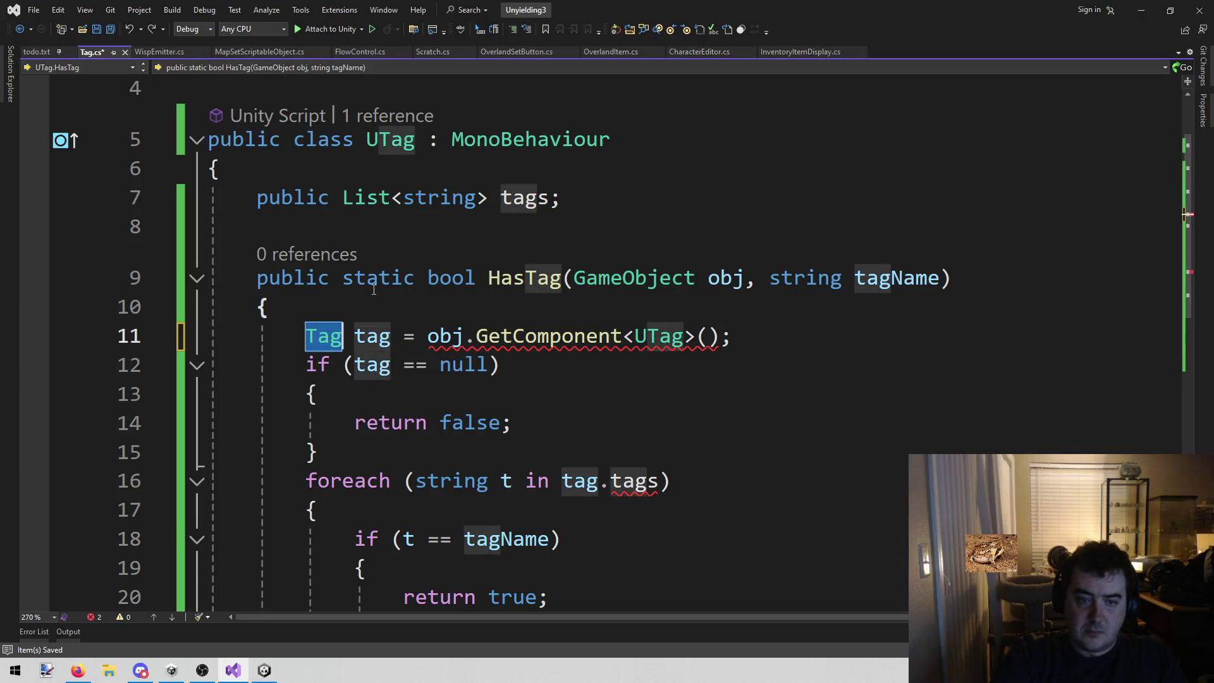
pyautogui.write('UTag')
pyautogui.hotkey('ctrl', 's')
pyautogui.scroll(-2, 813, 274)
pyautogui.click(813, 277)
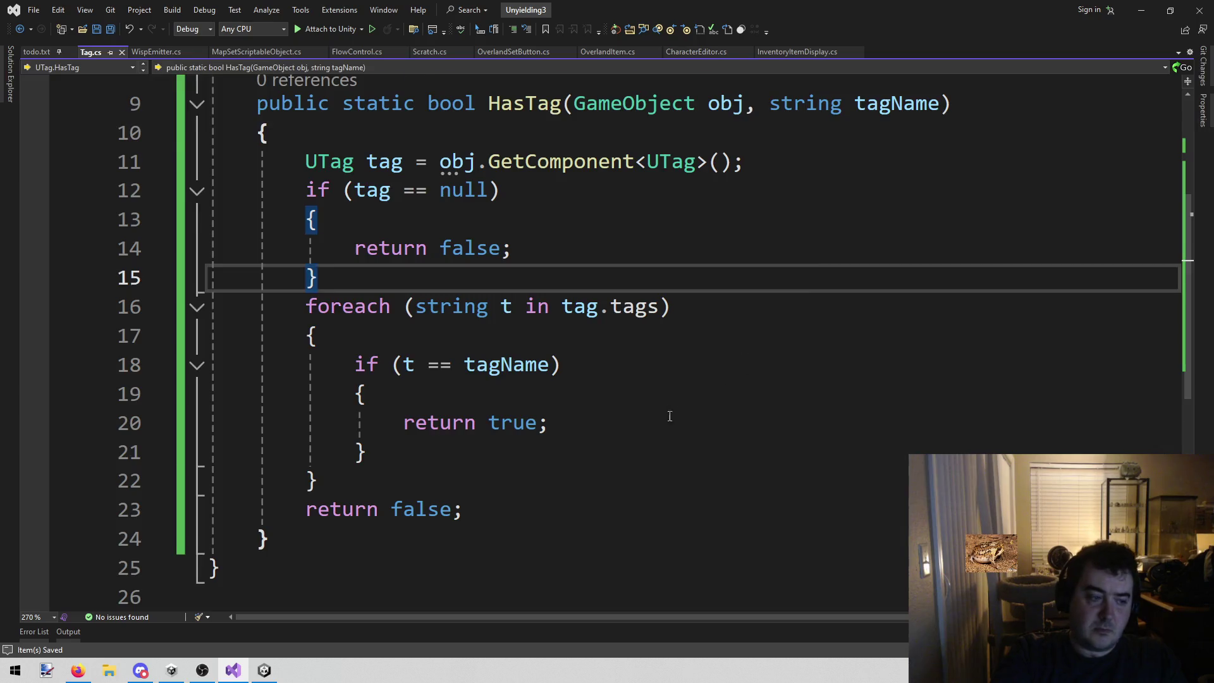
pyautogui.scroll(-2, 670, 416)
pyautogui.click(264, 670)
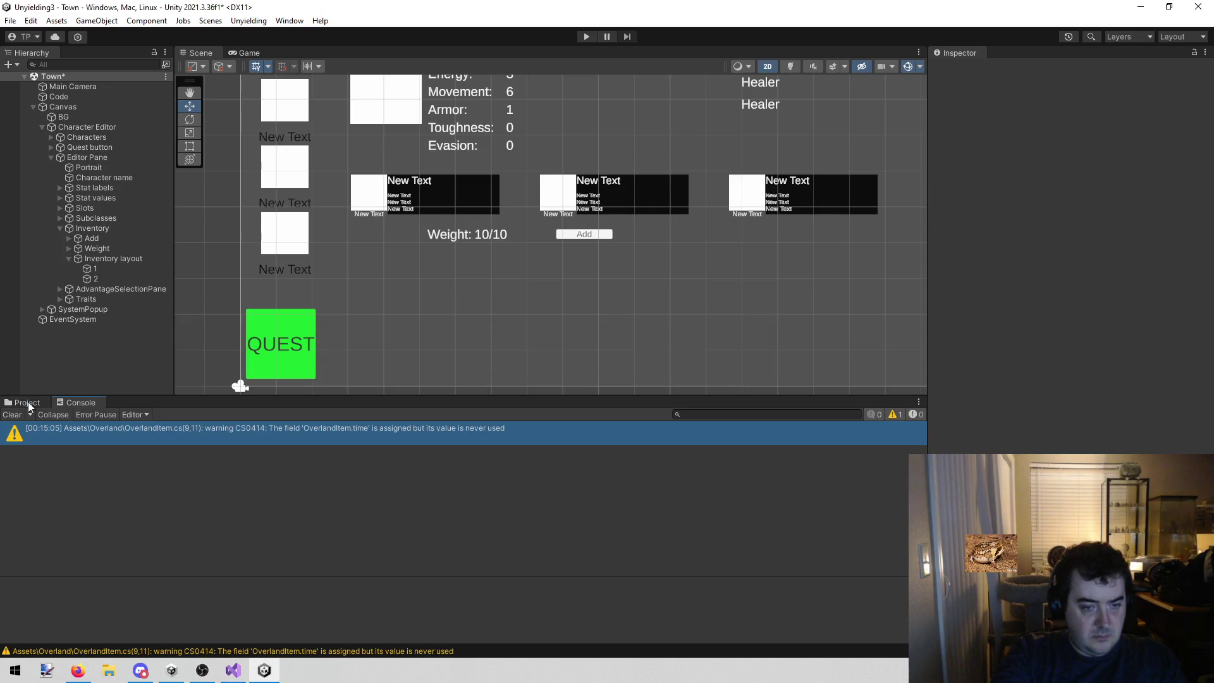
# - Rename the Tag script asset in the Project window to UTag
pyautogui.click(26, 403)
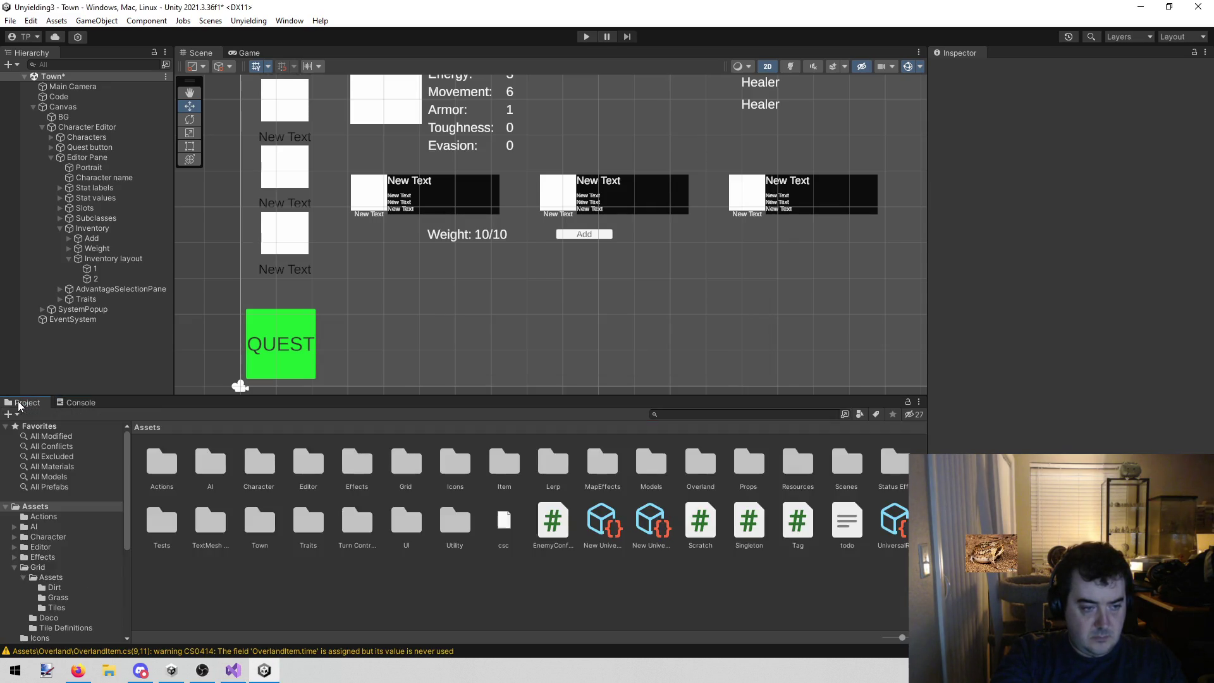
pyautogui.click(798, 520)
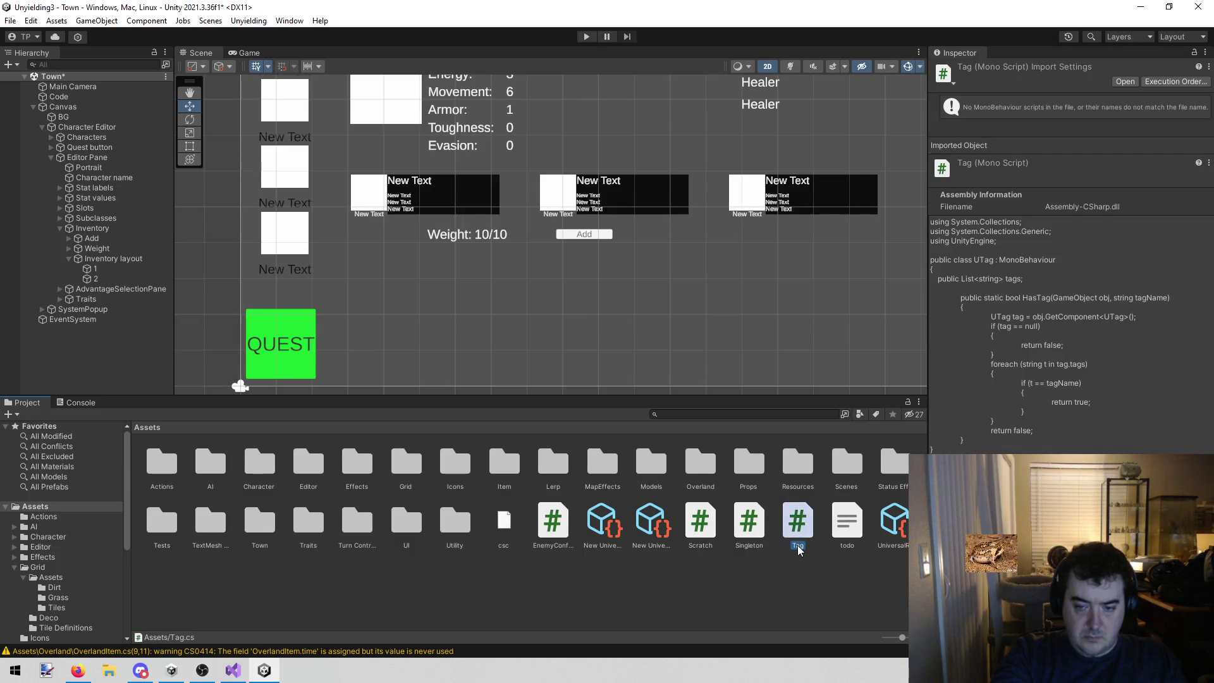
pyautogui.press('F2')
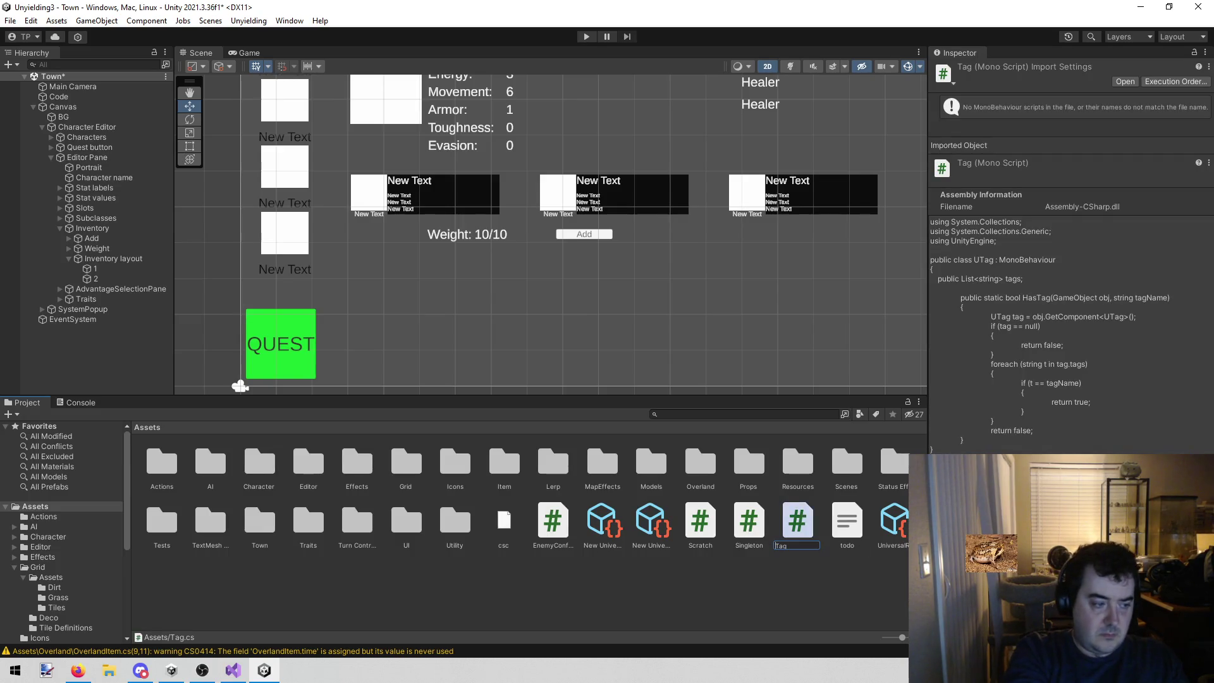
pyautogui.write('U')
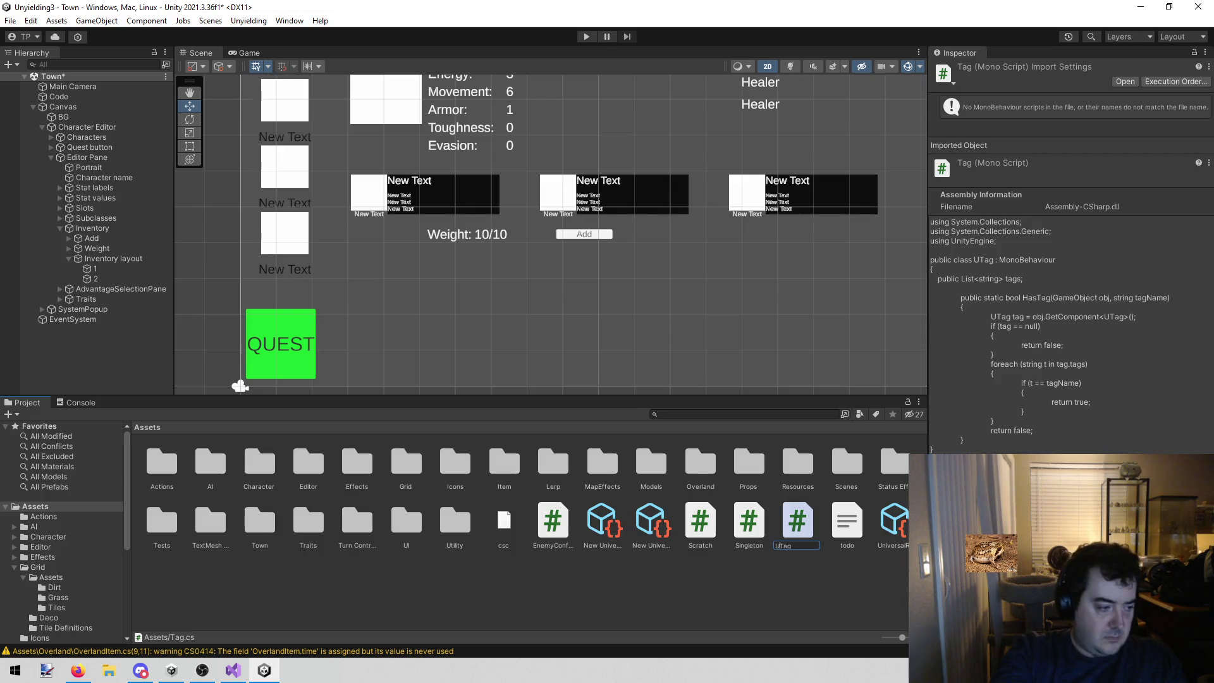
pyautogui.press('Return')
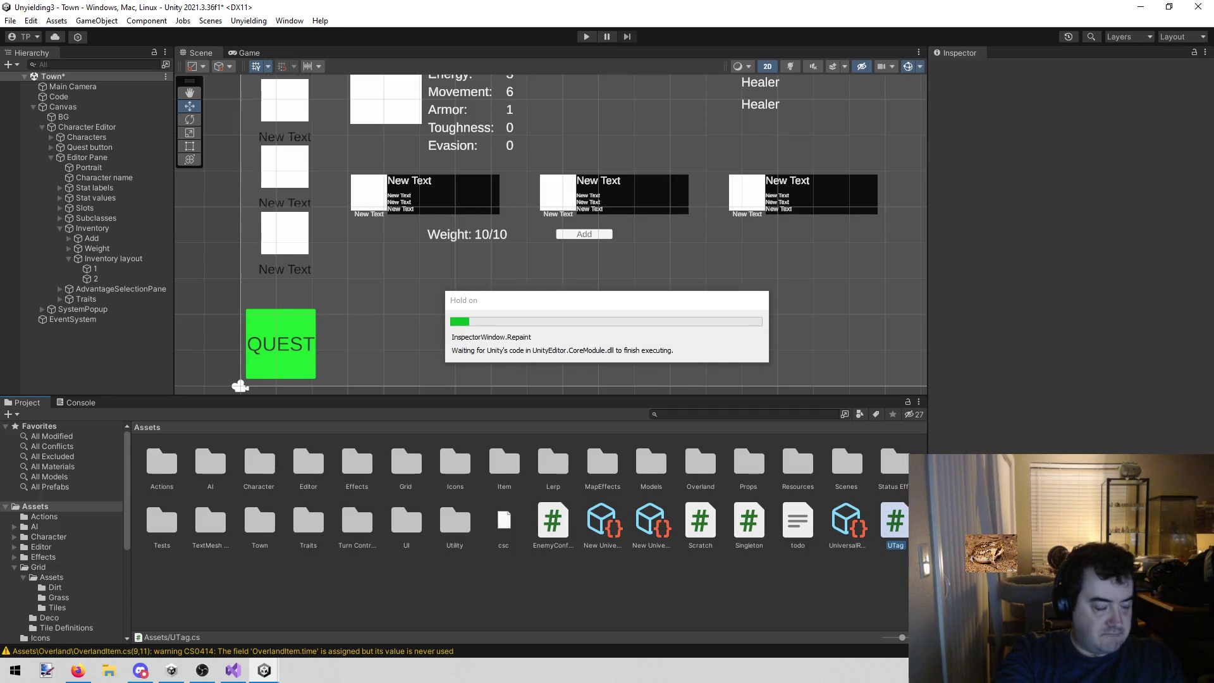
# - Recentre the Character Editor panel in the Scene, reselect UTag.cs, and return to Visual Studio
pyautogui.click(574, 601)
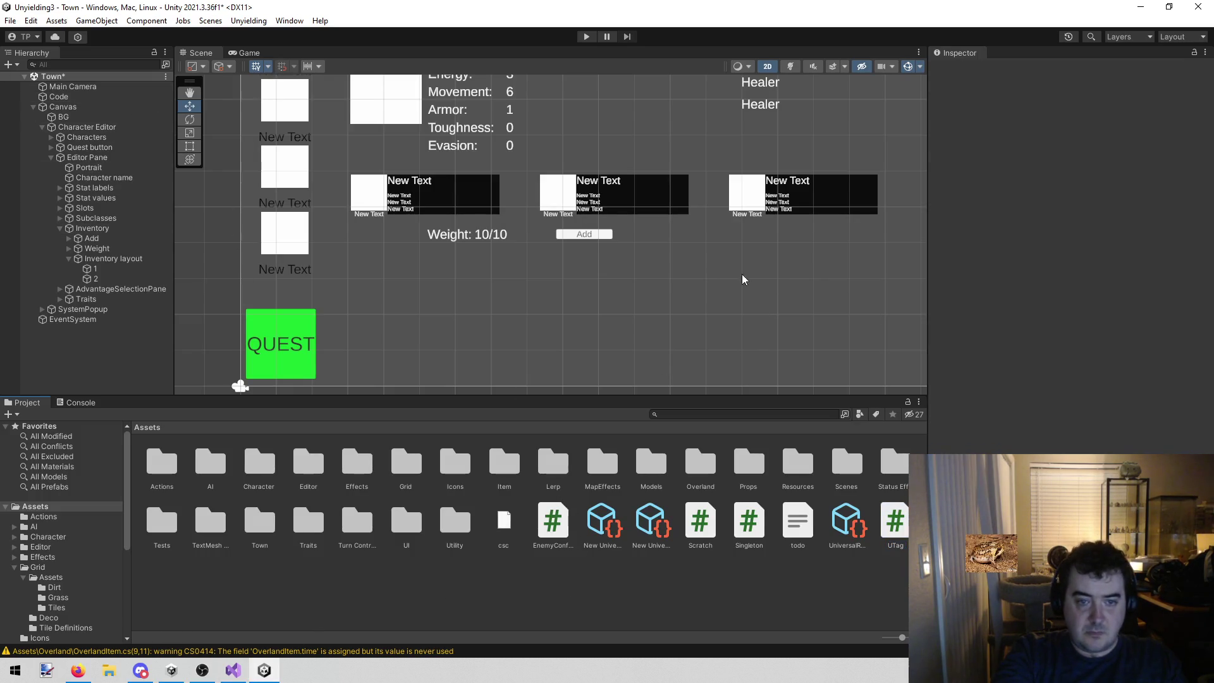
pyautogui.scroll(-3, 740, 275)
pyautogui.moveTo(600, 276)
pyautogui.mouseDown()
pyautogui.moveTo(559, 264)
pyautogui.moveTo(589, 262)
pyautogui.mouseUp()
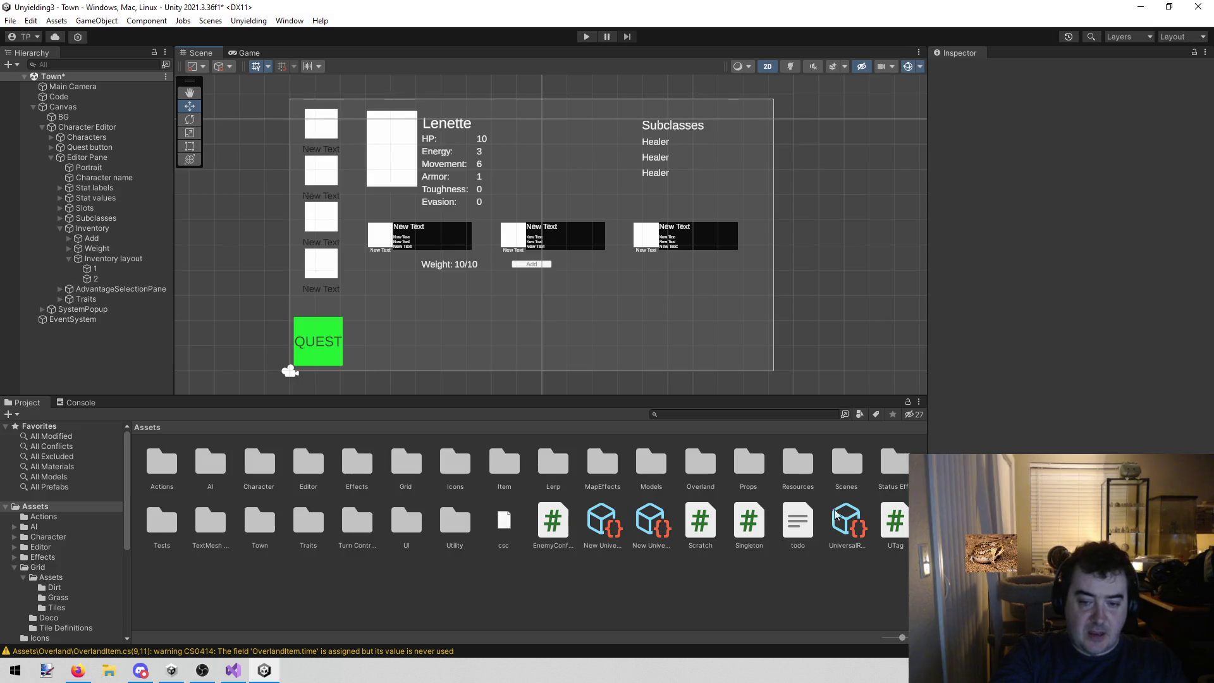
pyautogui.click(896, 519)
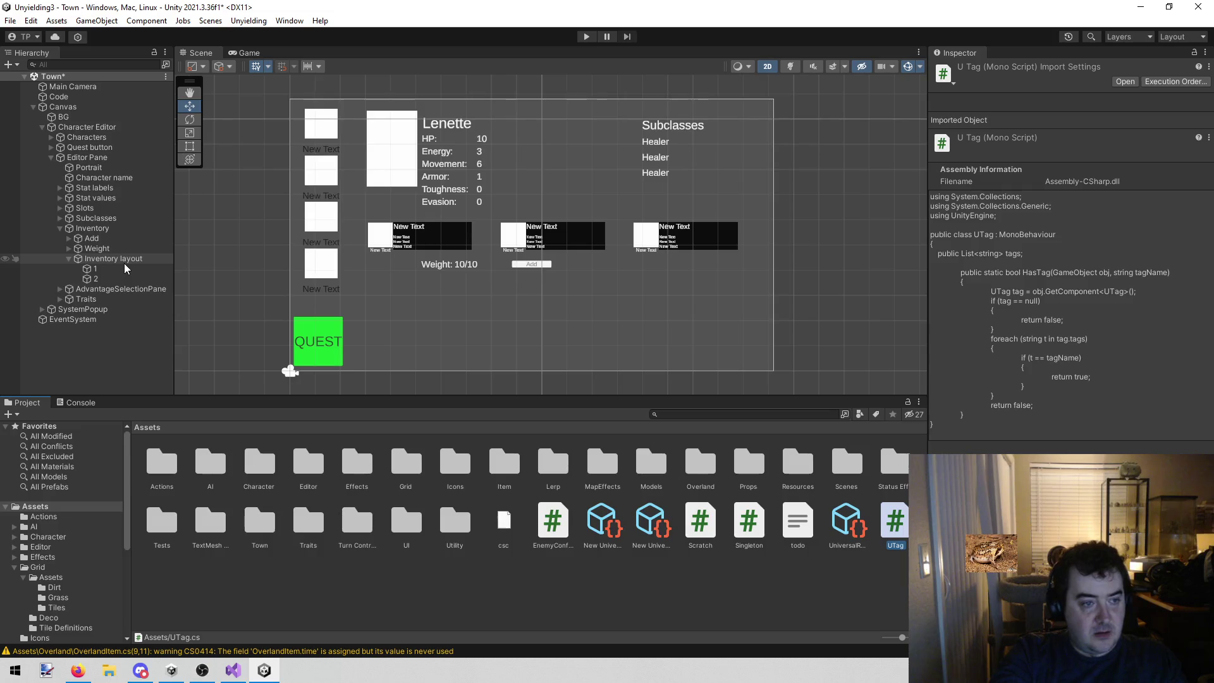
pyautogui.click(233, 671)
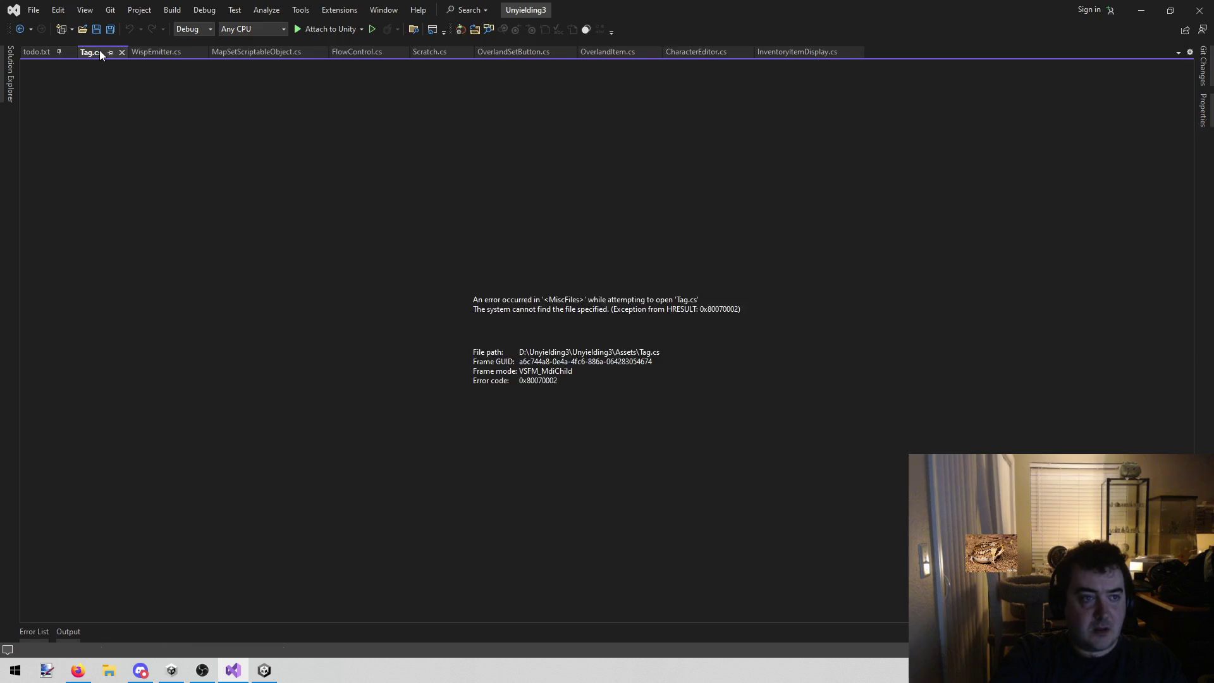
# - Close Tag.cs, collapse Editor Pane in Unity's Hierarchy, inspect Code, then return to todo.txt
pyautogui.middleClick(100, 50)
pyautogui.click(262, 672)
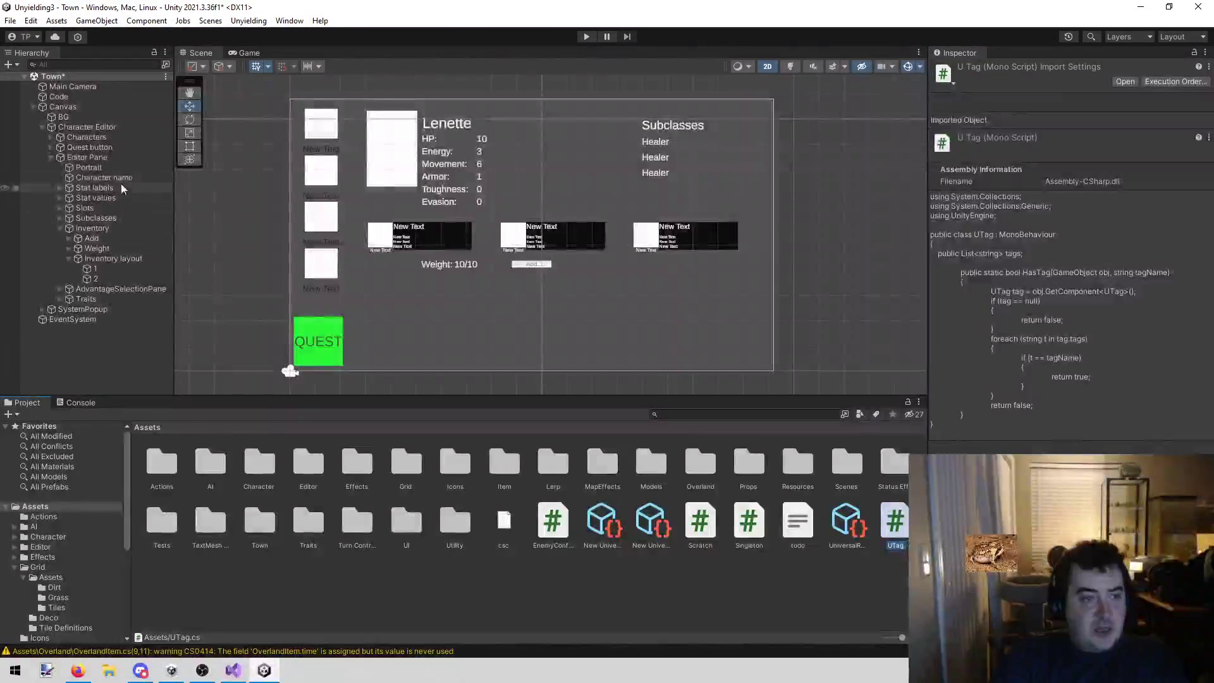
pyautogui.click(44, 156)
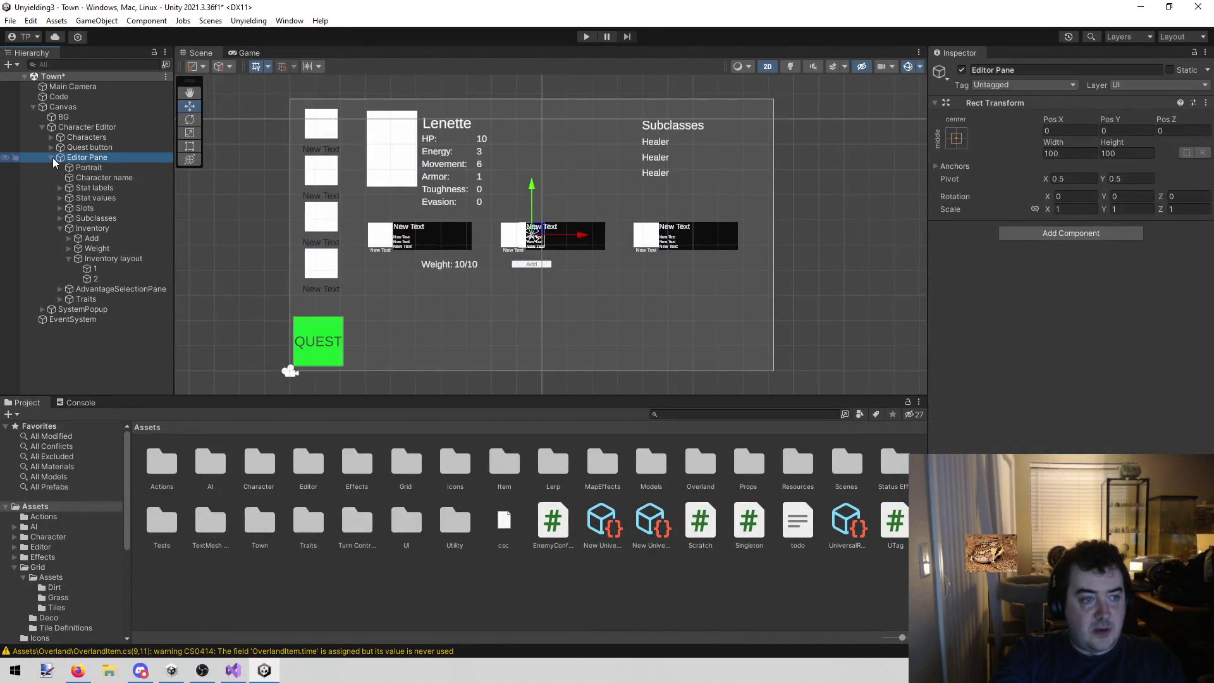
pyautogui.click(52, 157)
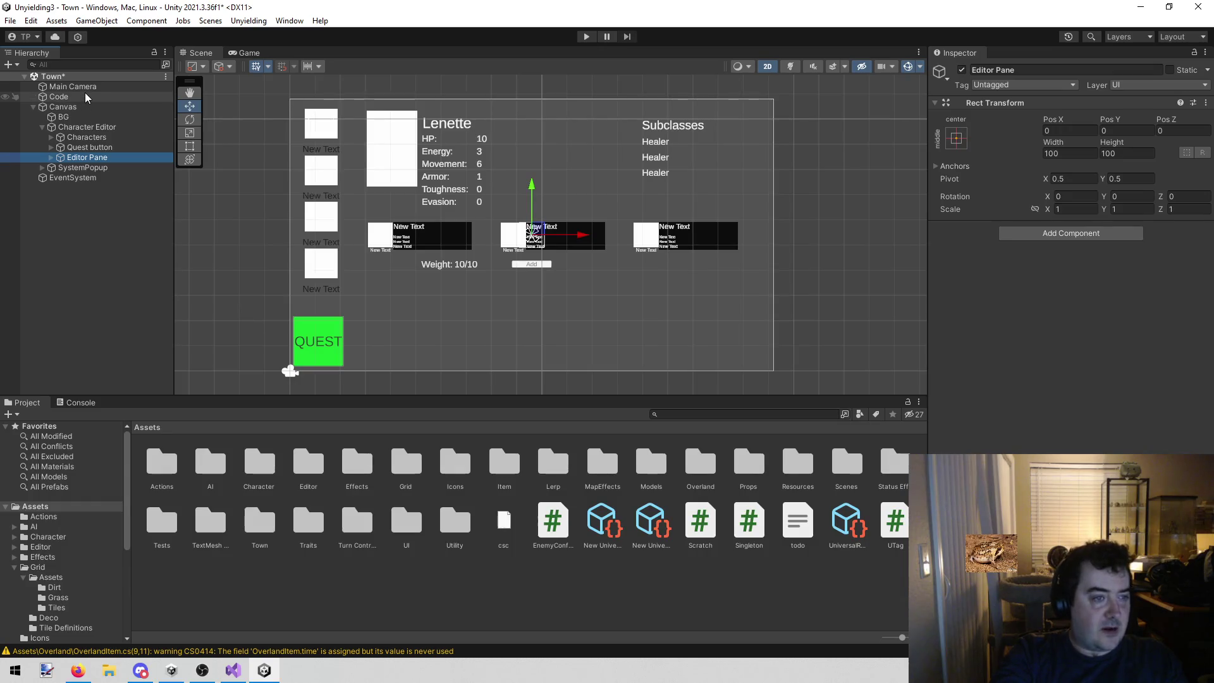
pyautogui.click(59, 96)
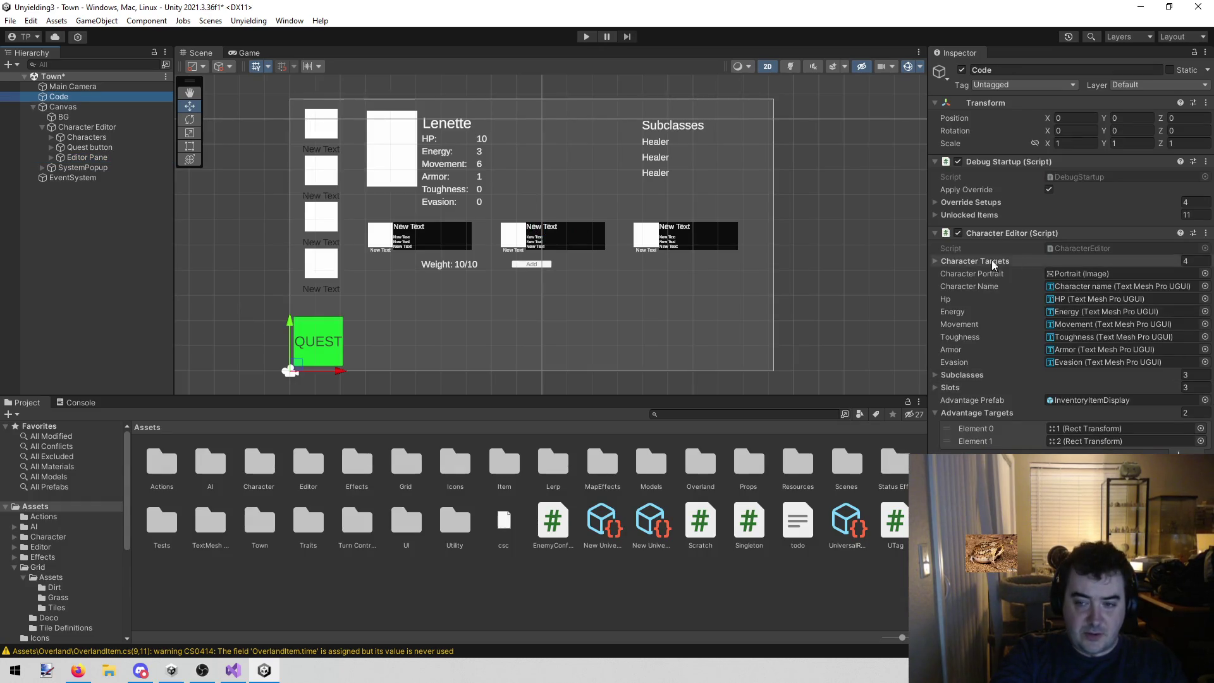
pyautogui.click(231, 676)
pyautogui.click(501, 443)
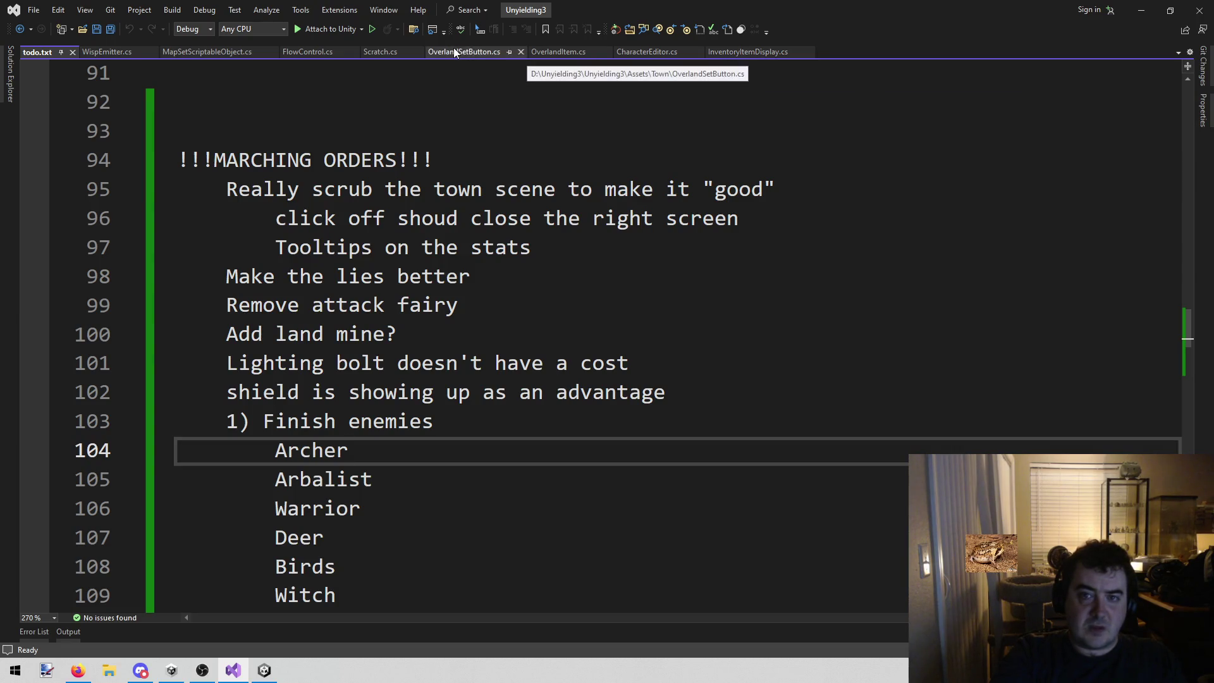
# - Search CharacterEditor.cs for 'update', landing on the ForceUpdateCanvases call
pyautogui.click(647, 52)
pyautogui.scroll(-10, 533, 293)
pyautogui.scroll(5, 535, 290)
pyautogui.scroll(20, 510, 271)
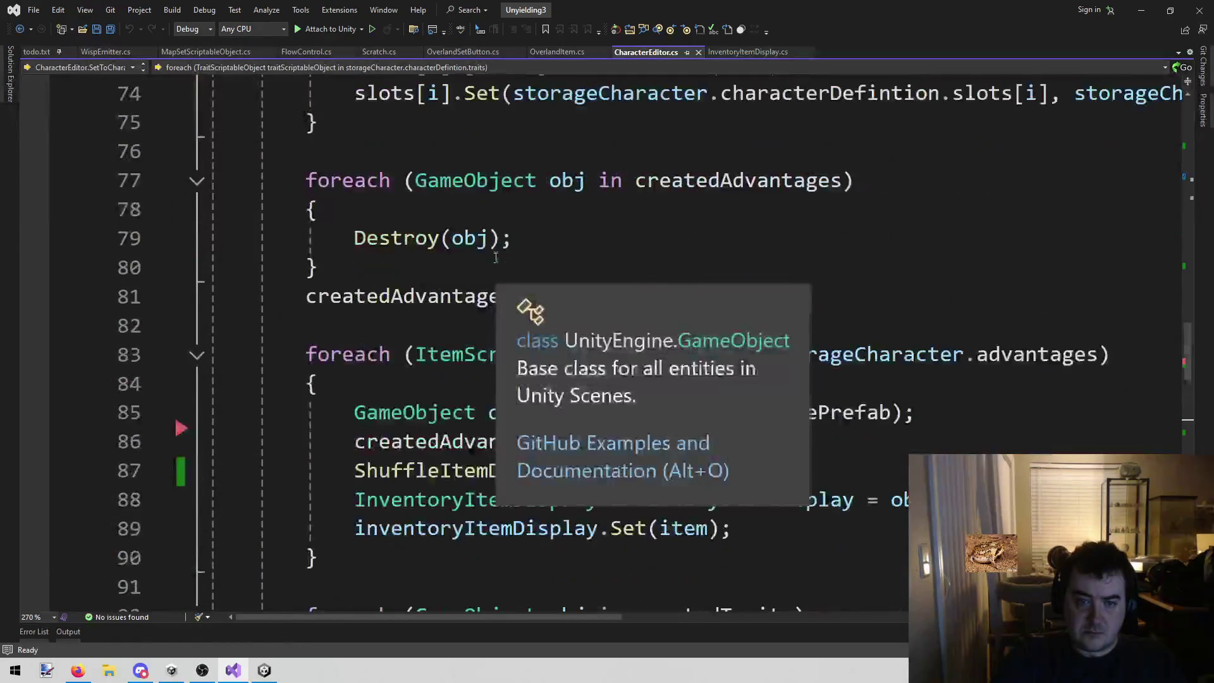
pyautogui.scroll(6, 491, 248)
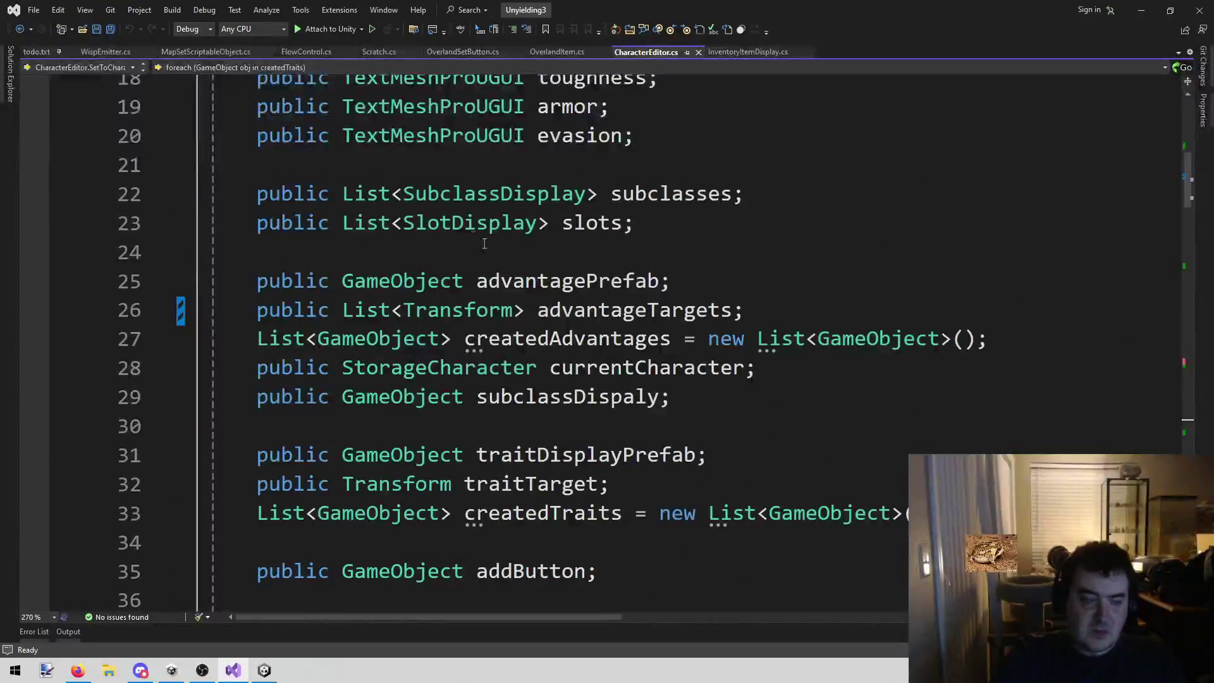
pyautogui.hotkey('ctrl', 'f')
pyautogui.write('adv')
pyautogui.press('BackSpace')
pyautogui.press('BackSpace')
pyautogui.press('BackSpace')
pyautogui.write('update')
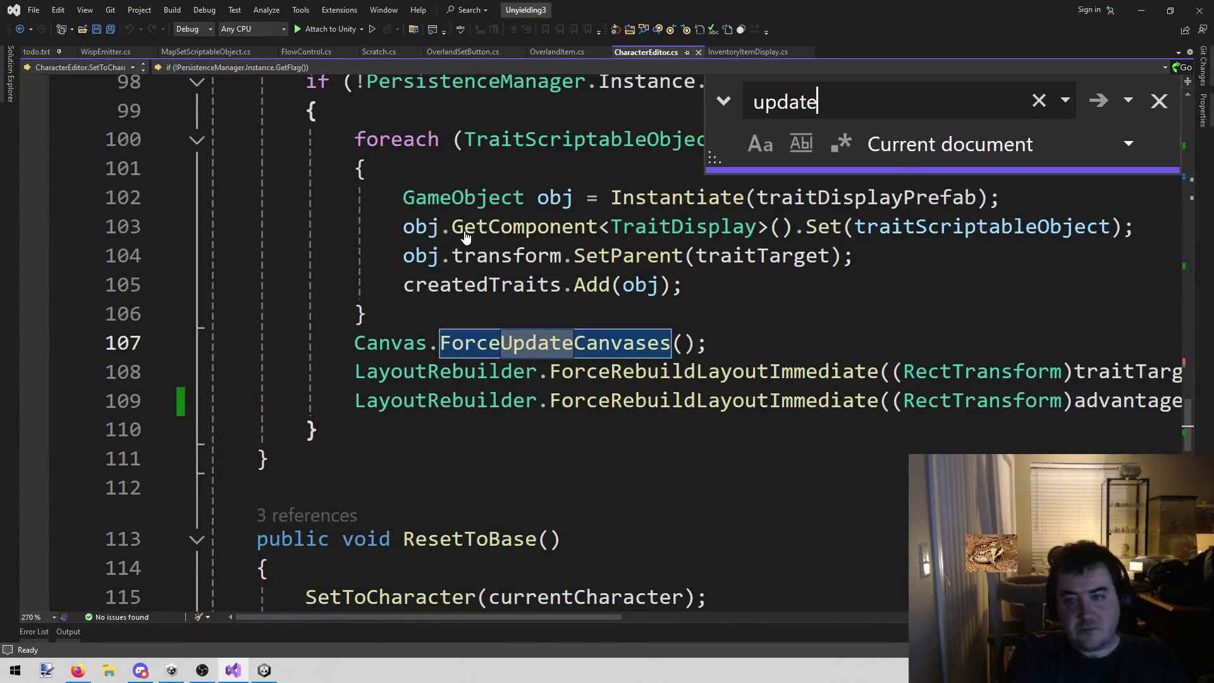
pyautogui.press('Escape')
# - Search CharacterEditor.cs again to confirm no Update method exists yet
pyautogui.scroll(-9, 480, 348)
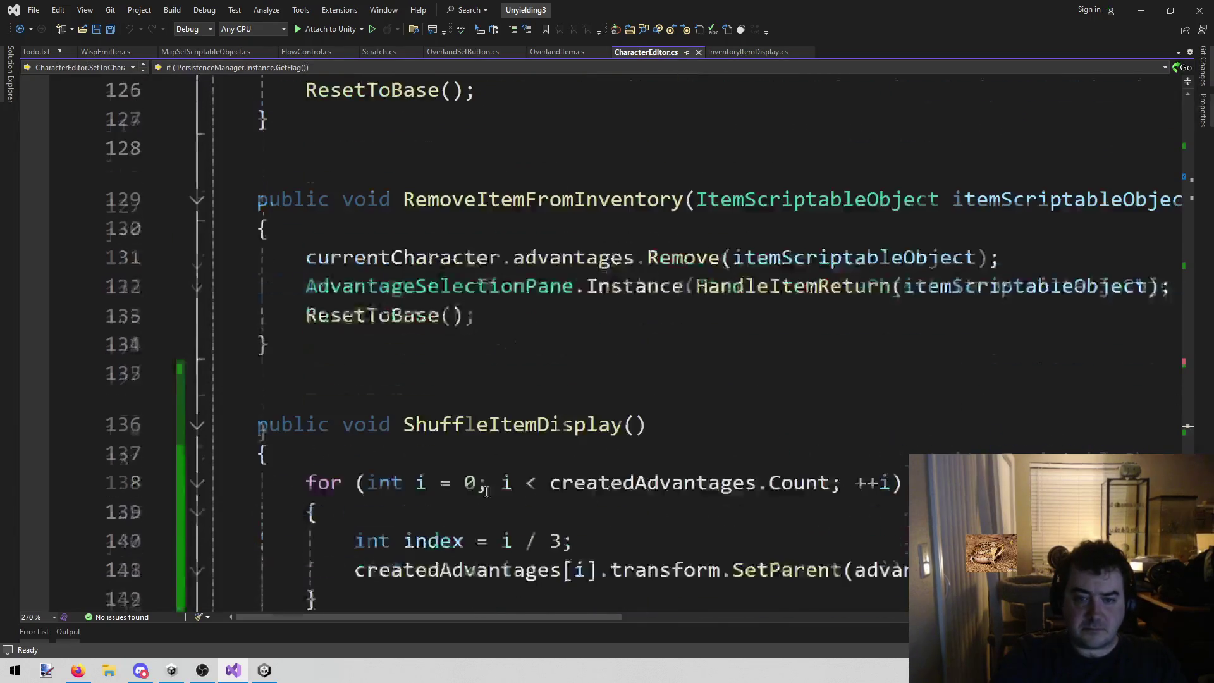
pyautogui.scroll(4, 496, 469)
pyautogui.hotkey('ctrl', 'f')
pyautogui.press('Return')
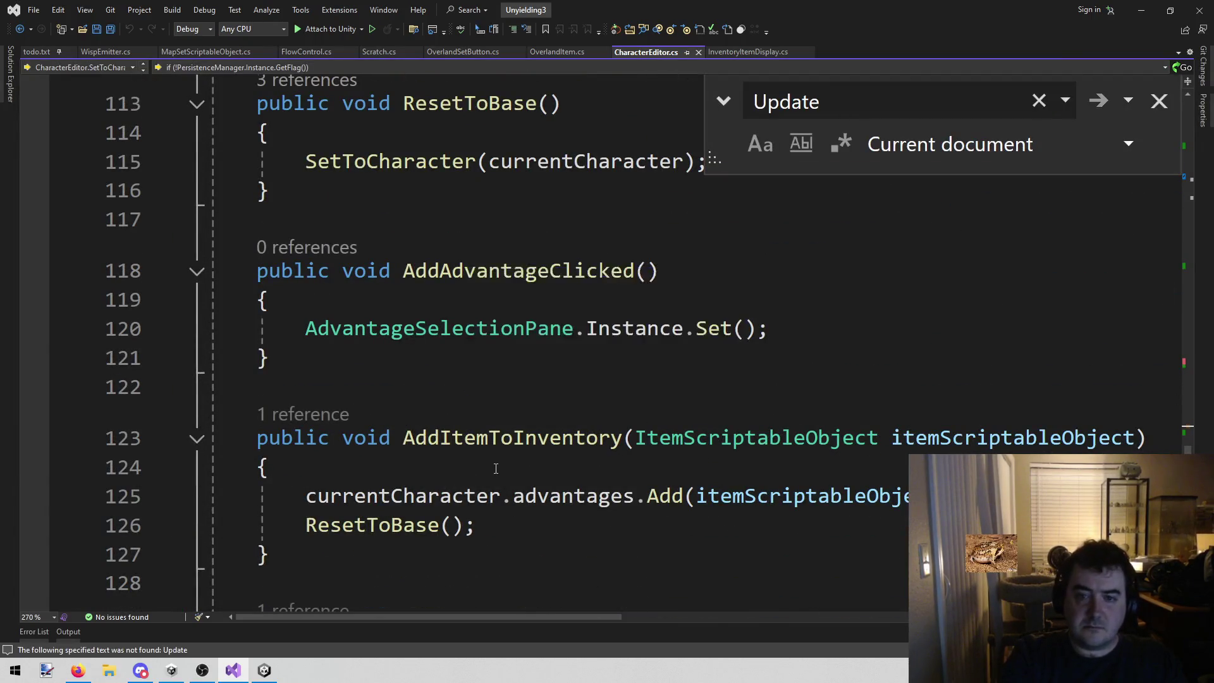
pyautogui.scroll(-10, 487, 471)
pyautogui.scroll(5, 479, 475)
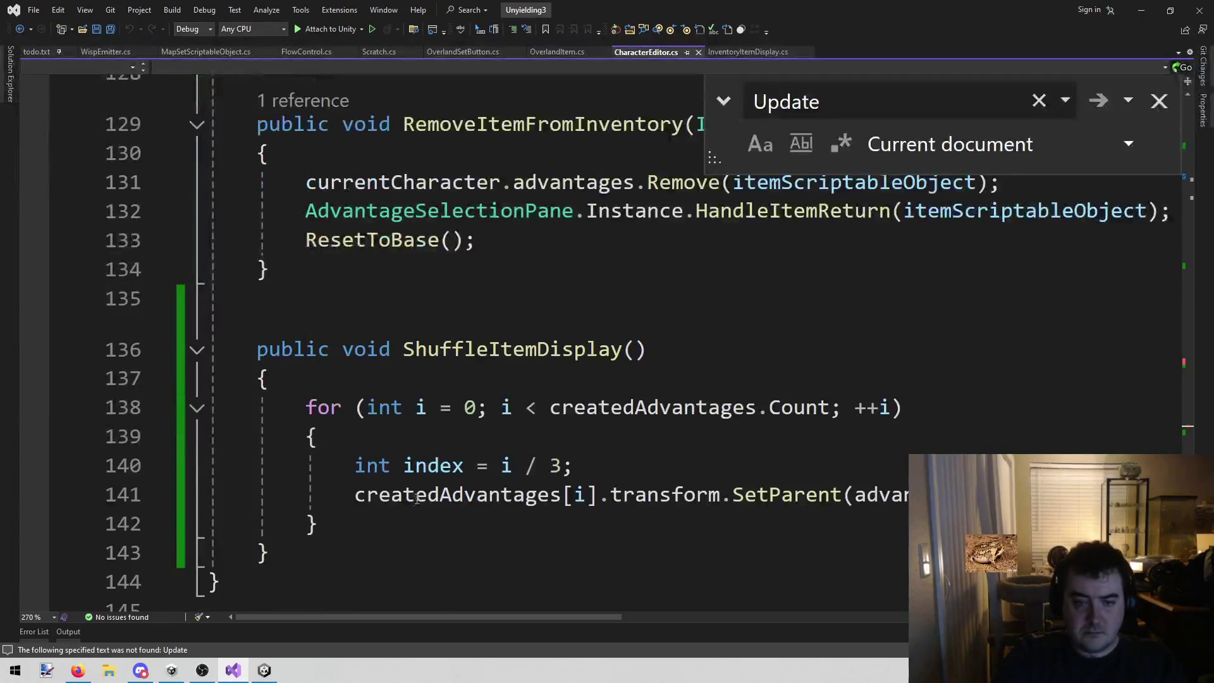
# - Add an empty void Update() method after ShuffleItemDisplay from the IntelliSense stub
pyautogui.click(376, 488)
pyautogui.click(411, 465)
pyautogui.press('Return')
pyautogui.press('Return')
pyautogui.write('void Upda')
pyautogui.press('Tab')
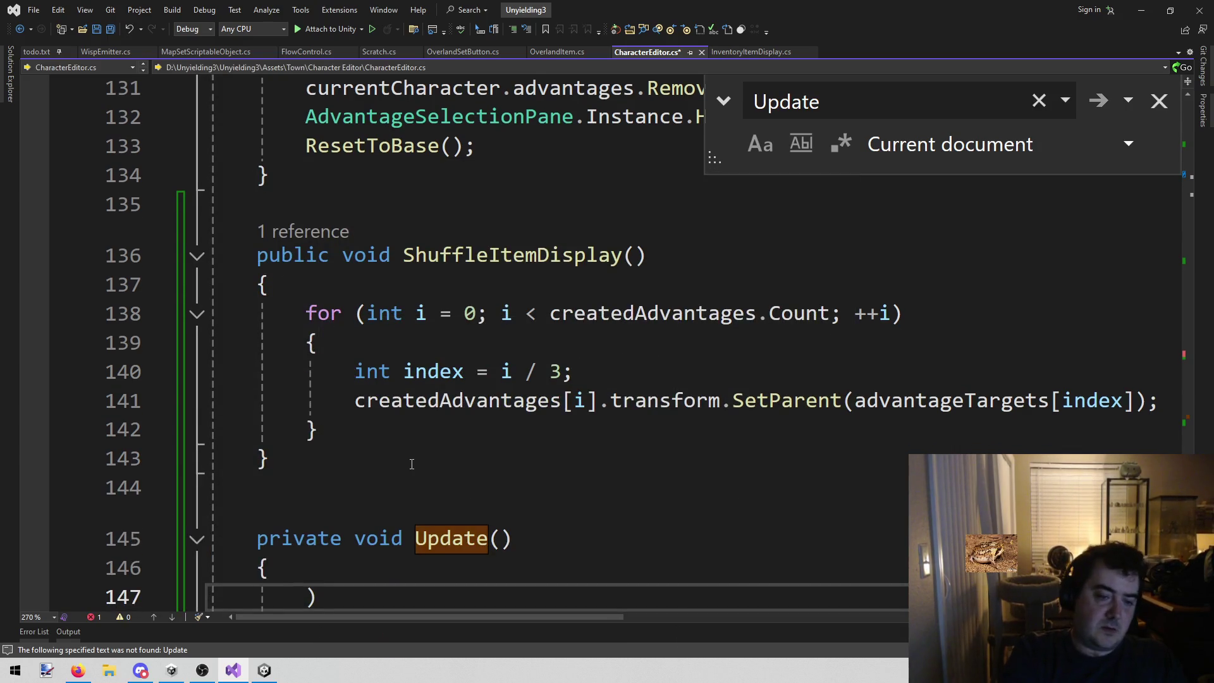
pyautogui.scroll(-1, 411, 465)
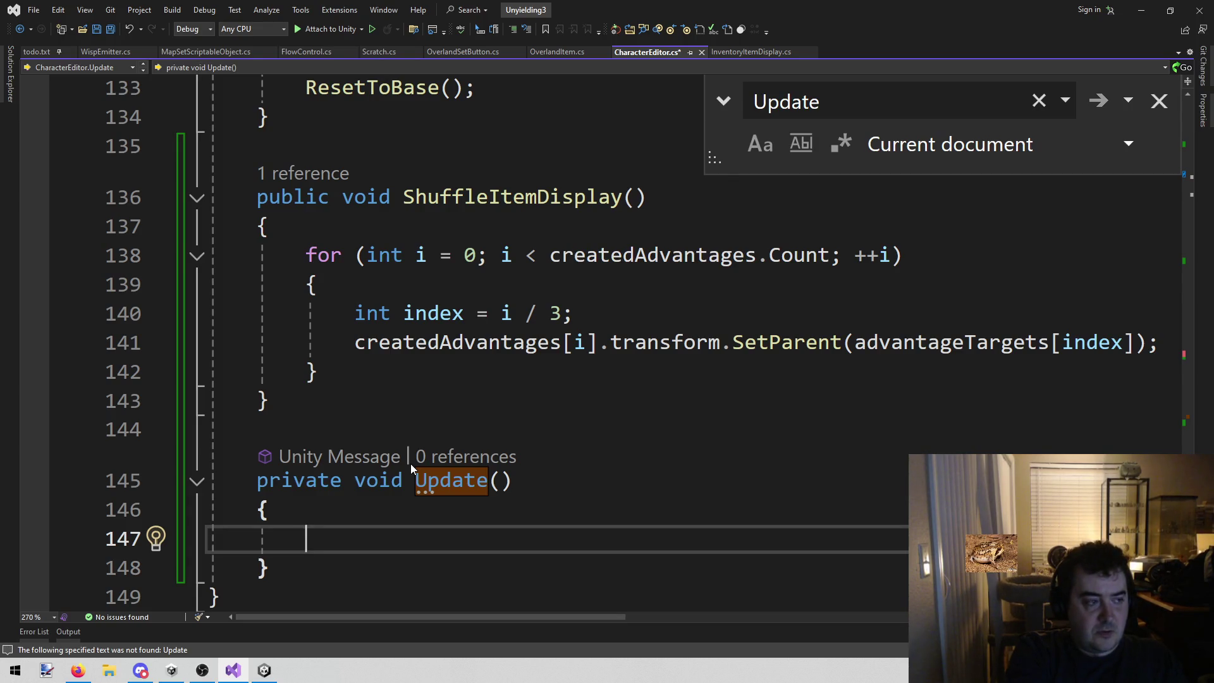
pyautogui.hotkey('alt', 'shift', 'o')
# - Open SelectionManager.cs from the solution and search it for 'update('
pyautogui.write('sele')
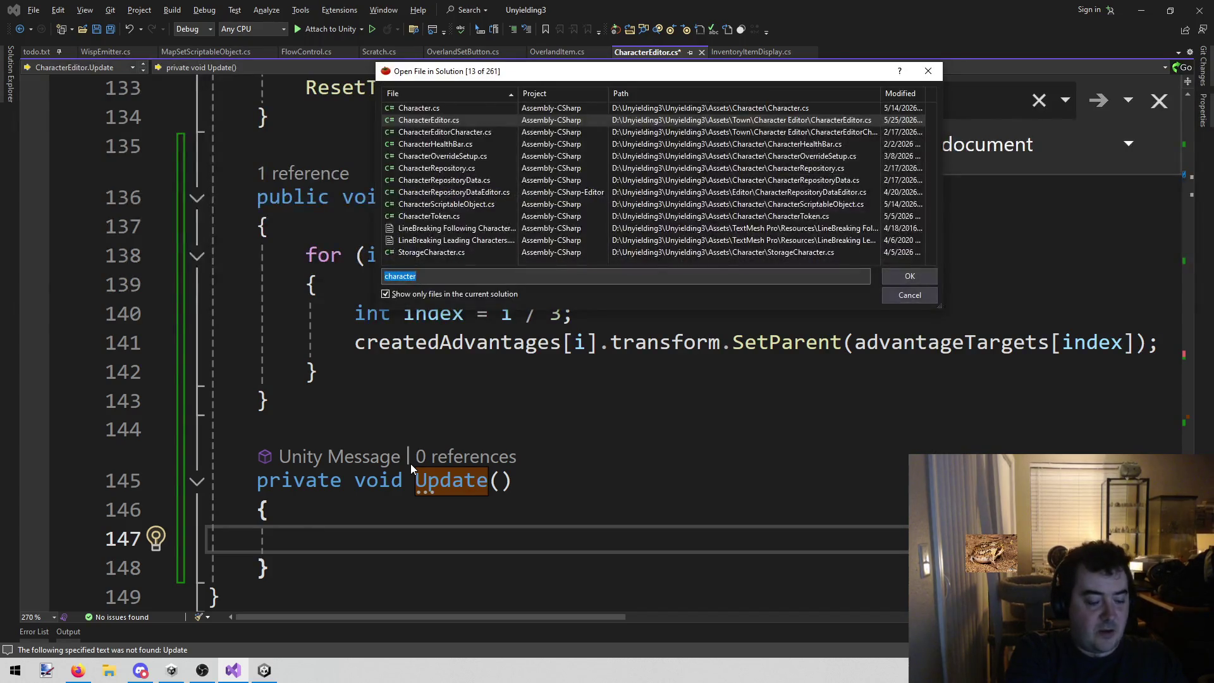
pyautogui.press('Down')
pyautogui.press('Return')
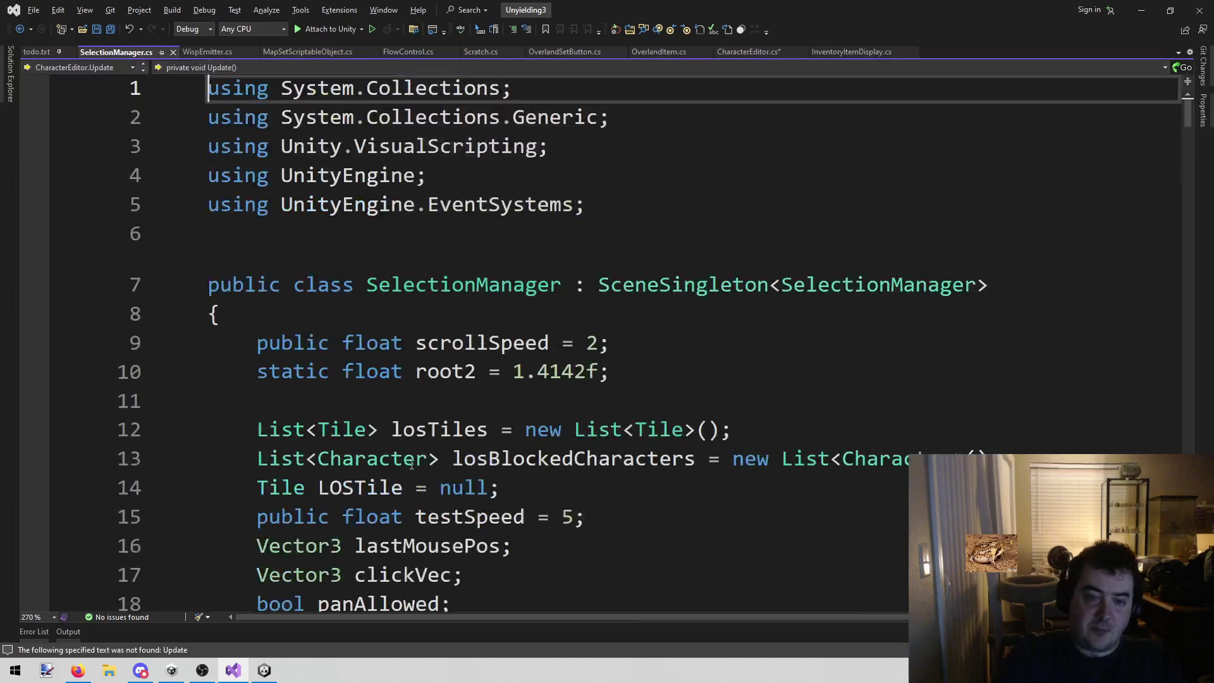
pyautogui.hotkey('ctrl', 'f')
pyautogui.write('update(')
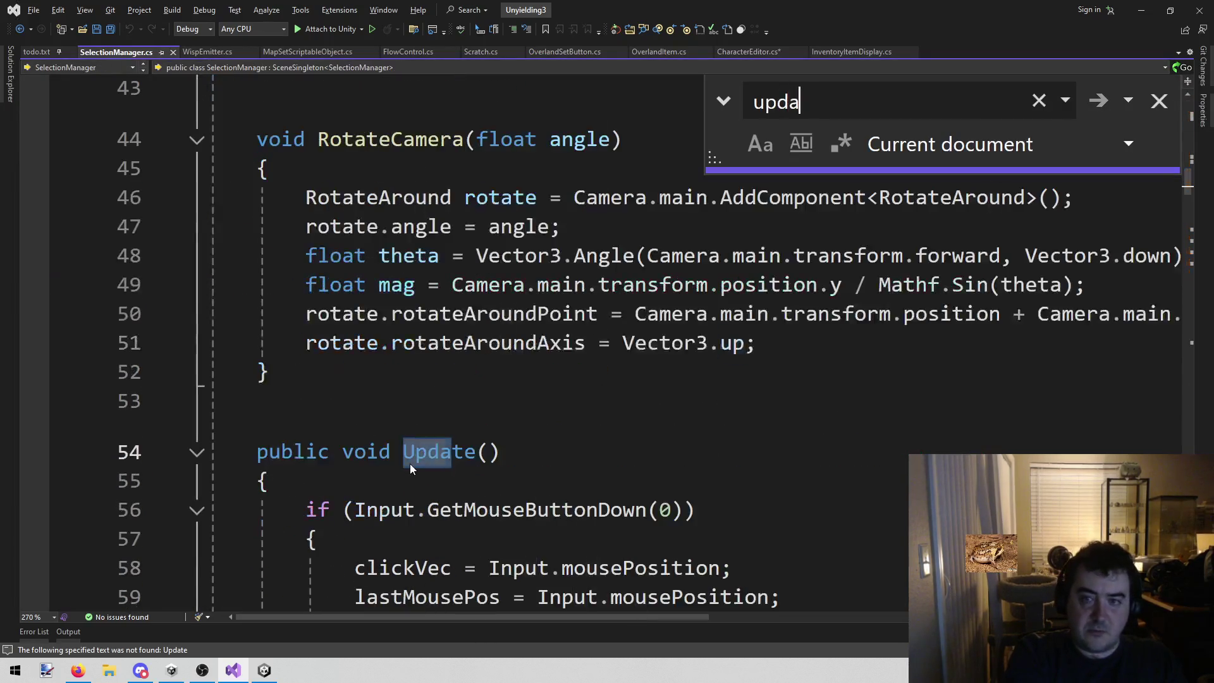
pyautogui.click(773, 282)
# - Scroll down SelectionManager.cs to the GetUIRaycast call and put the caret on it
pyautogui.scroll(-3, 785, 278)
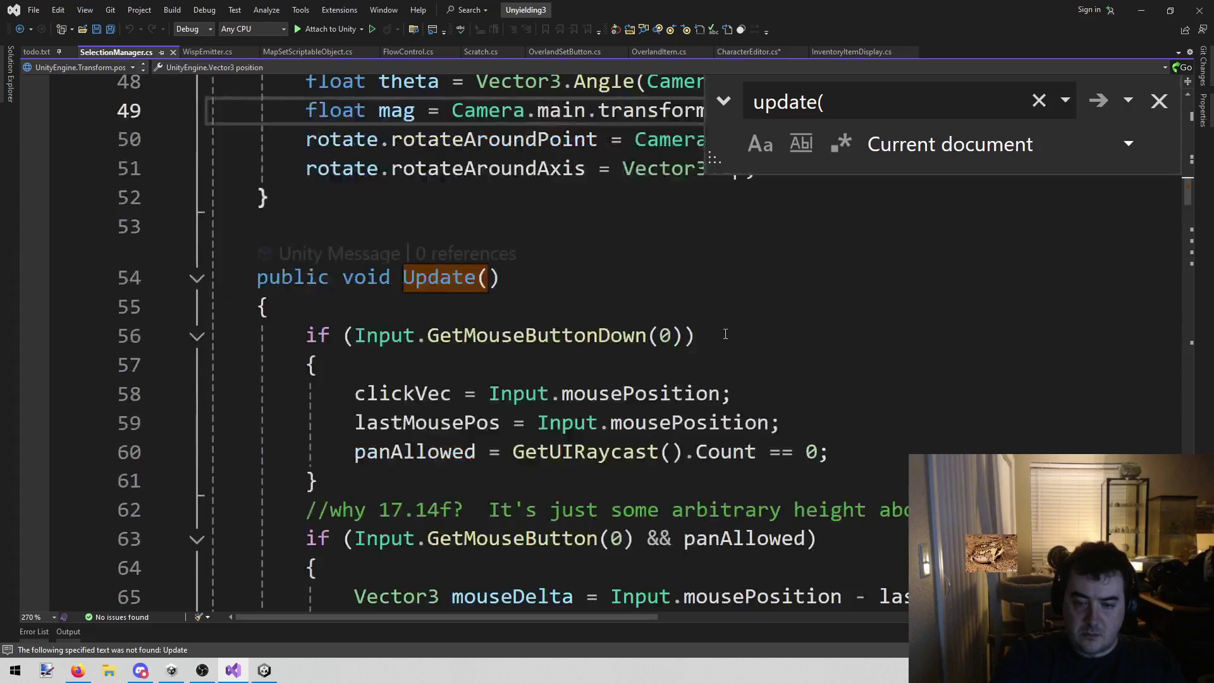
pyautogui.scroll(-12, 800, 272)
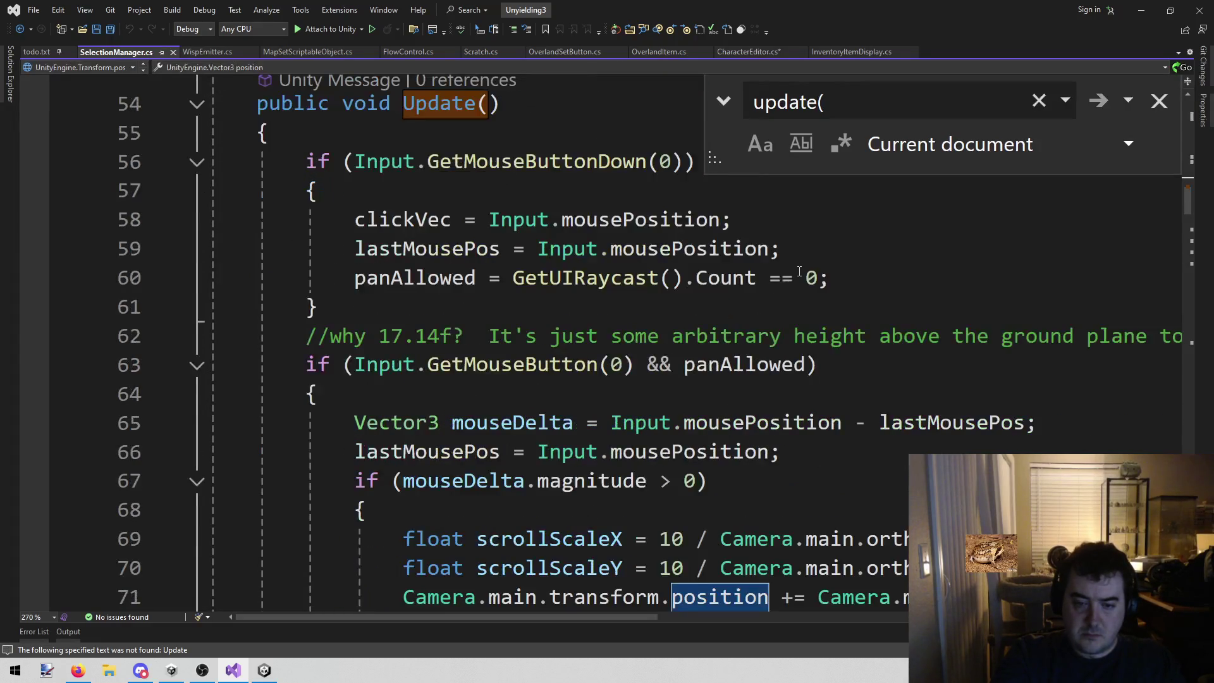
pyautogui.scroll(-7, 801, 287)
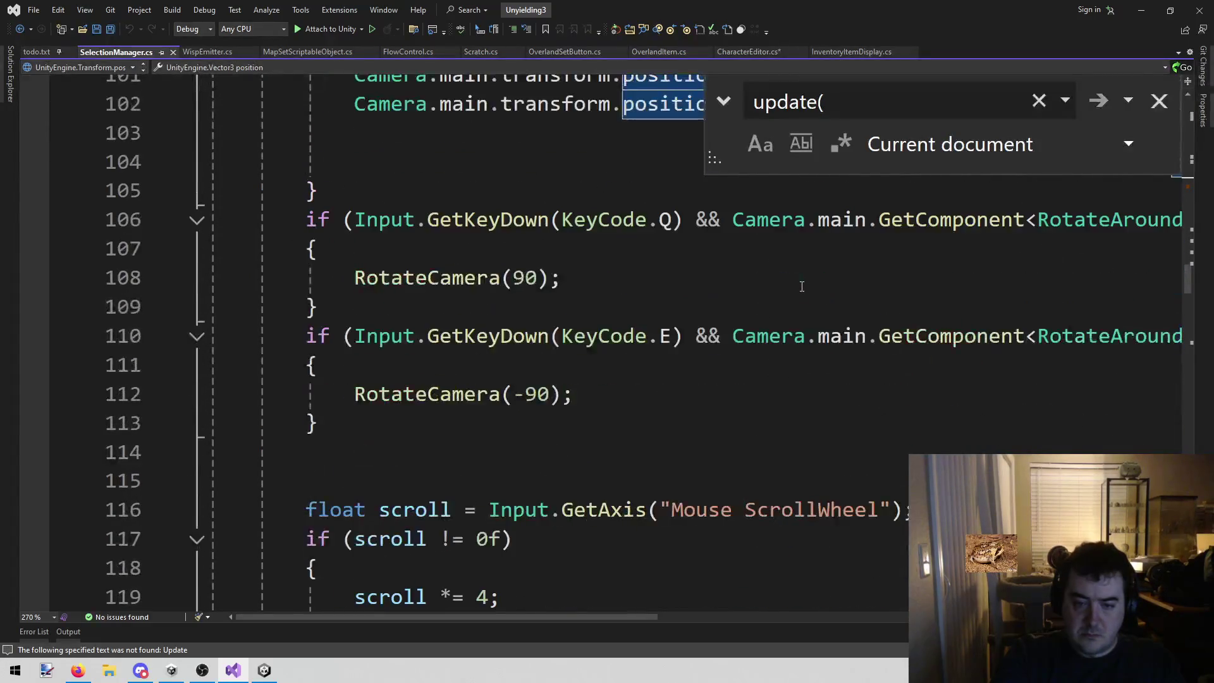
pyautogui.scroll(-3, 790, 291)
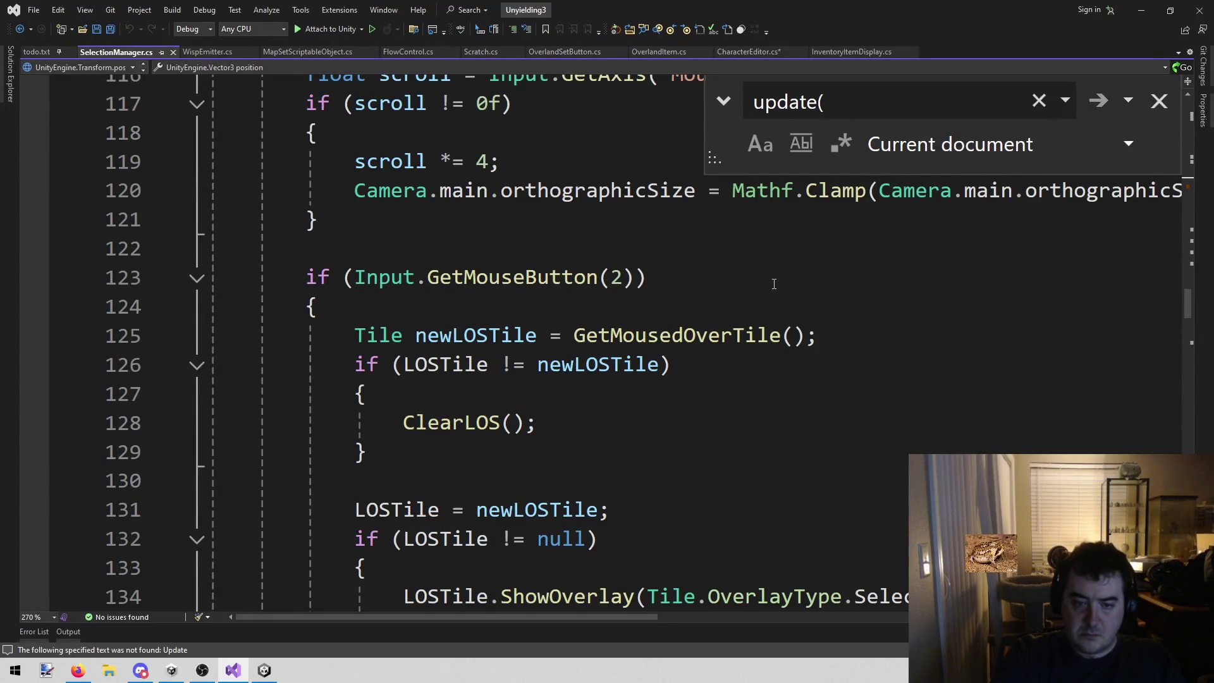
pyautogui.scroll(-3, 774, 284)
pyautogui.scroll(-9, 773, 284)
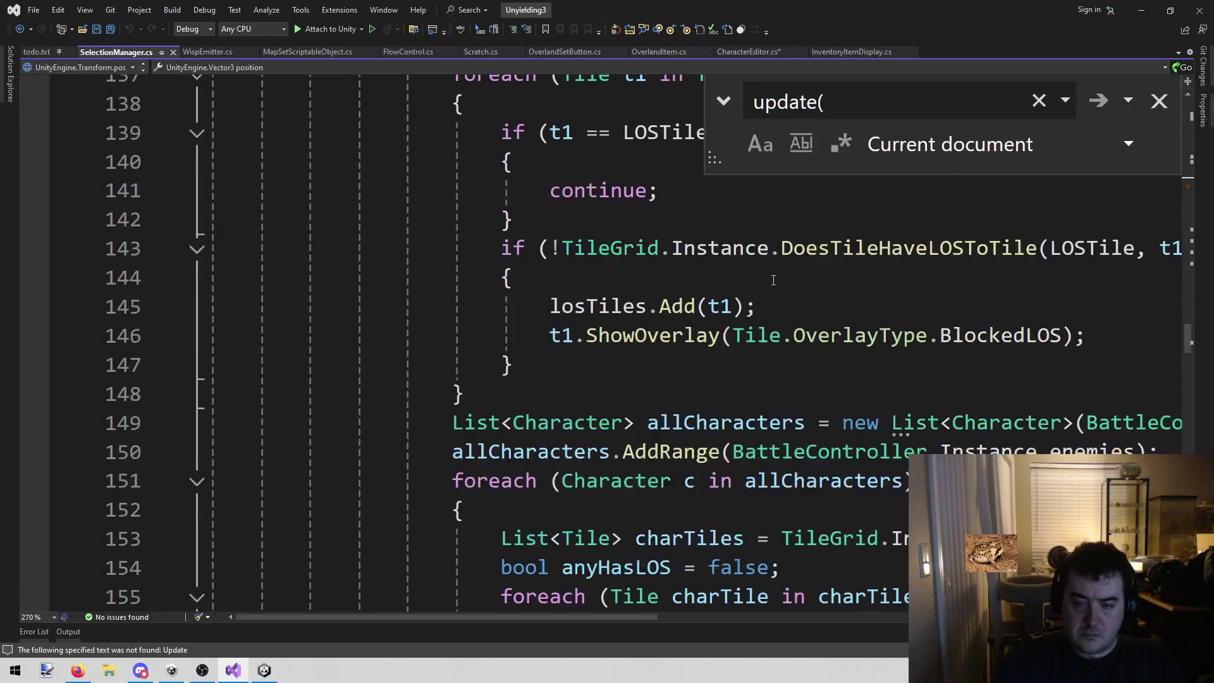
pyautogui.scroll(-4, 775, 264)
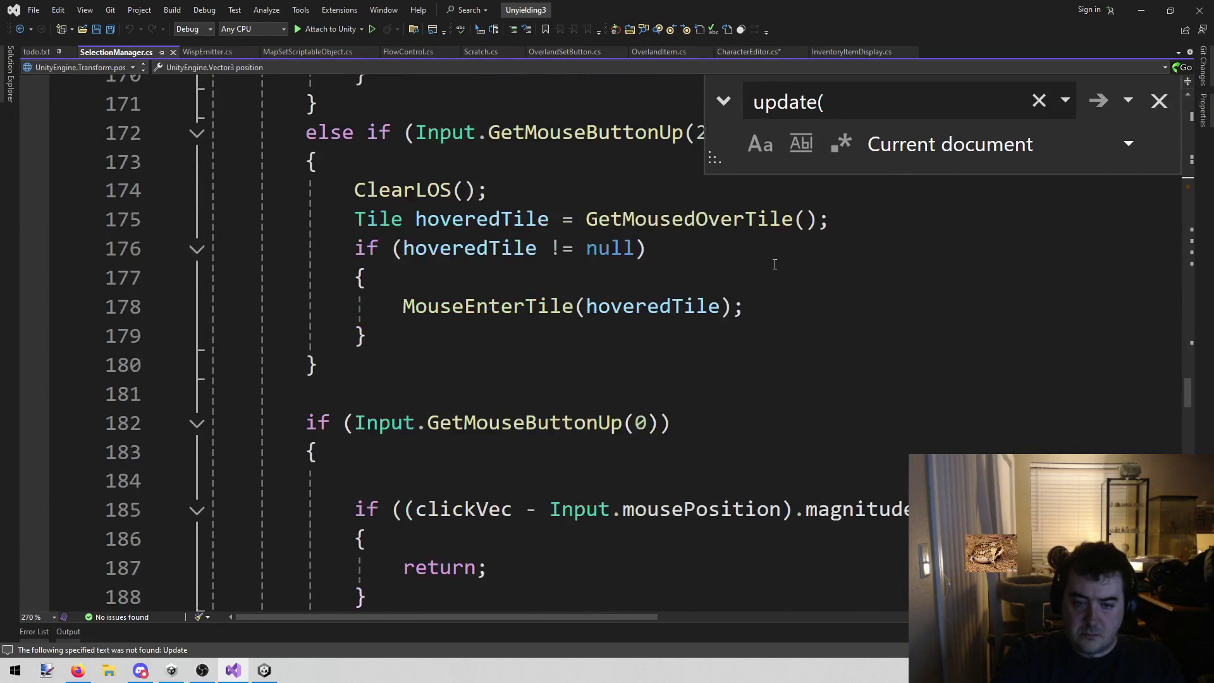
pyautogui.scroll(-2, 775, 265)
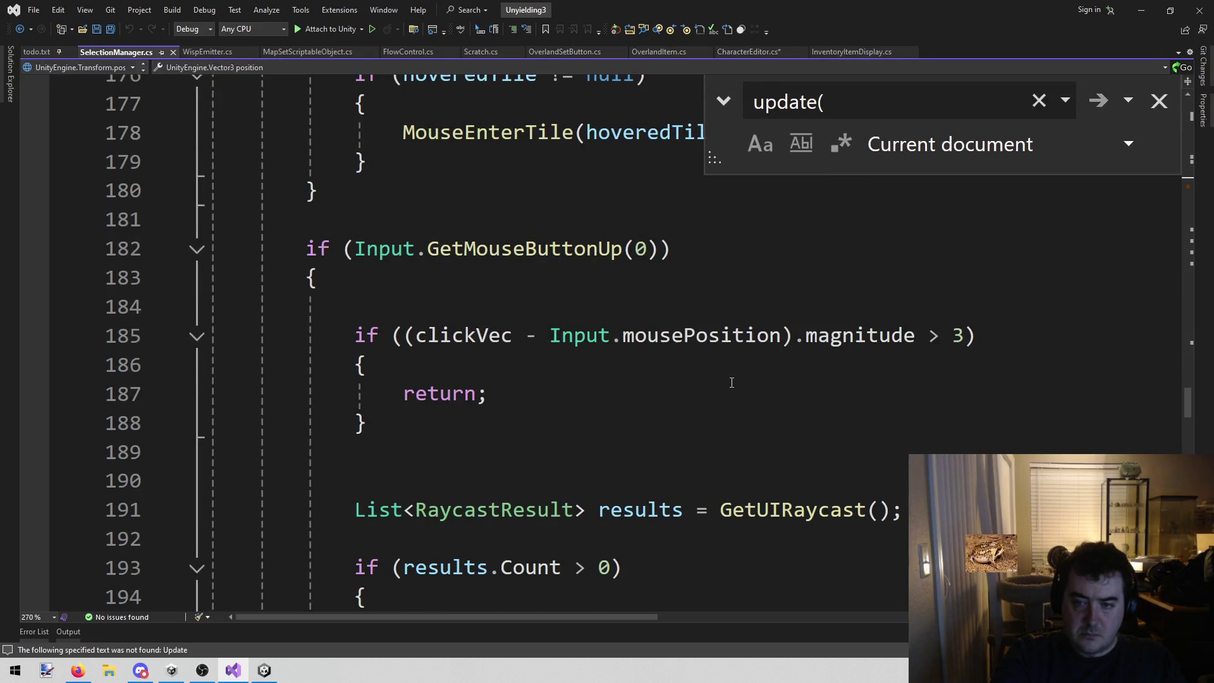
pyautogui.click(699, 333)
pyautogui.click(747, 506)
# - Jump to GetUIRaycast's definition, select the whole method, and close SelectionManager.cs
pyautogui.scroll(-2, 751, 503)
pyautogui.rightClick(757, 338)
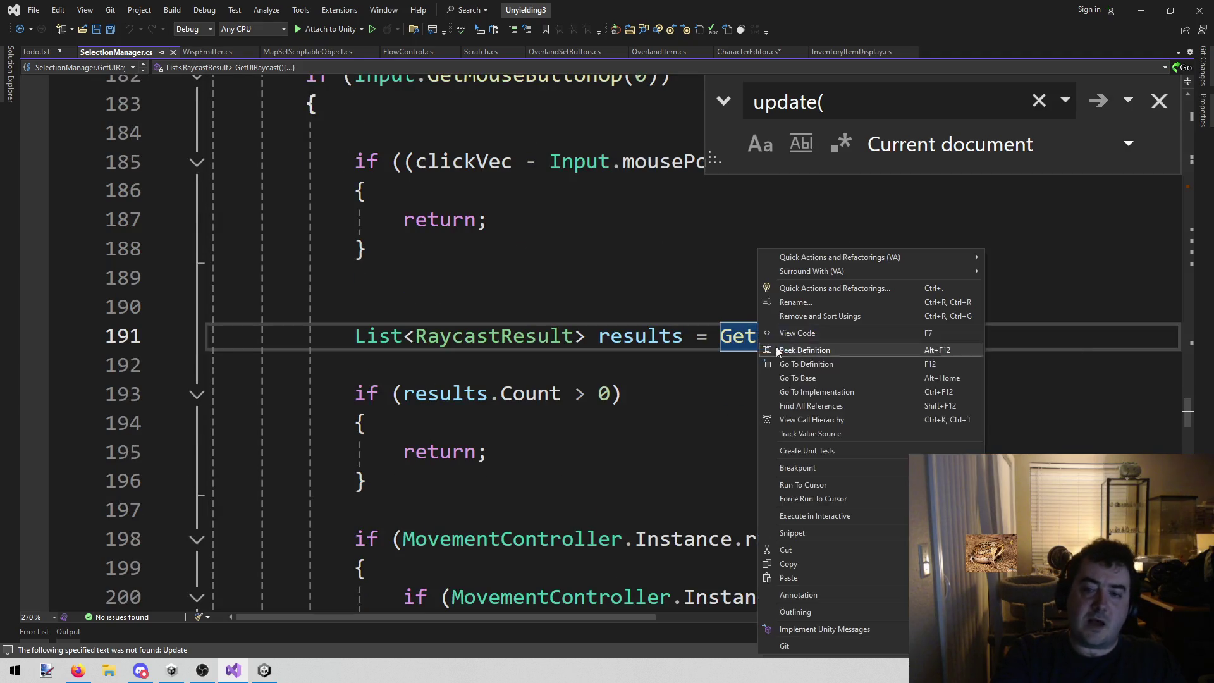
pyautogui.click(818, 363)
pyautogui.scroll(-2, 243, 219)
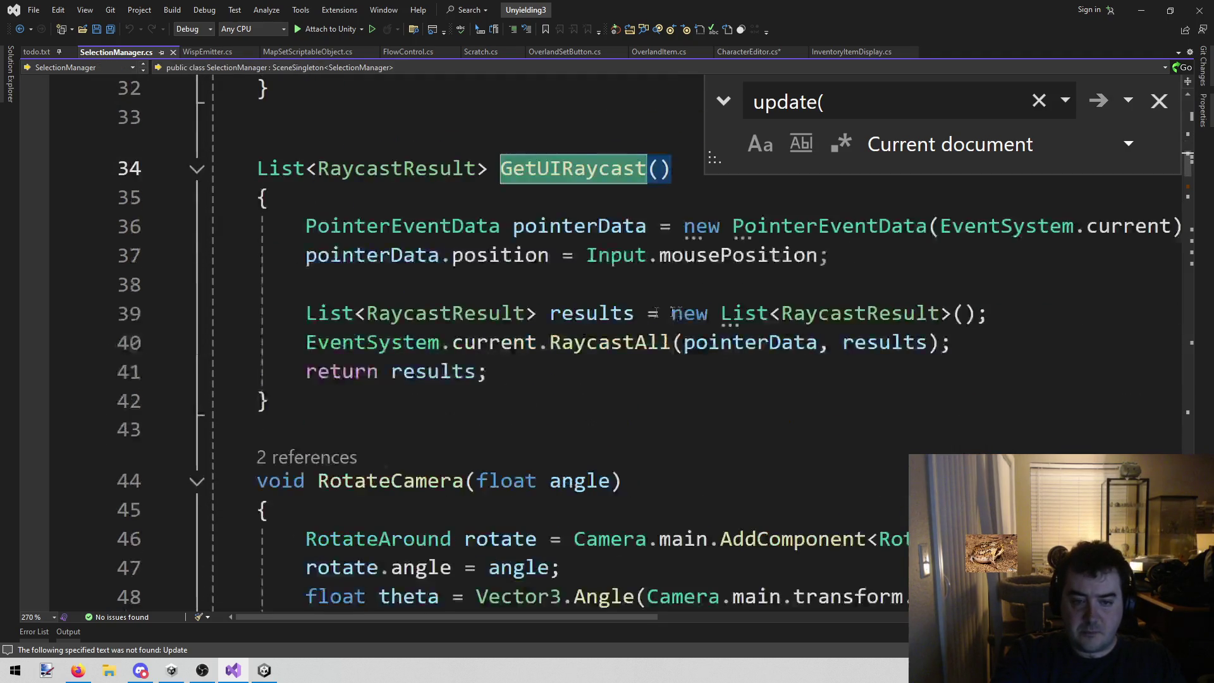
pyautogui.moveTo(256, 168)
pyautogui.mouseDown()
pyautogui.moveTo(269, 198)
pyautogui.moveTo(271, 402)
pyautogui.mouseUp()
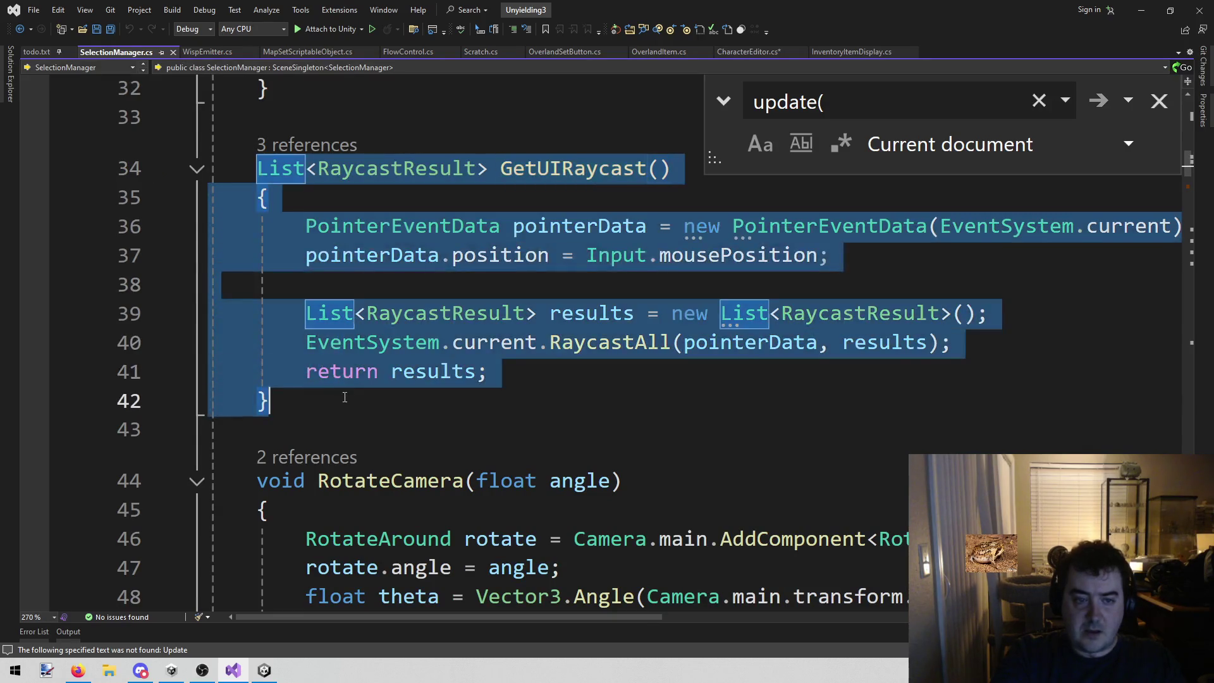
pyautogui.middleClick(116, 55)
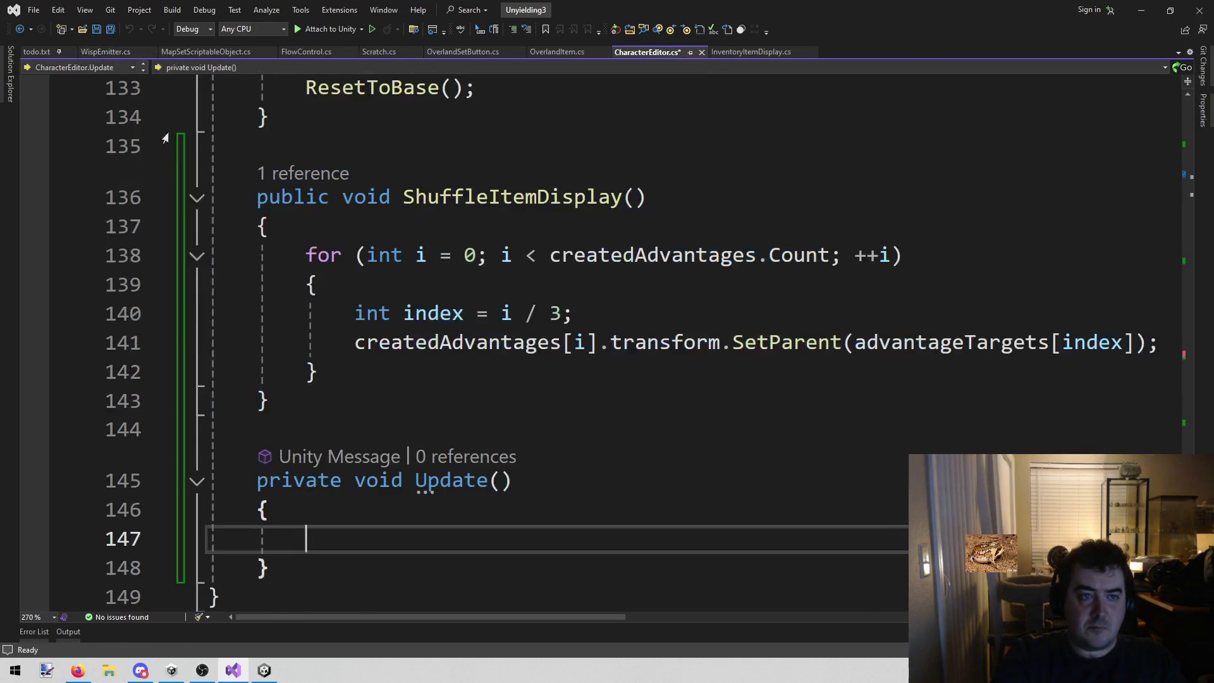
# - Paste GetUIRaycast into Update() and strip its header, braces and return results statement
pyautogui.scroll(-2, 311, 387)
pyautogui.hotkey('ctrl', 'v')
pyautogui.scroll(-2, 311, 387)
pyautogui.click(312, 193)
pyautogui.moveTo(312, 193); pyautogui.dragTo(318, 221)
pyautogui.press('BackSpace')
pyautogui.click(318, 393)
pyautogui.press('BackSpace')
pyautogui.moveTo(537, 367)
pyautogui.mouseDown()
pyautogui.moveTo(355, 338)
pyautogui.moveTo(357, 370)
pyautogui.mouseUp()
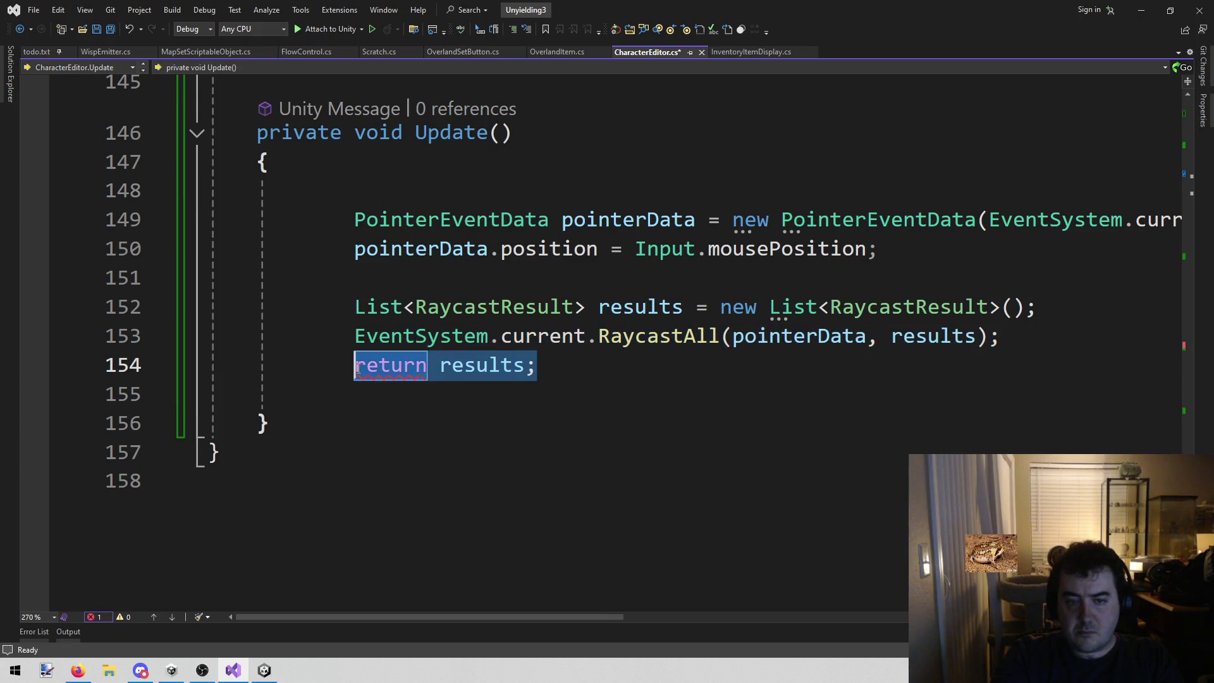
pyautogui.press('BackSpace')
# - Delete the leftover blank lines above and below the pasted raycast code
pyautogui.click(307, 191)
pyautogui.moveTo(307, 192); pyautogui.dragTo(212, 192)
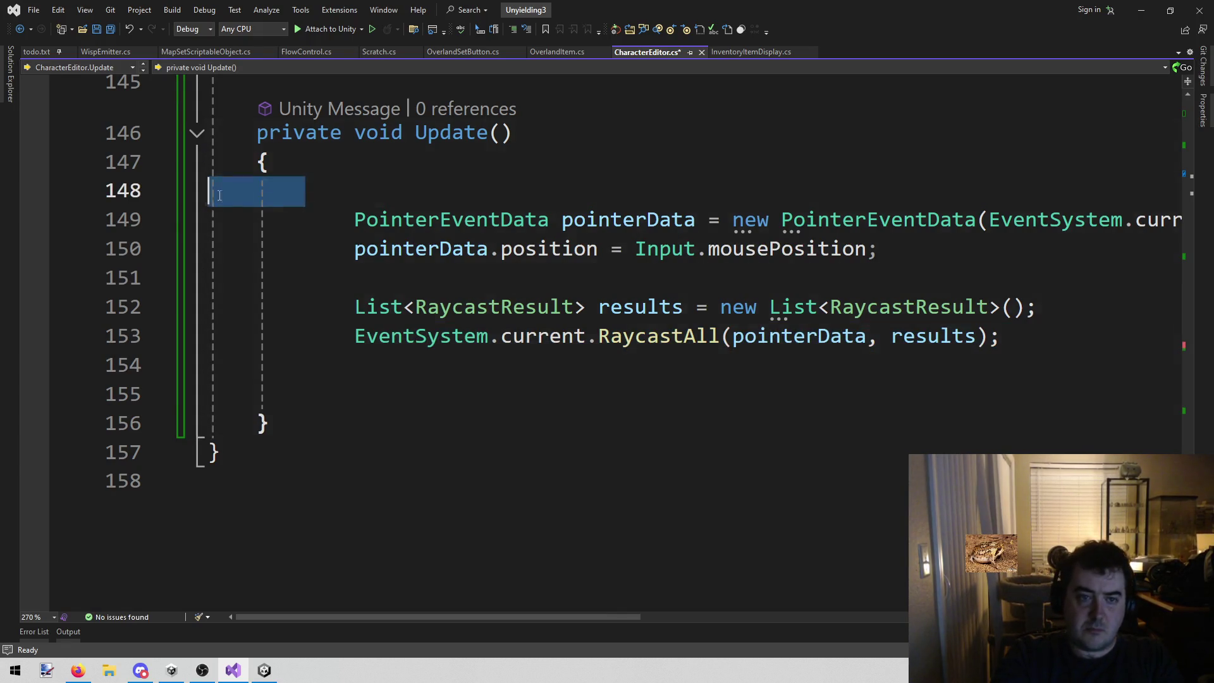
pyautogui.press('BackSpace')
pyautogui.press('BackSpace')
pyautogui.click(347, 367)
pyautogui.moveTo(347, 367); pyautogui.dragTo(209, 335)
pyautogui.press('BackSpace')
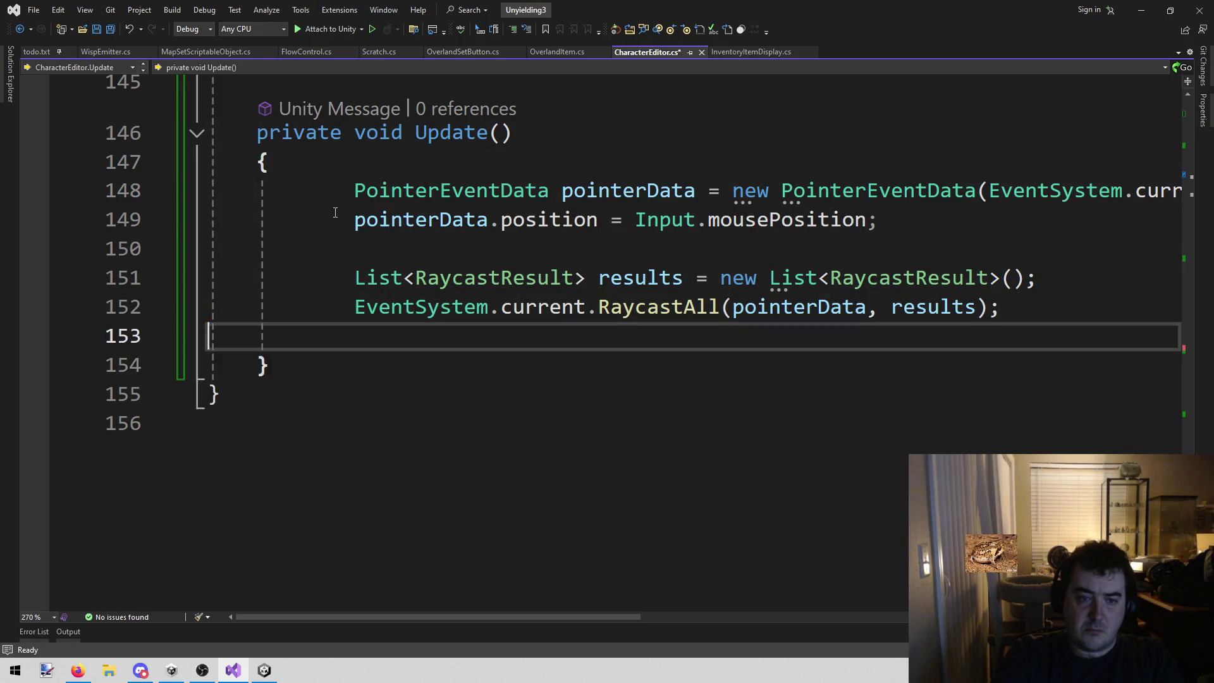
pyautogui.press('BackSpace')
# - Outdent the PointerEventData, List and RaycastAll lines by one level
pyautogui.click(340, 203)
pyautogui.press('BackSpace')
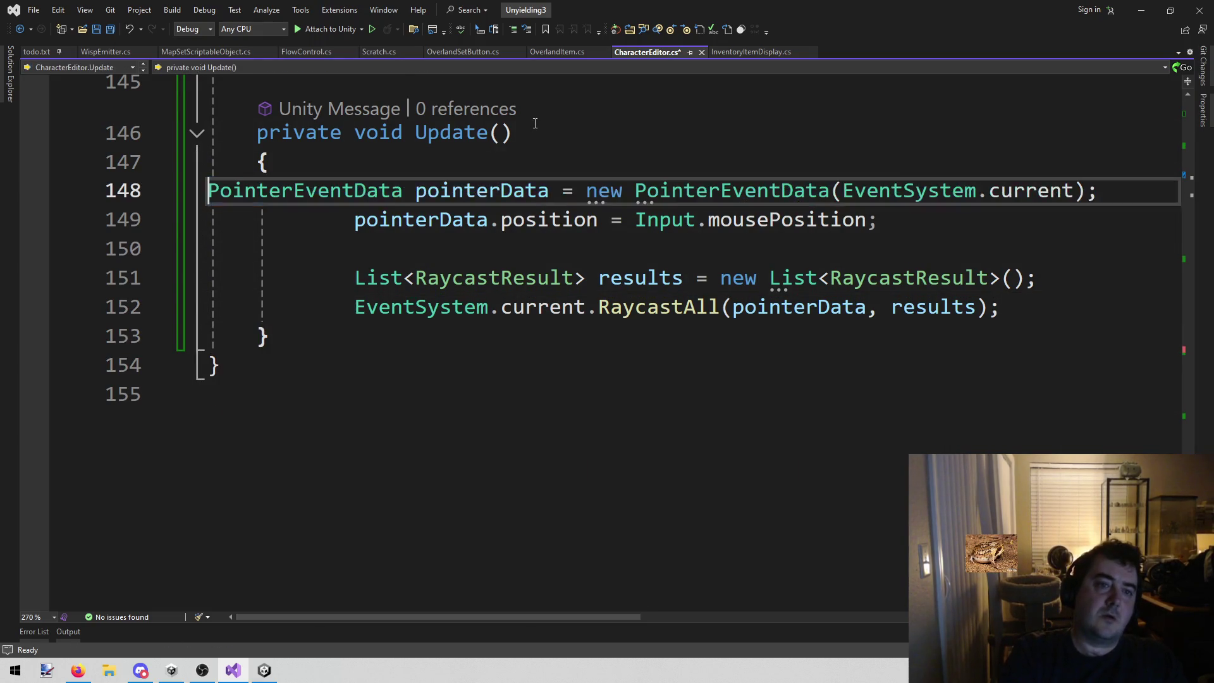
pyautogui.press('Down')
pyautogui.hotkey('ctrl', 'shift', 'Right')
pyautogui.press('BackSpace')
pyautogui.press('Down')
pyautogui.press('Down')
pyautogui.hotkey('ctrl', 'shift', 'Right')
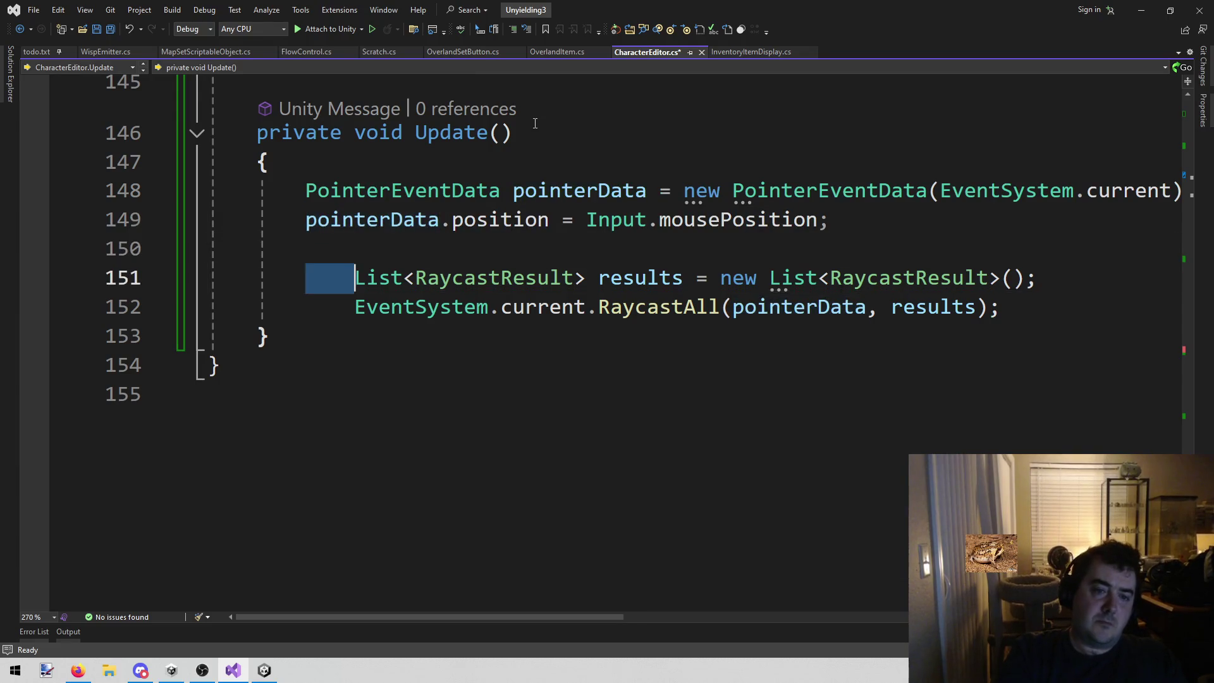
pyautogui.press('BackSpace')
pyautogui.press('Down')
pyautogui.hotkey('ctrl', 'shift', 'Right')
pyautogui.press('BackSpace')
# - Save CharacterEditor.cs and add an empty line below the RaycastAll call
pyautogui.hotkey('ctrl', 's')
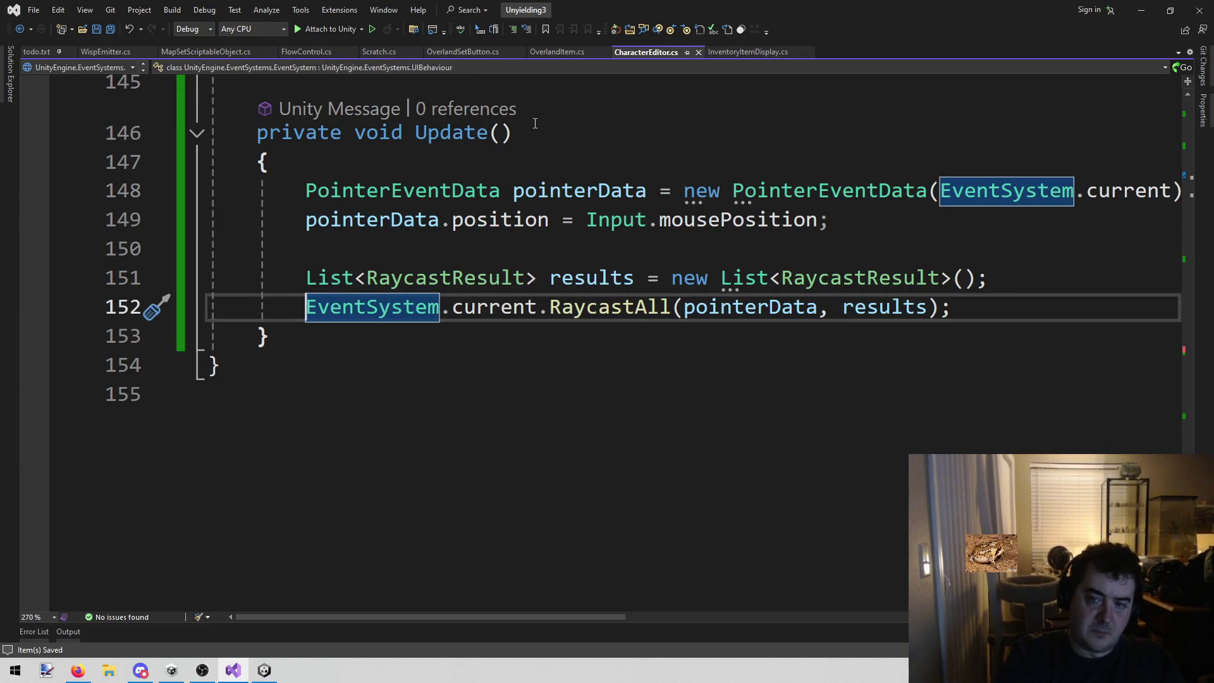
pyautogui.press('End')
pyautogui.press('Return')
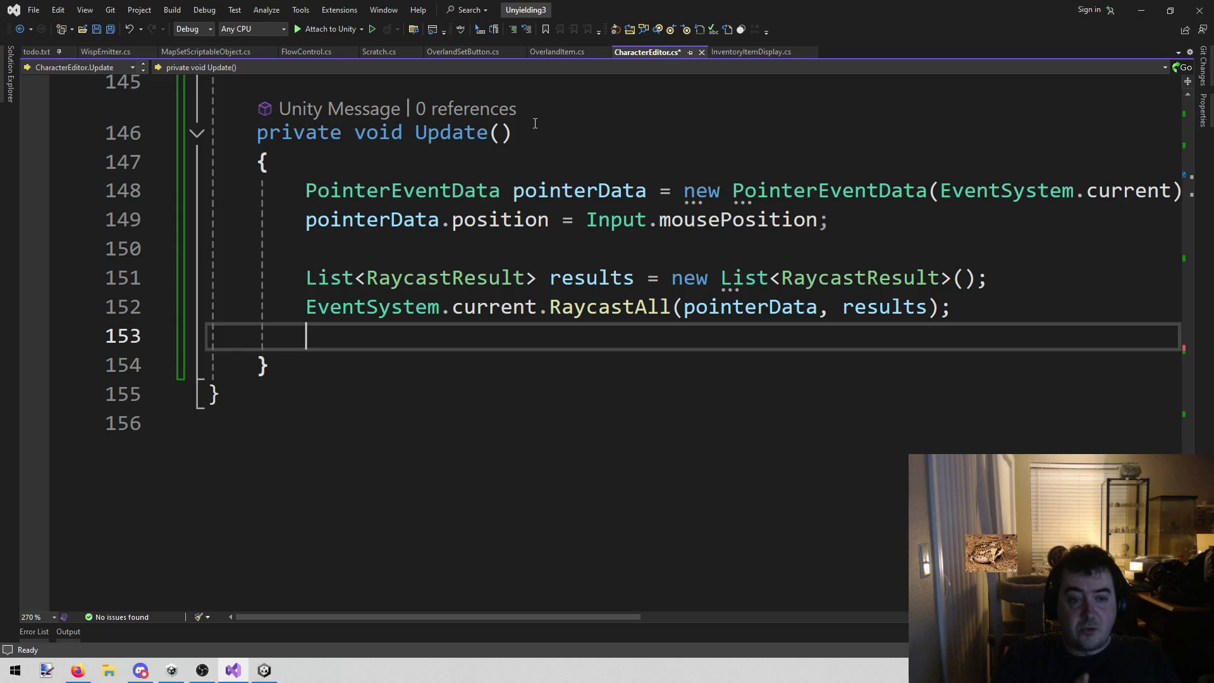
pyautogui.hotkey('ctrl', 'End')
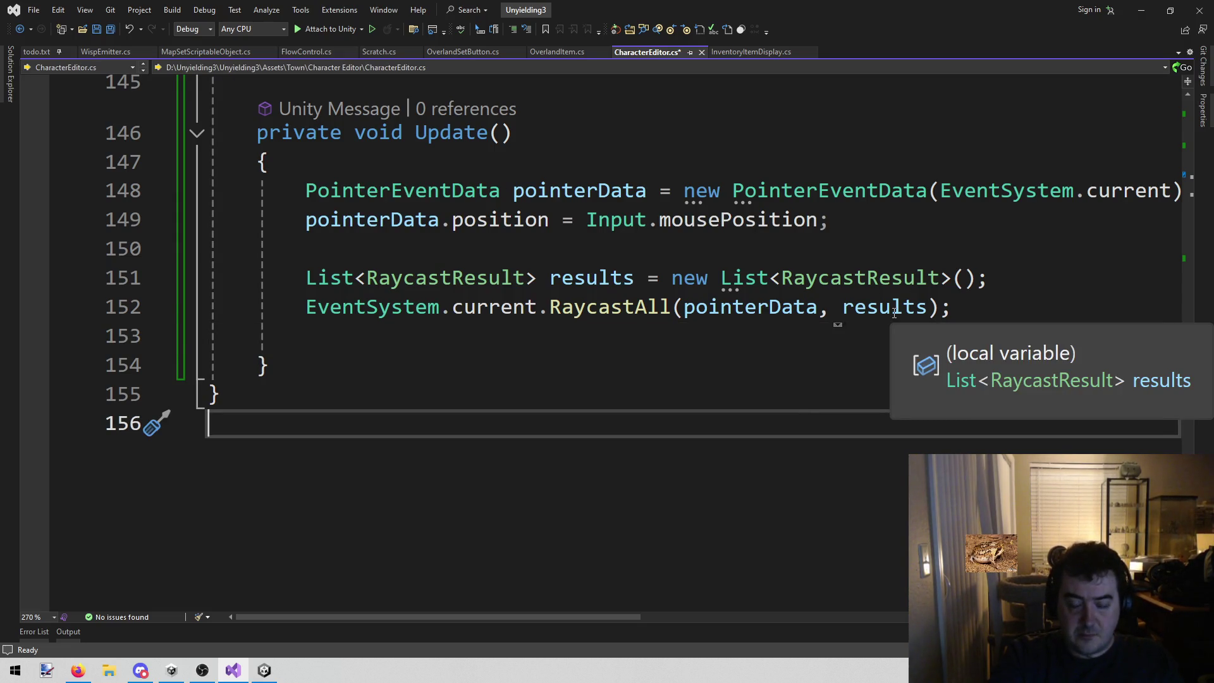
# - Start a foreach (RaycastResult result in results) loop with a braced block inside Update()
pyautogui.click(805, 362)
pyautogui.press('Up')
pyautogui.write('foreach (')
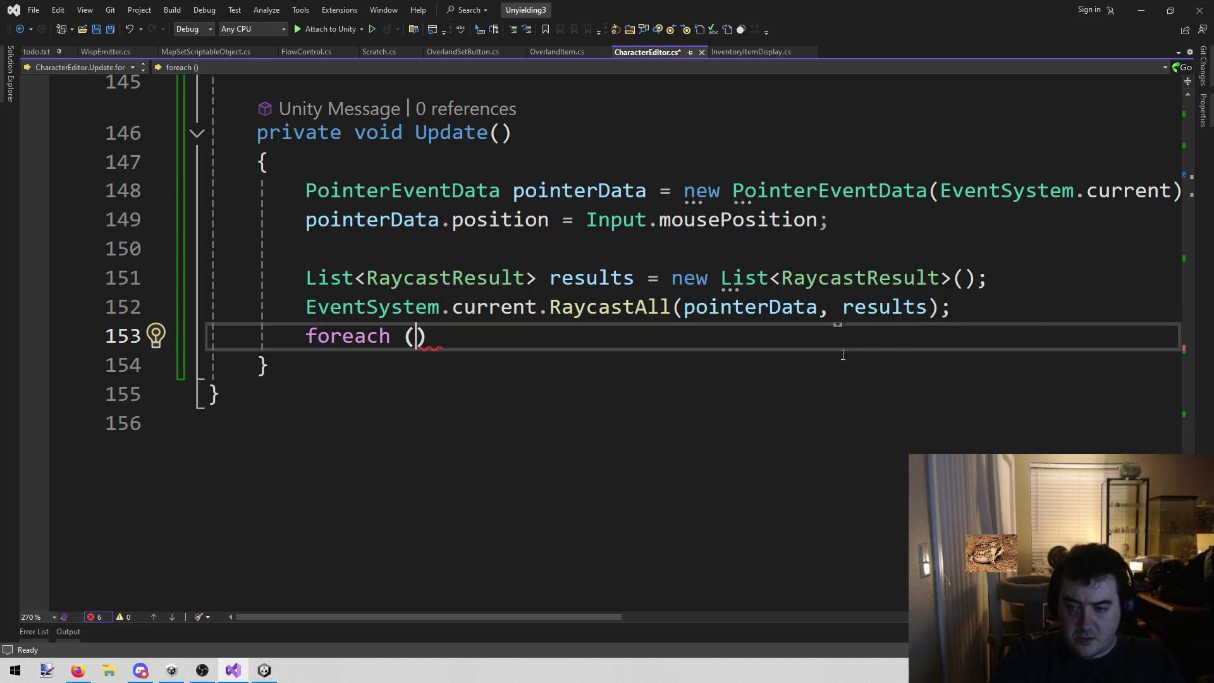
pyautogui.write('raycast')
pyautogui.press('Down')
pyautogui.press('Down')
pyautogui.press('Down')
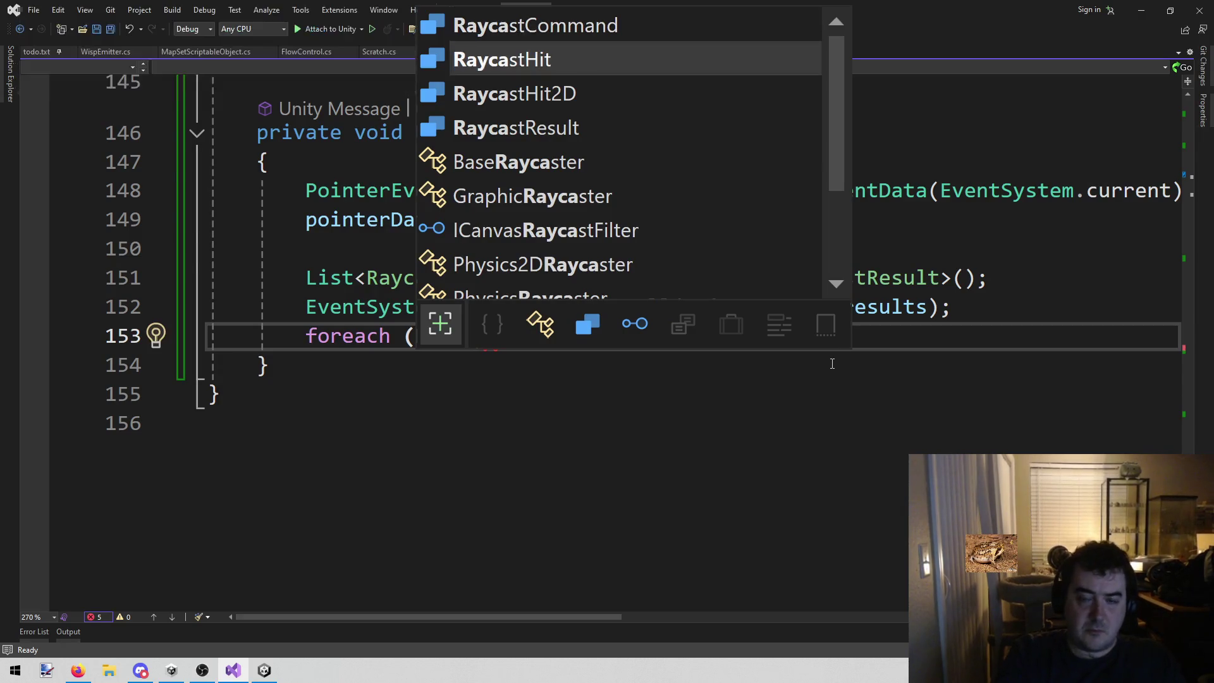
pyautogui.write('result in results')
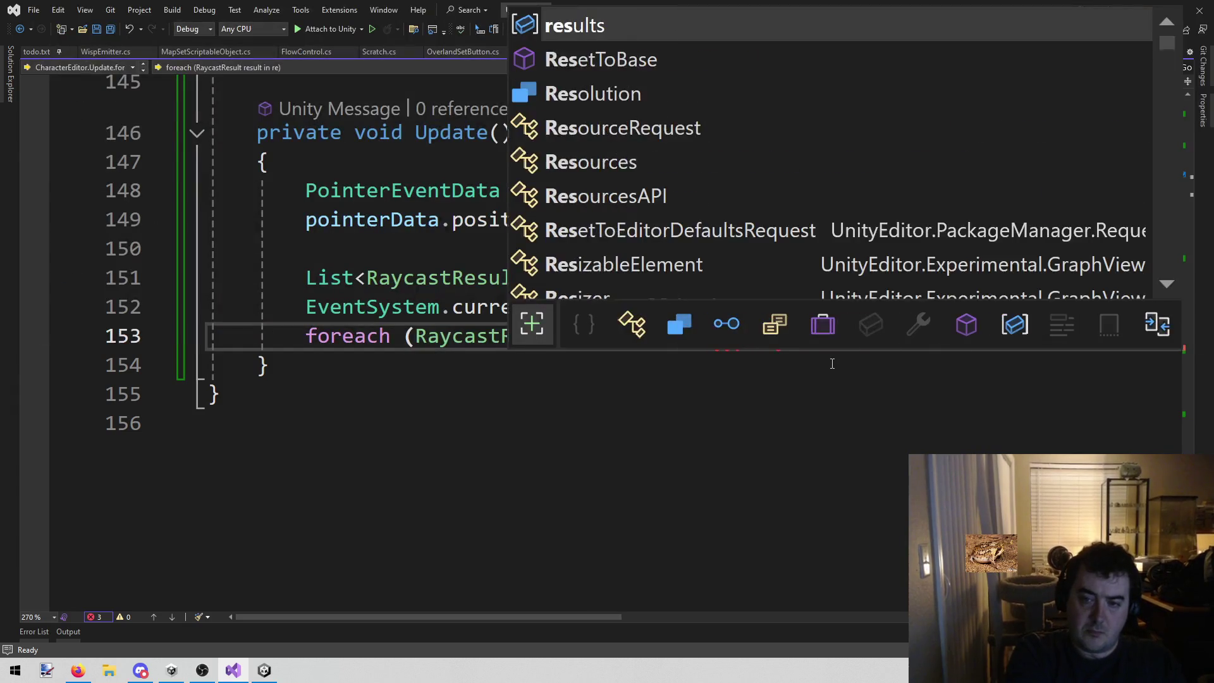
pyautogui.press('End')
pyautogui.press('Return')
pyautogui.write('{')
pyautogui.press('Return')
pyautogui.hotkey('ctrl', 's')
# - Inside the loop, add the check if (UTag.Has(result.gameObject, "KeepScreenOPen"))
pyautogui.write('if (result.gam')
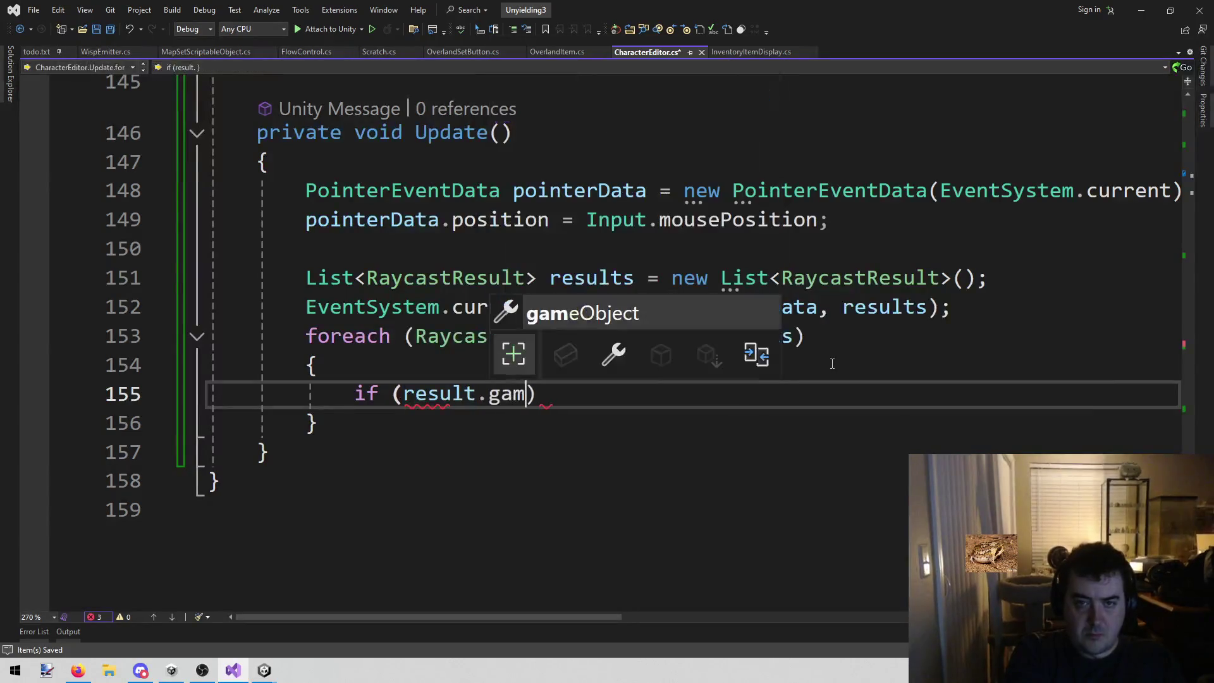
pyautogui.write('.')
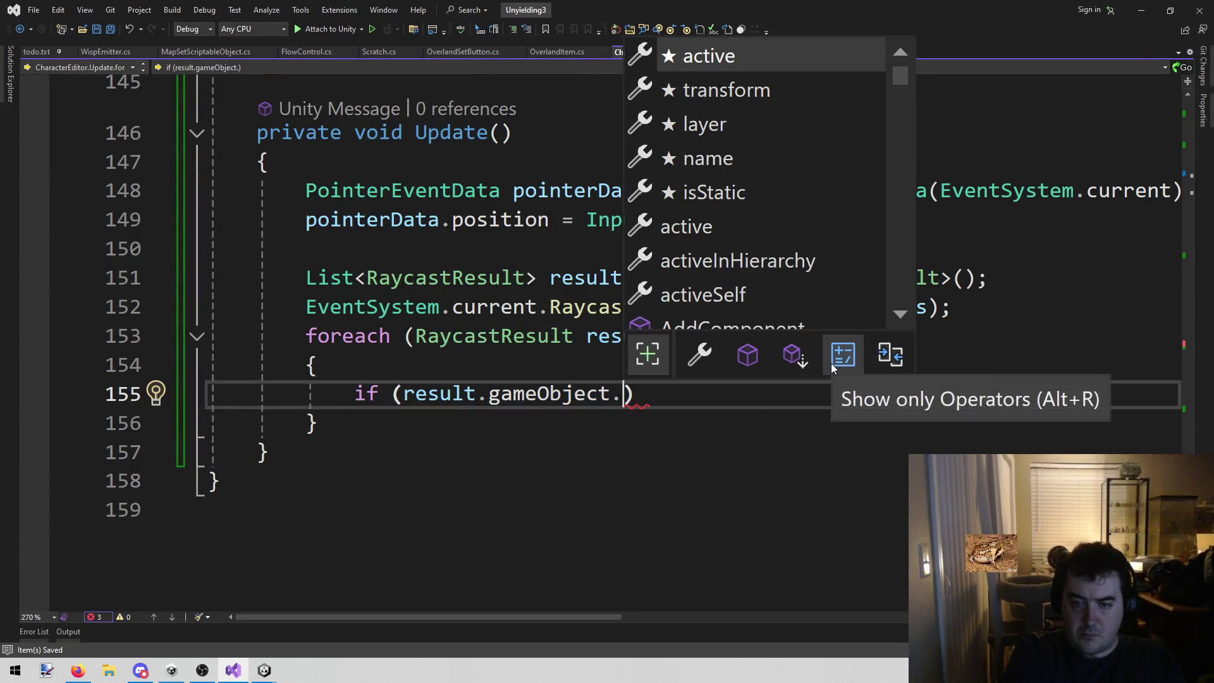
pyautogui.press('BackSpace')
pyautogui.hotkey('ctrl', 'Left')
pyautogui.hotkey('ctrl', 'Left')
pyautogui.hotkey('ctrl', 'Left')
pyautogui.press('Left')
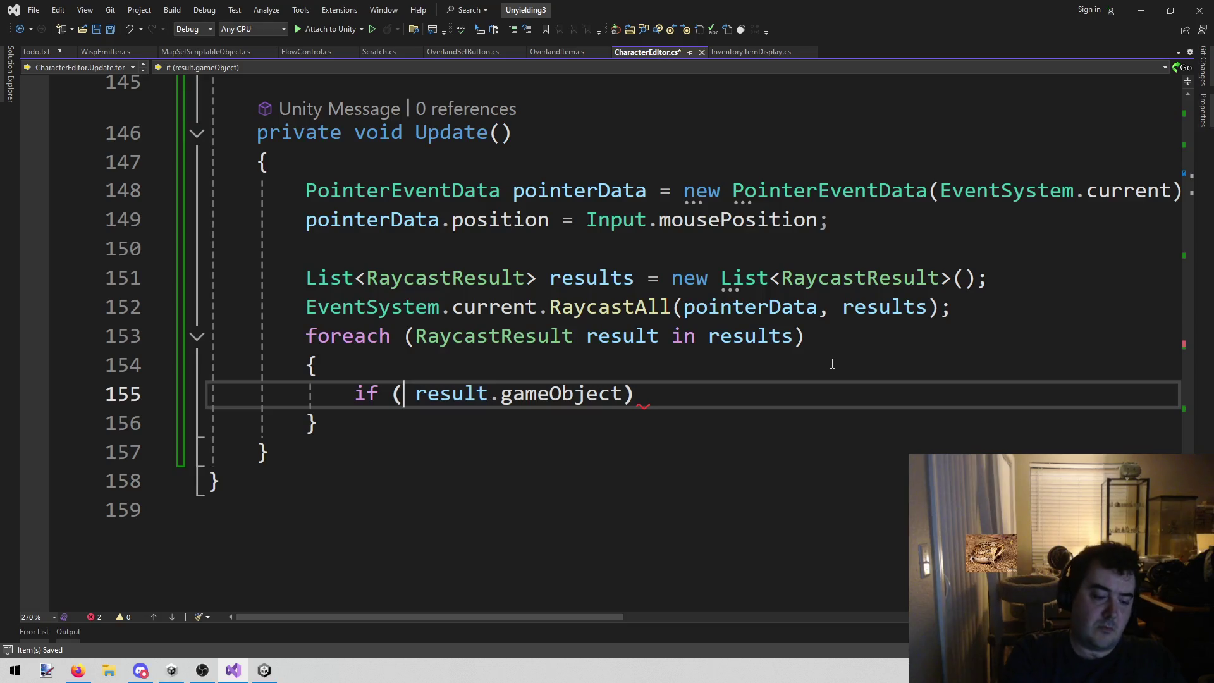
pyautogui.write('UTag.has')
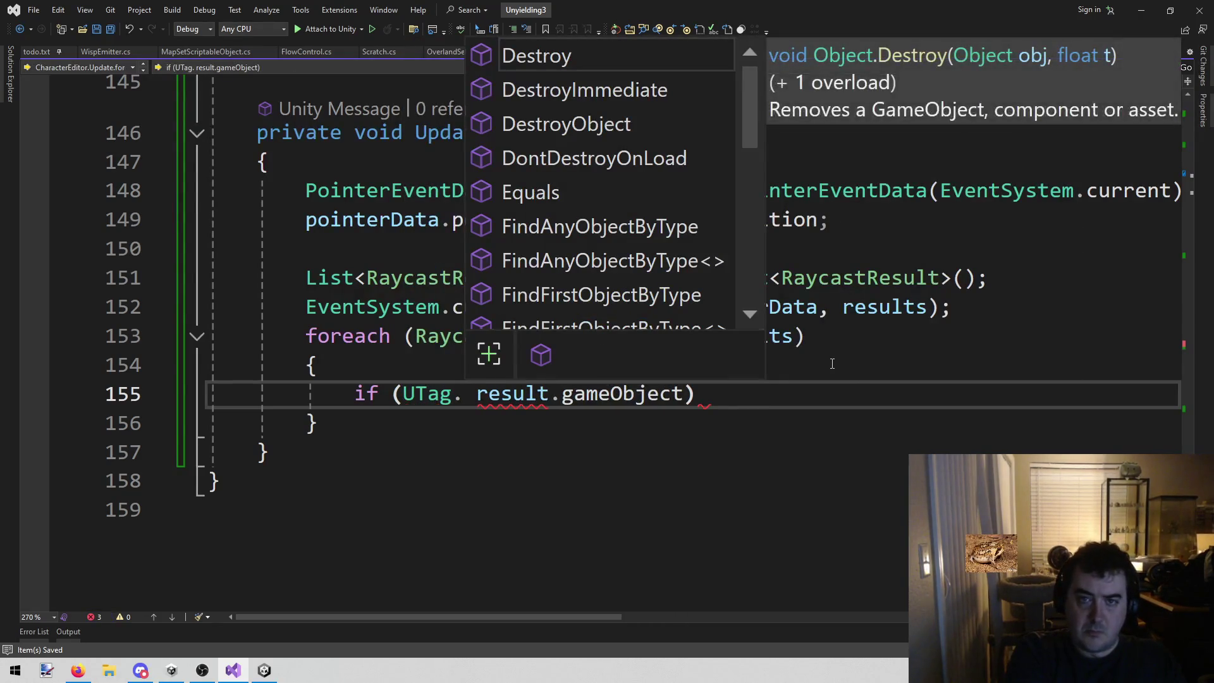
pyautogui.write('(')
pyautogui.press('Delete')
pyautogui.press('Delete')
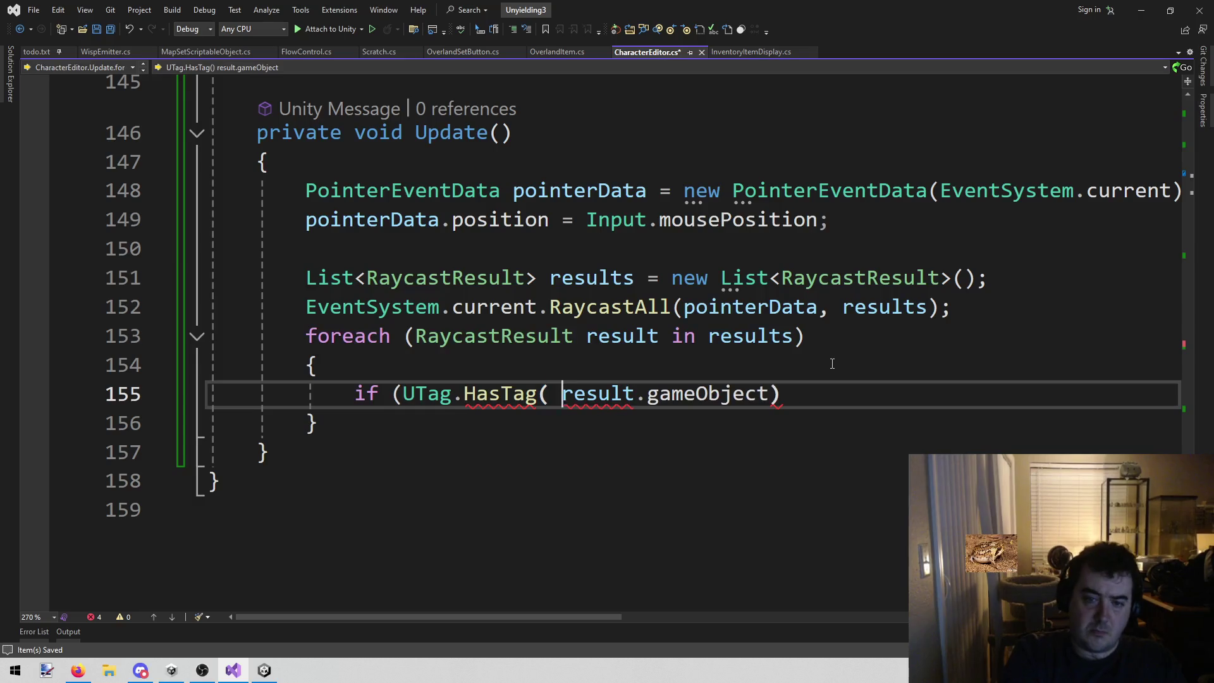
pyautogui.press('End')
pyautogui.press('Left')
pyautogui.write(', ')
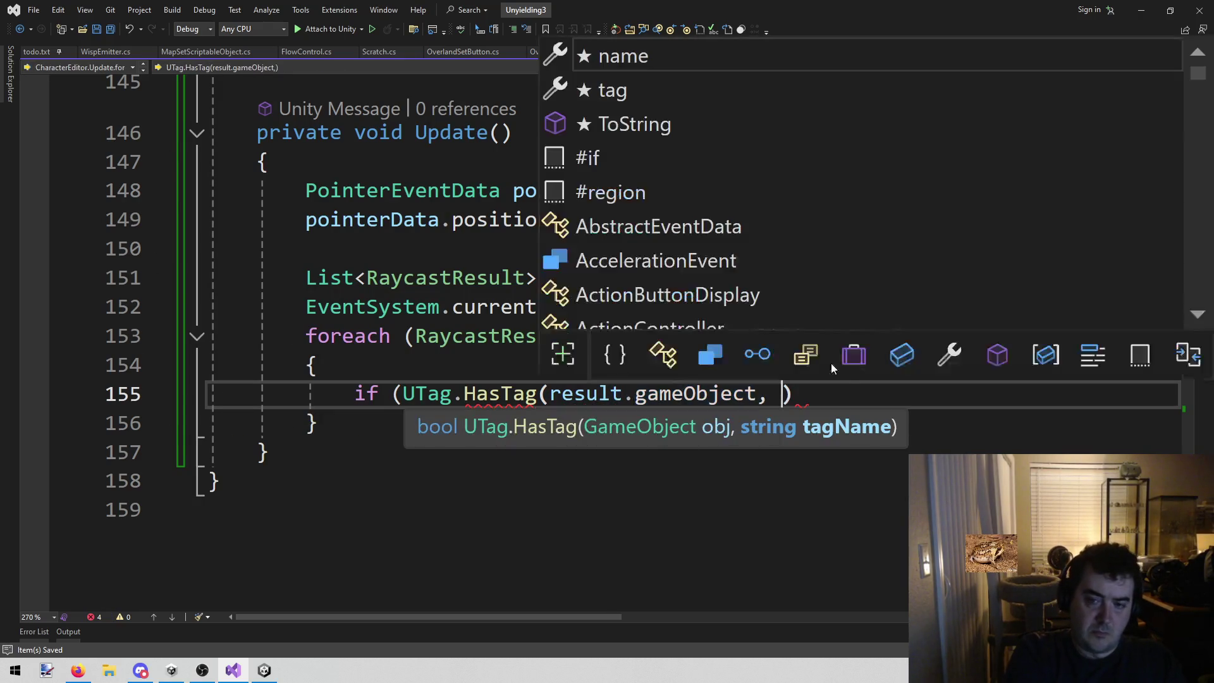
pyautogui.write('""')
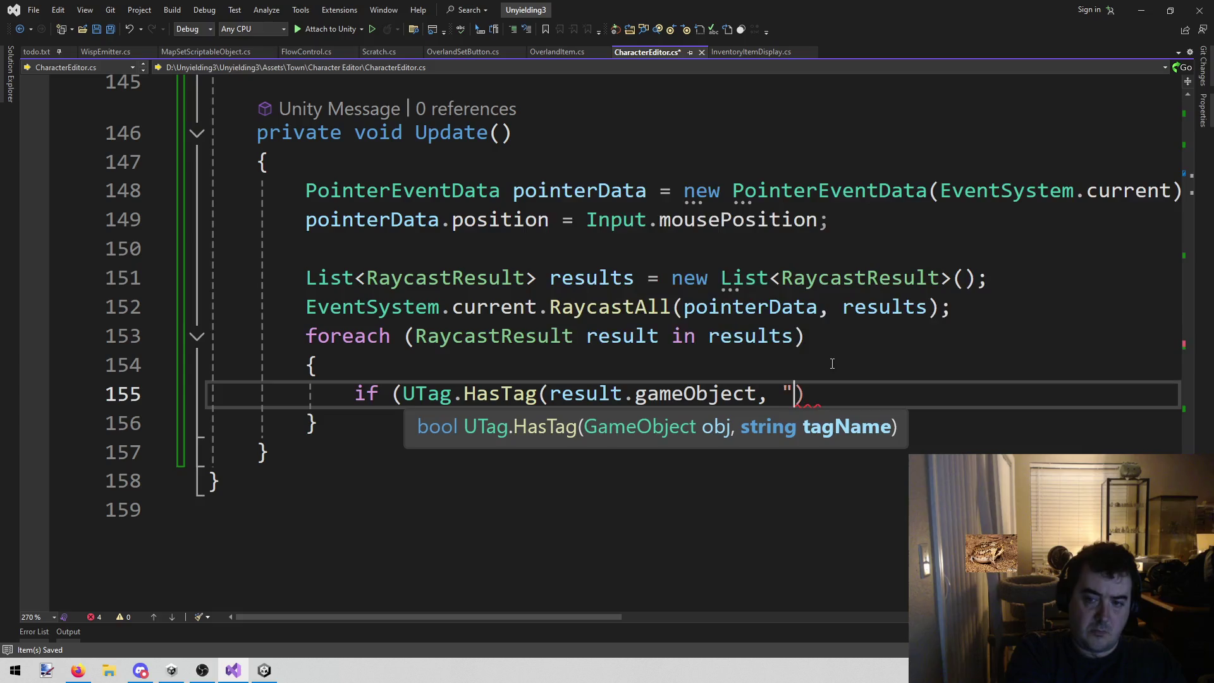
pyautogui.press('Left')
pyautogui.write('Keep')
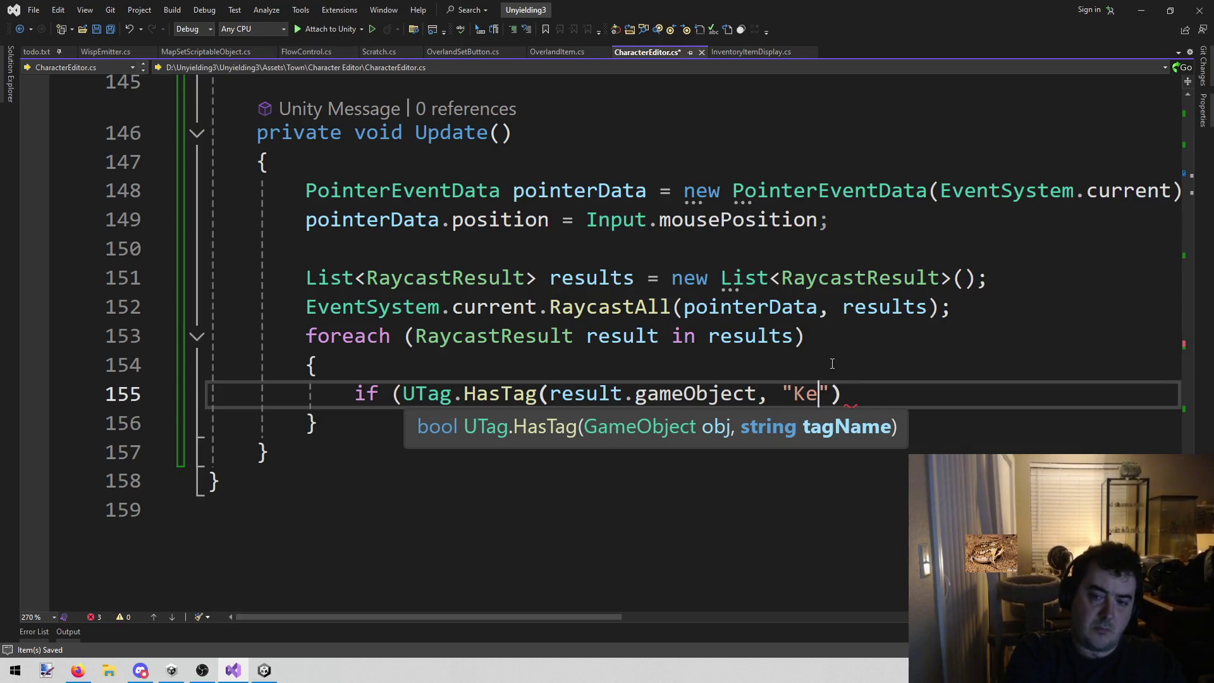
pyautogui.write('Screen')
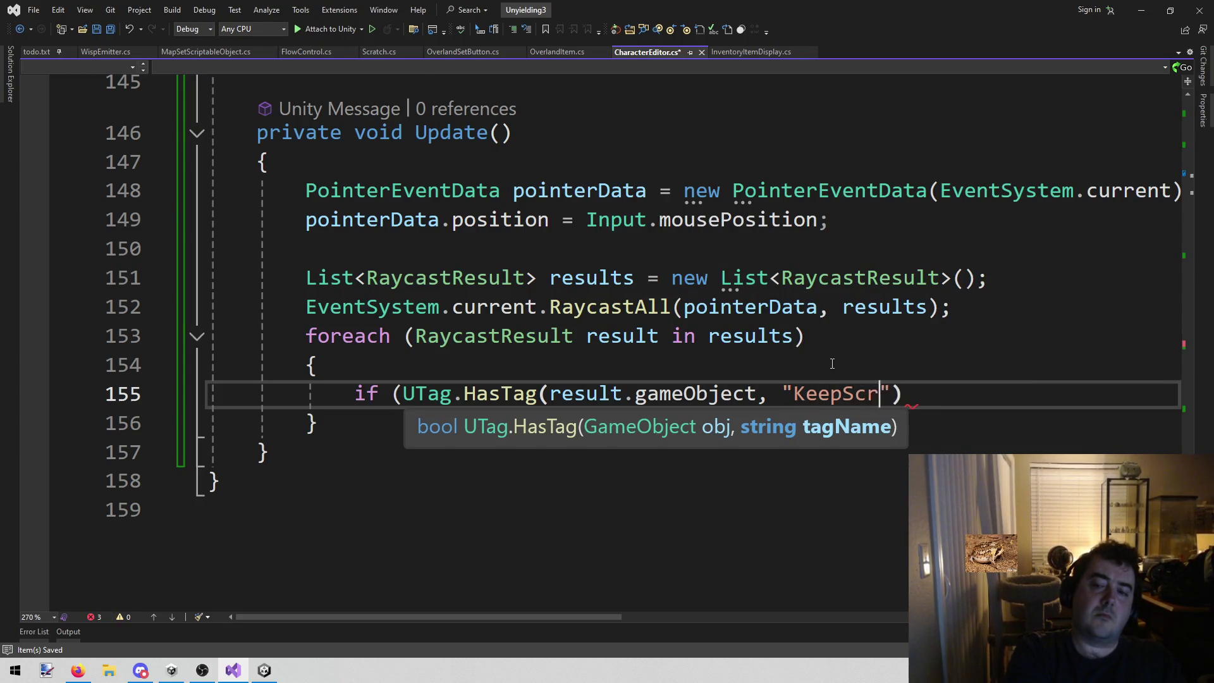
pyautogui.write('OPen')
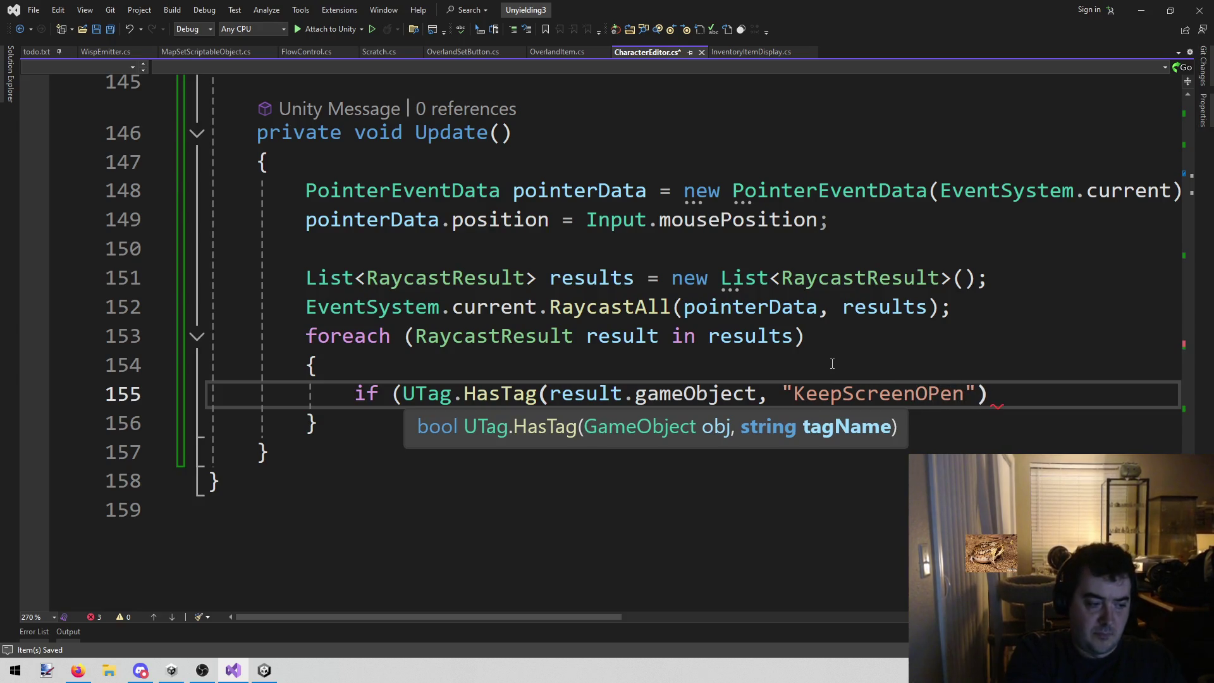
pyautogui.write('")')
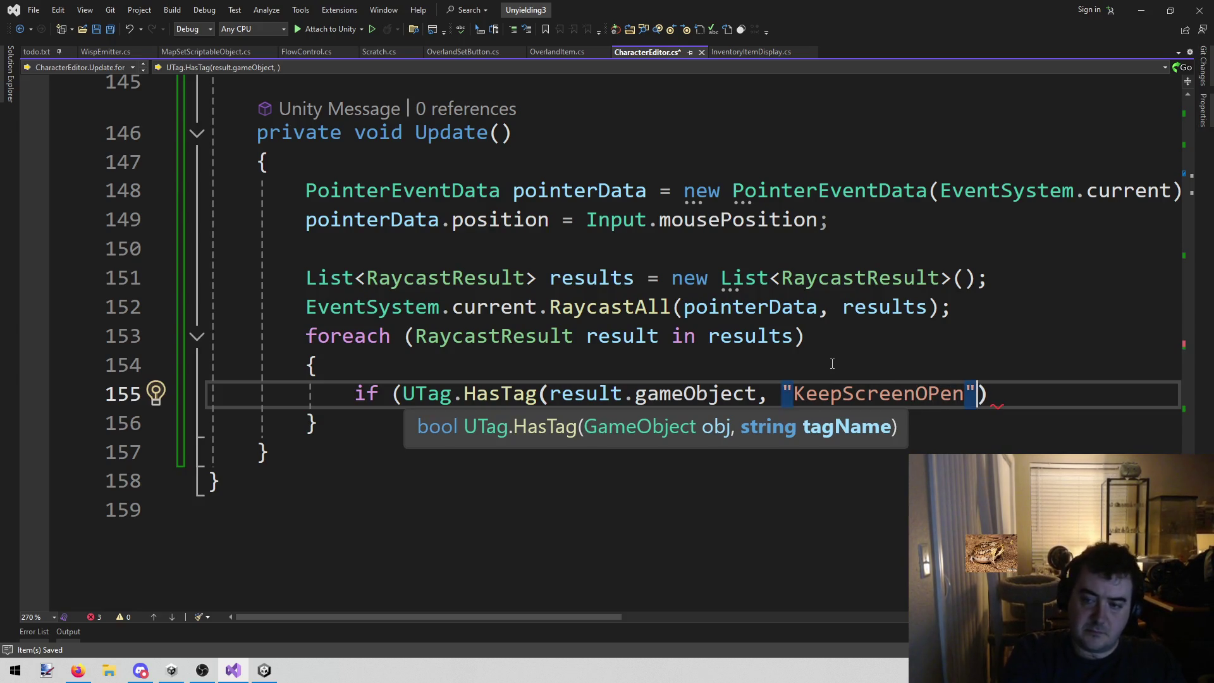
pyautogui.write(')')
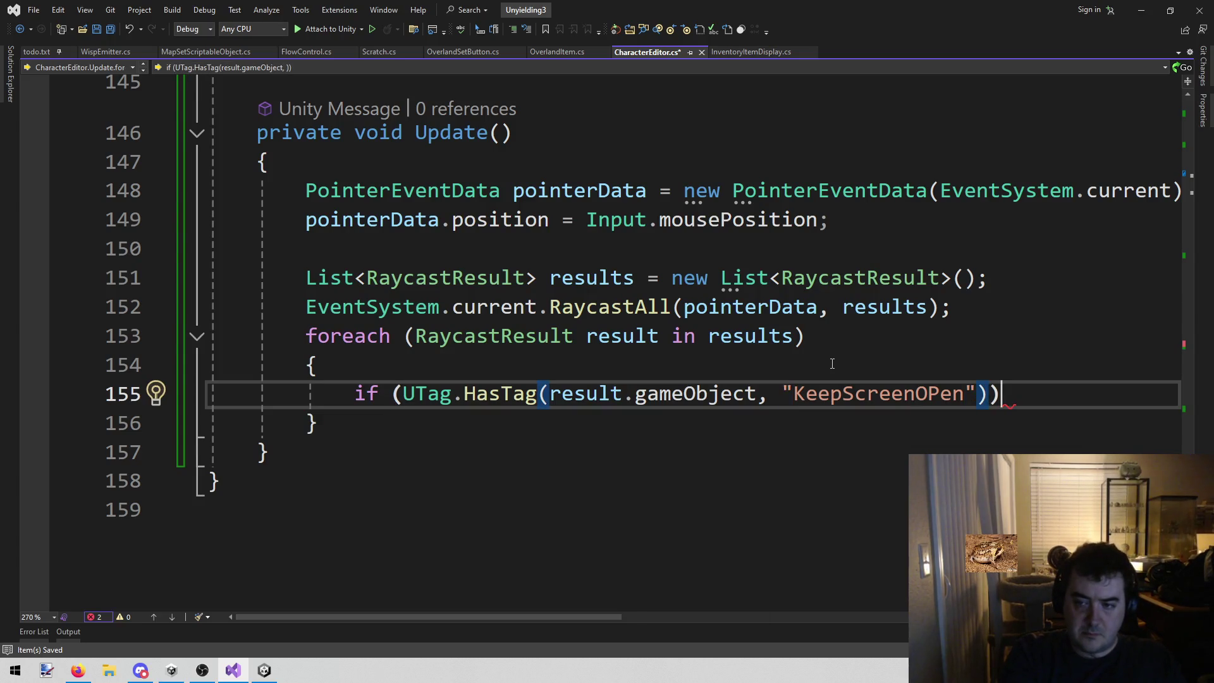
# - Give the tag check a braced body containing break;
pyautogui.press('Return')
pyautogui.write('{')
pyautogui.press('Return')
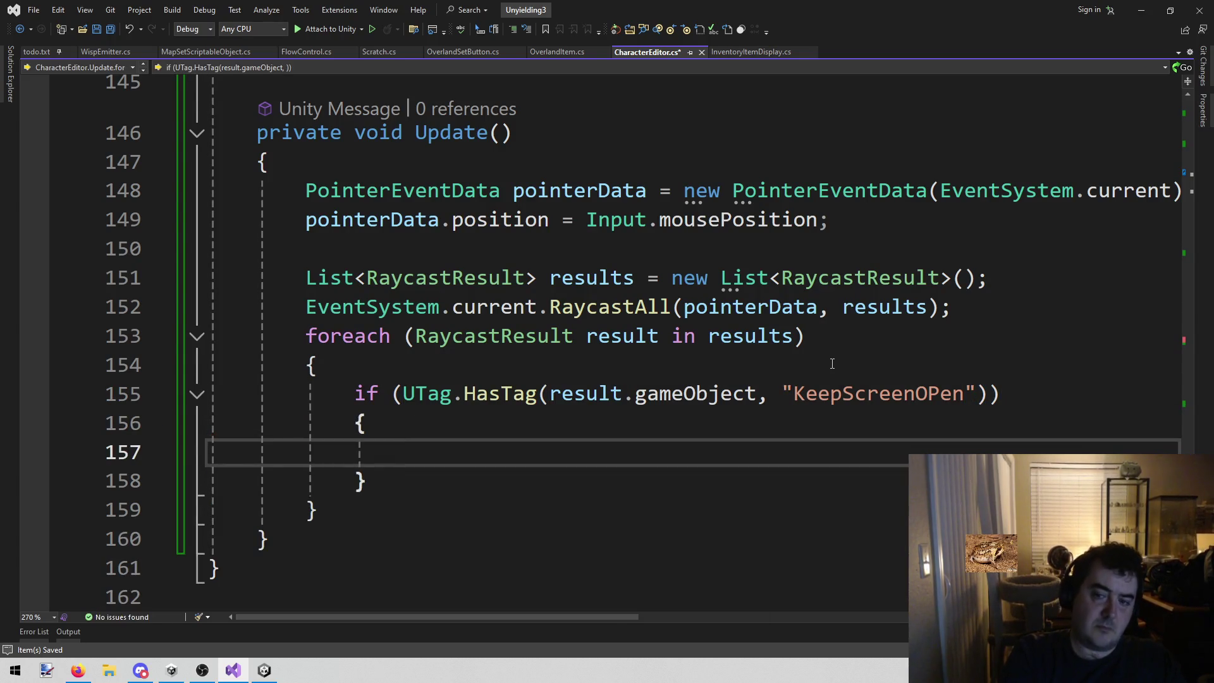
pyautogui.write('break;')
pyautogui.hotkey('ctrl', 's')
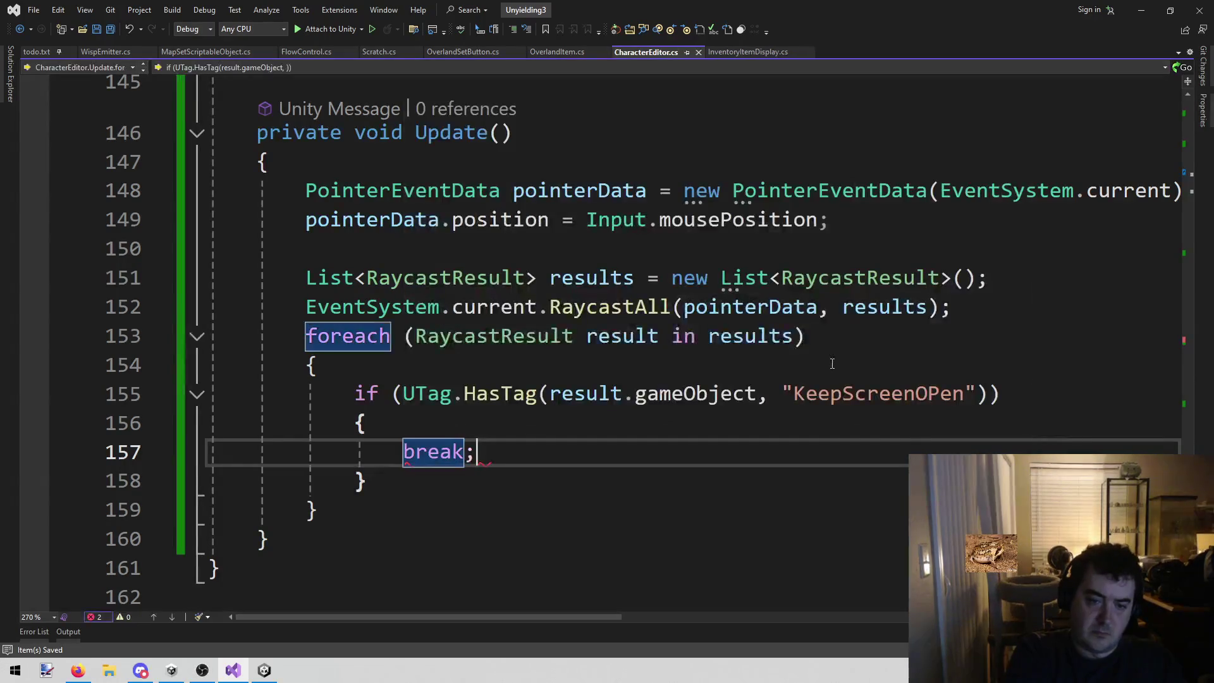
# - Declare bool keepOpen = false; on a new line above the foreach loop
pyautogui.press('Up')
pyautogui.press('Up')
pyautogui.press('Up')
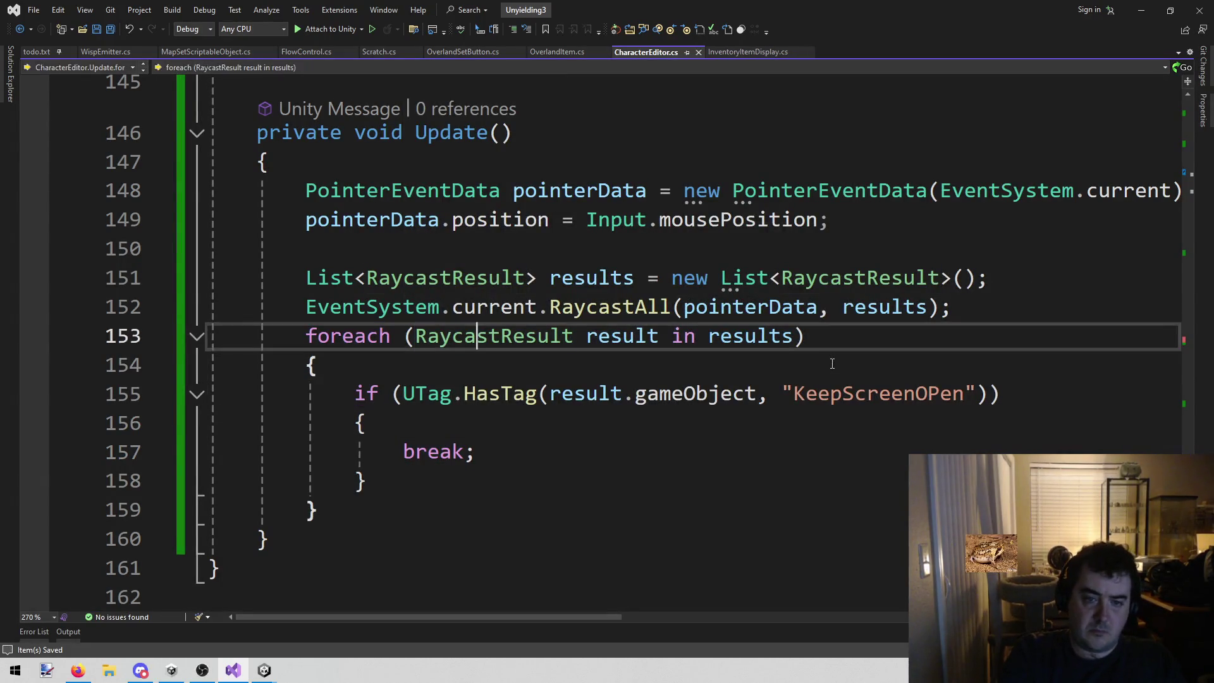
pyautogui.press('End')
pyautogui.press('Return')
pyautogui.write('bool keep')
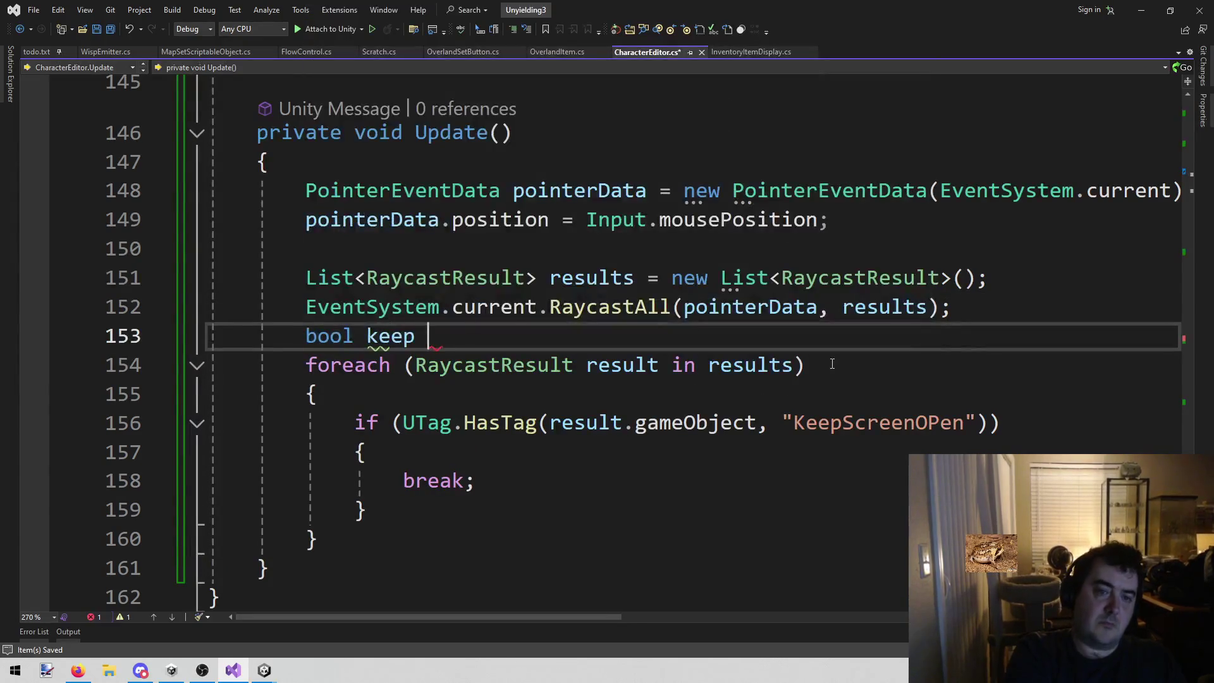
pyautogui.write('Open = false;')
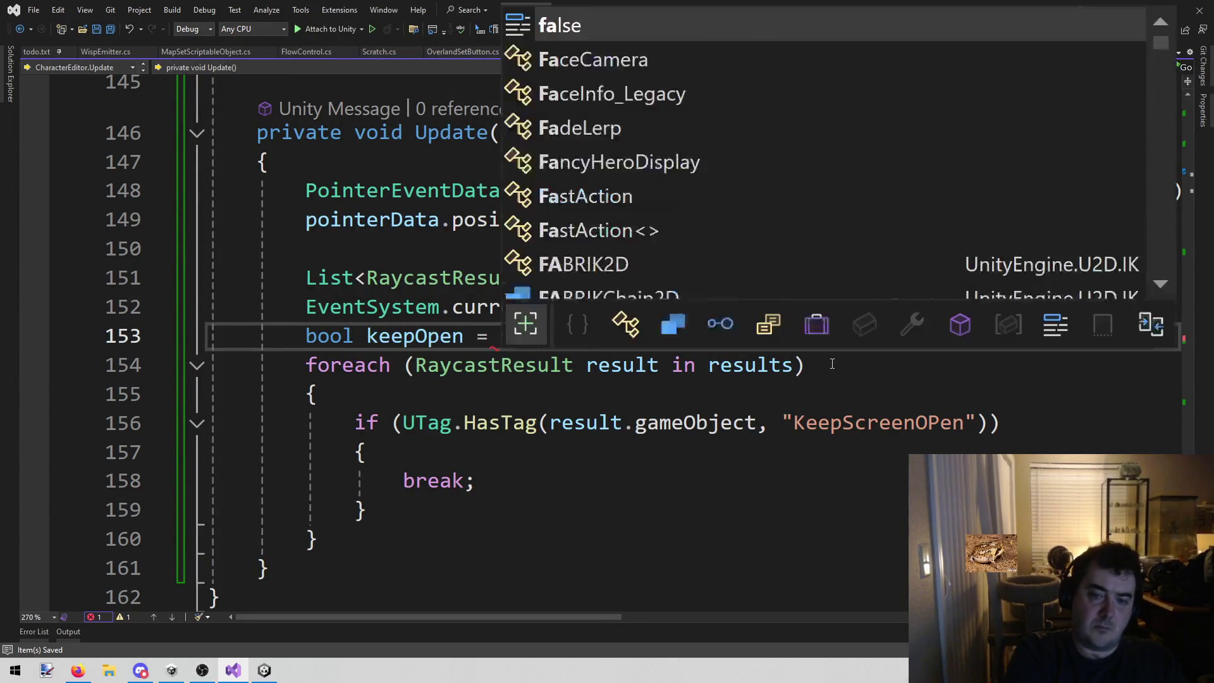
pyautogui.press('Down')
pyautogui.press('Down')
# - Set keepOpen = true; just before the break in the tag check
pyautogui.press('Down')
pyautogui.press('Down')
pyautogui.press('Return')
pyautogui.write('kee')
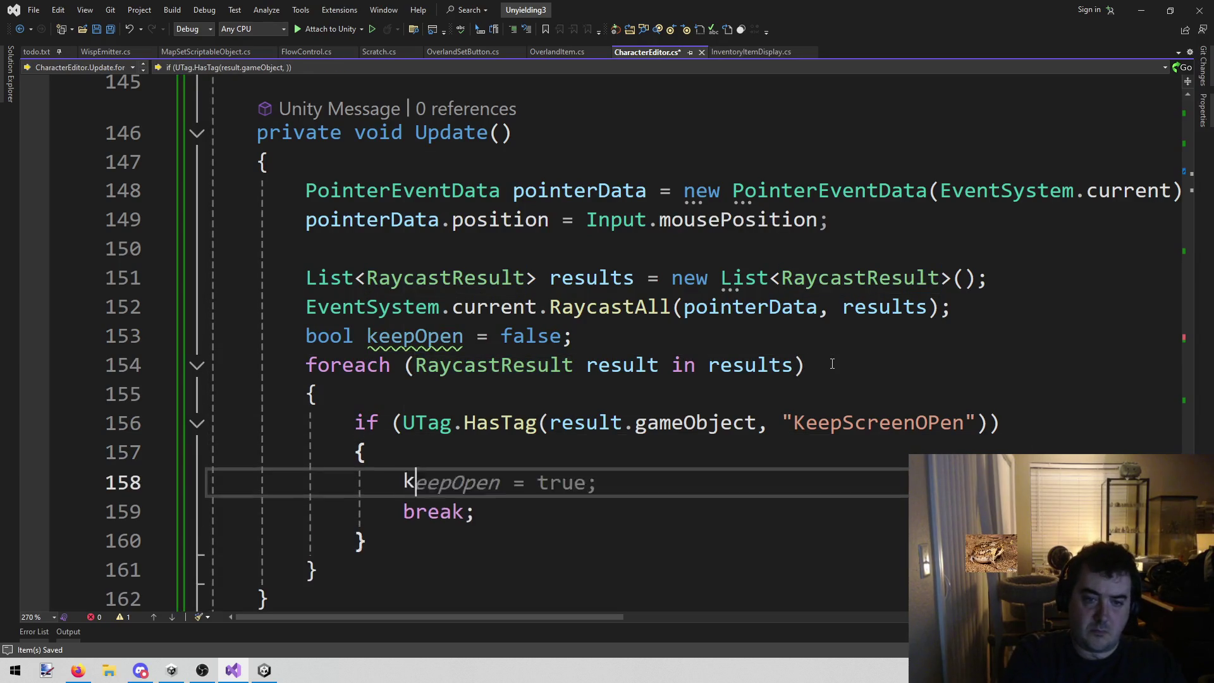
pyautogui.press('Tab')
pyautogui.write('= true;')
pyautogui.press('Down')
pyautogui.press('Down')
pyautogui.press('Down')
# - After the loop, begin an if (!keepOpen) condition
pyautogui.hotkey('ctrl', 's')
pyautogui.press('Return')
pyautogui.write('if ')
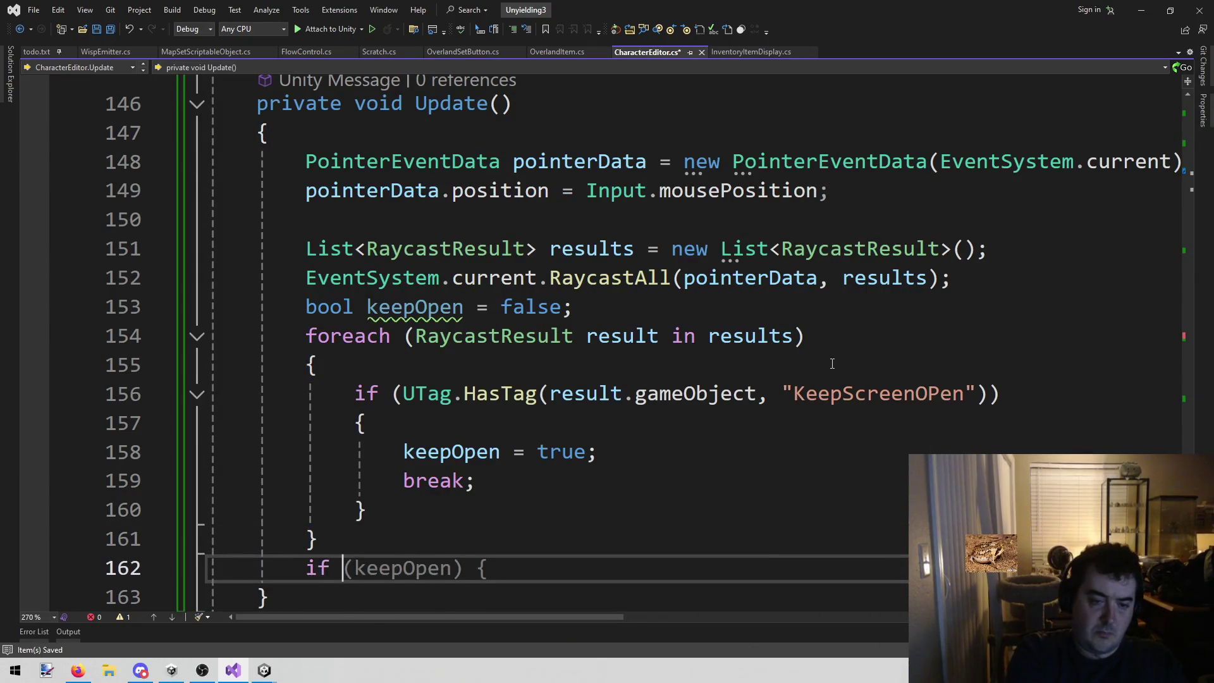
pyautogui.write('(!kee')
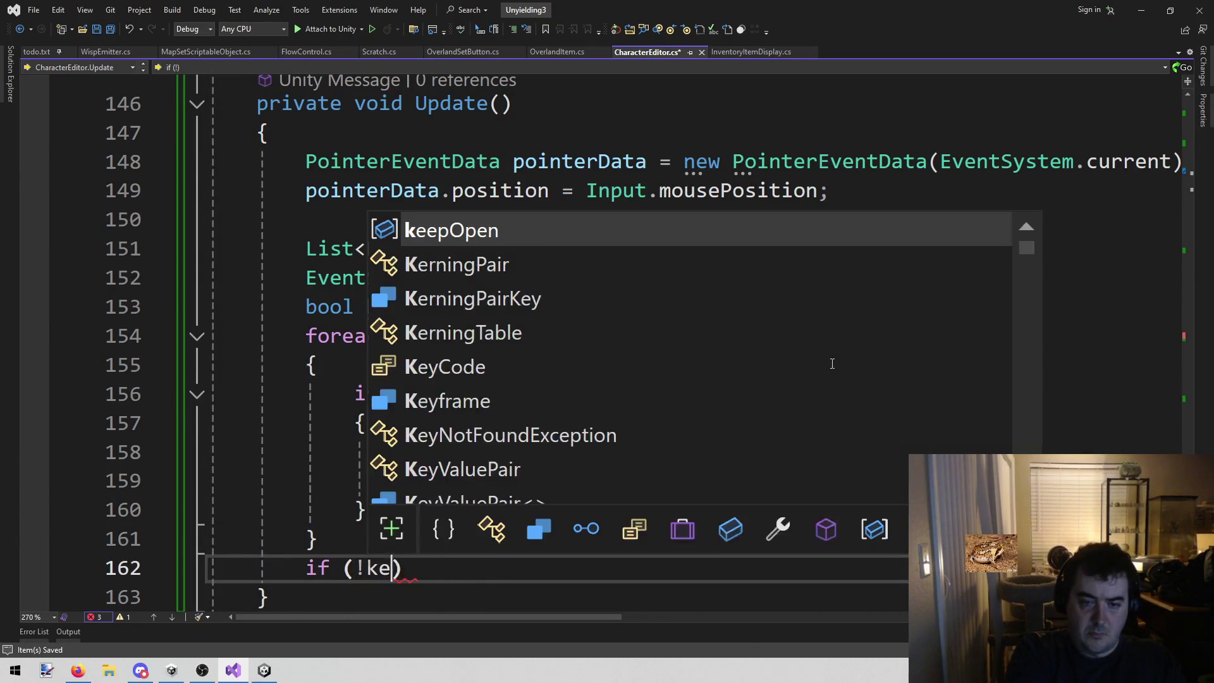
pyautogui.press('Tab')
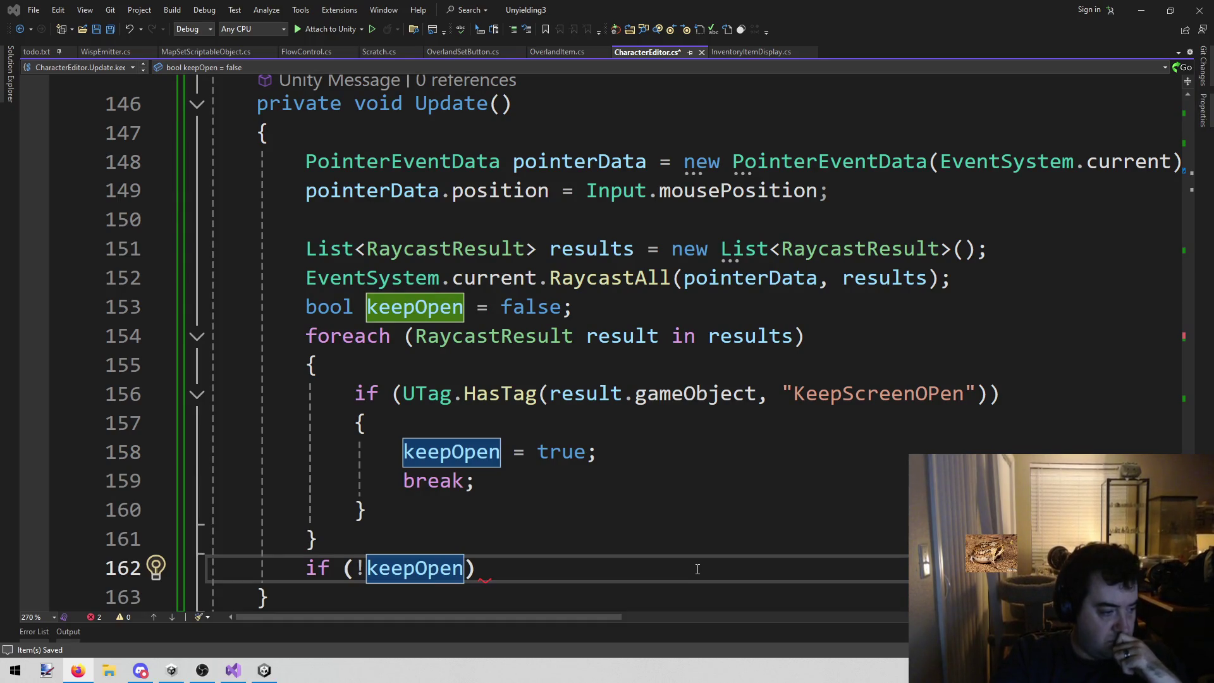
pyautogui.scroll(-3, 416, 441)
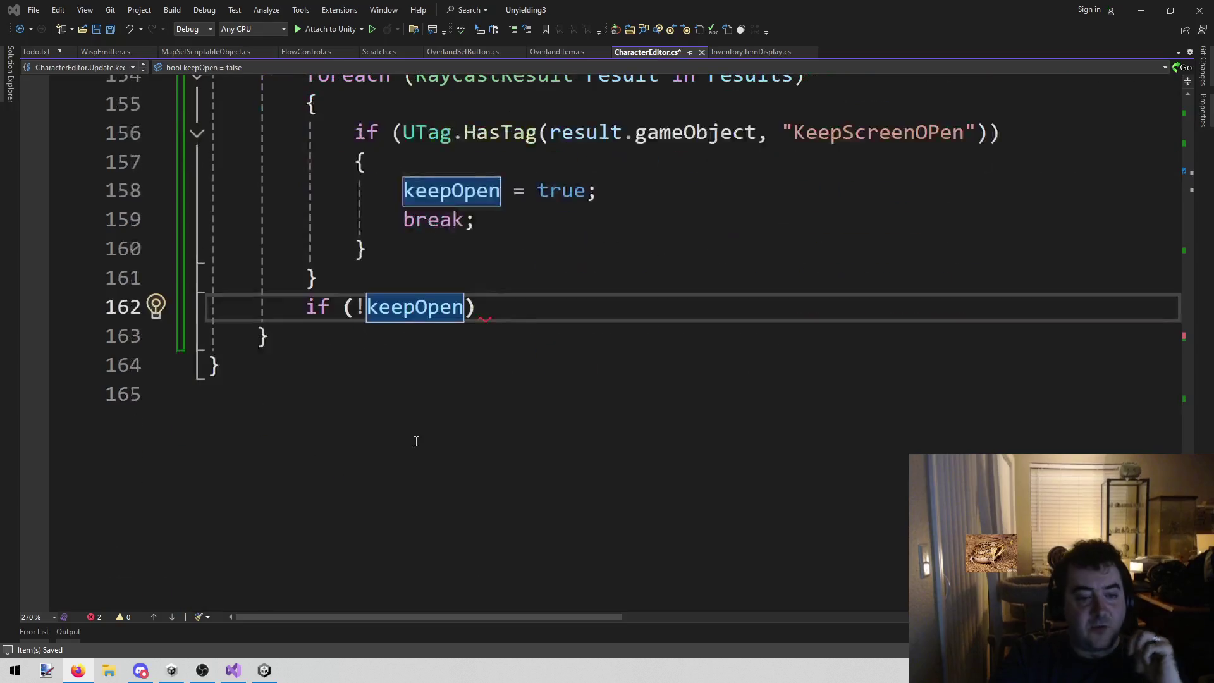
pyautogui.moveTo(461, 320)
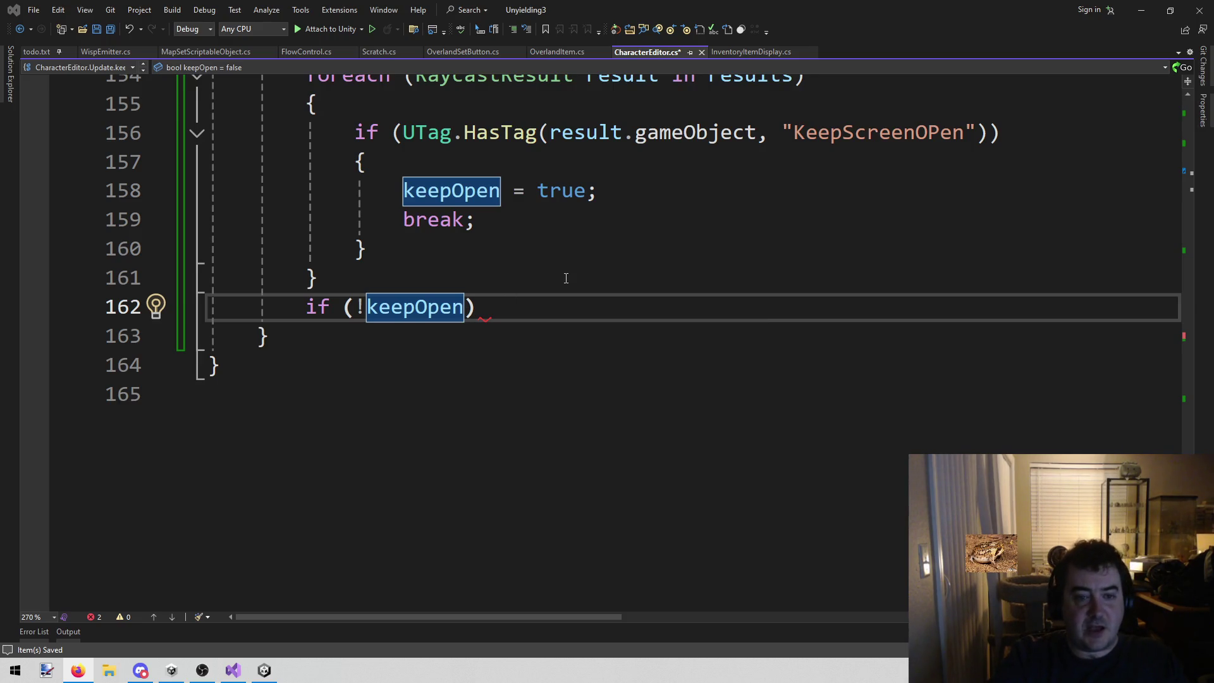
# - Add an empty { } body to if (!keepOpen), save CharacterEditor.cs, and scroll up the file
pyautogui.click(556, 310)
pyautogui.press('Return')
pyautogui.write('{')
pyautogui.press('Return')
pyautogui.hotkey('ctrl', 's')
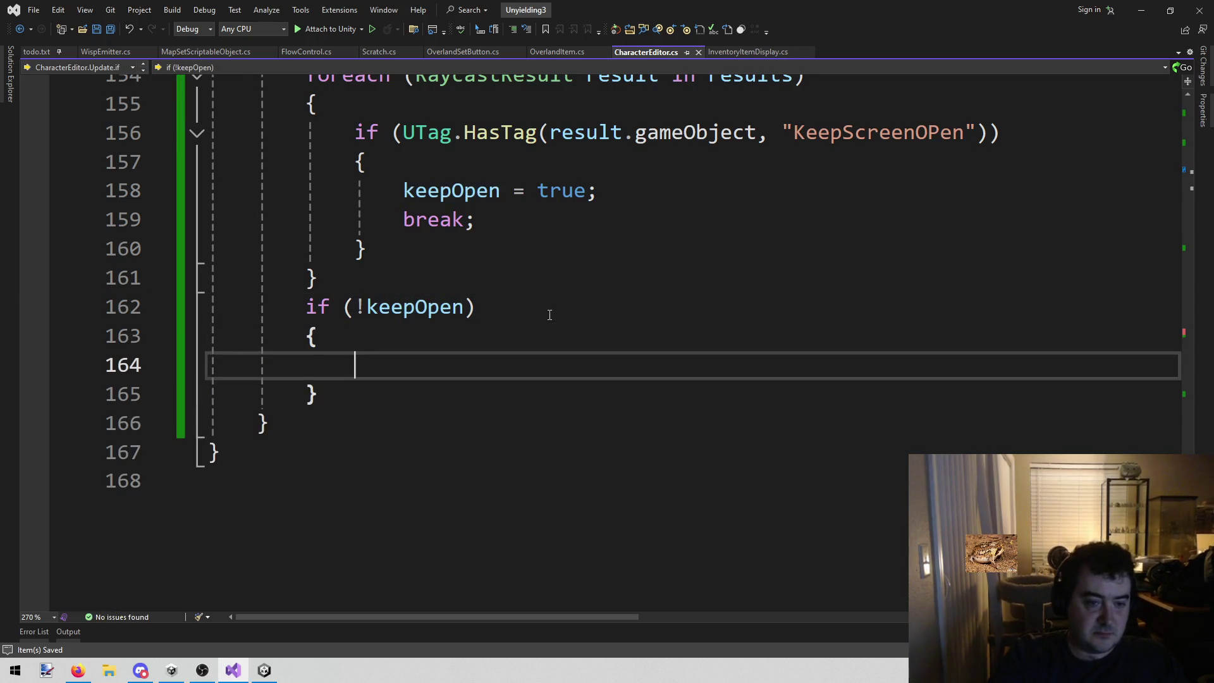
pyautogui.scroll(10, 550, 316)
pyautogui.scroll(3, 614, 388)
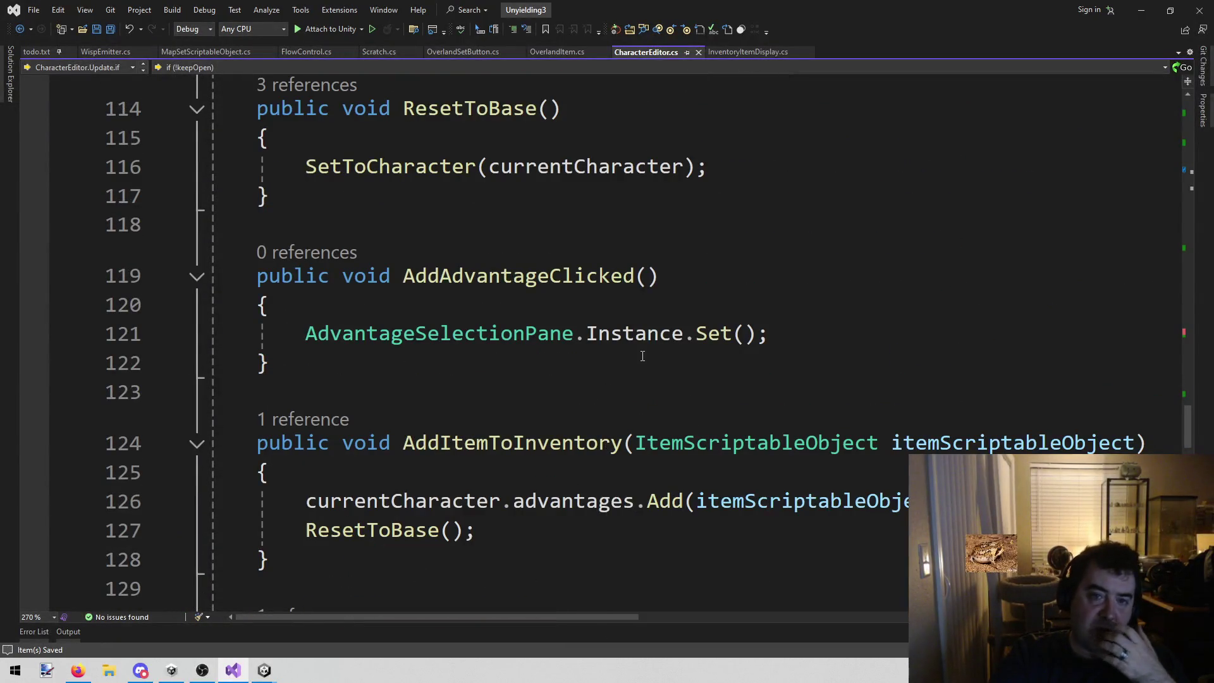
pyautogui.scroll(5, 652, 342)
pyautogui.scroll(16, 653, 318)
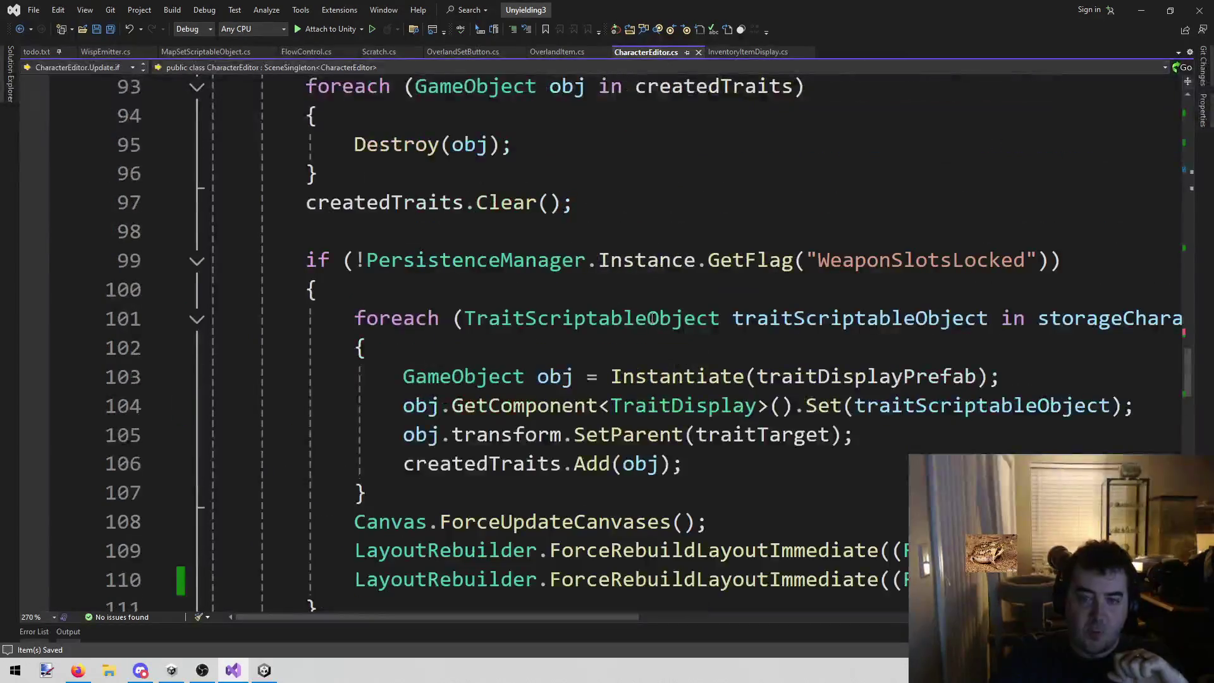
pyautogui.scroll(7, 646, 326)
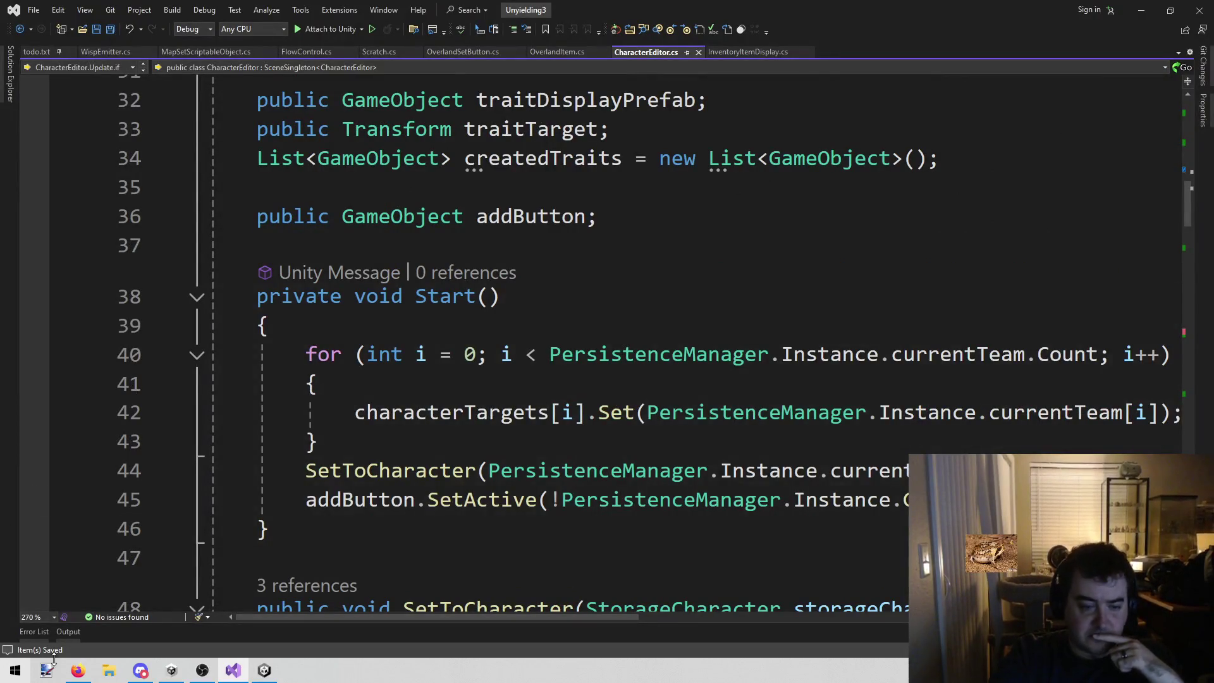
# - In Unity's Scene view, select the inventory's Add button to inspect it, then return to Visual Studio
pyautogui.click(268, 678)
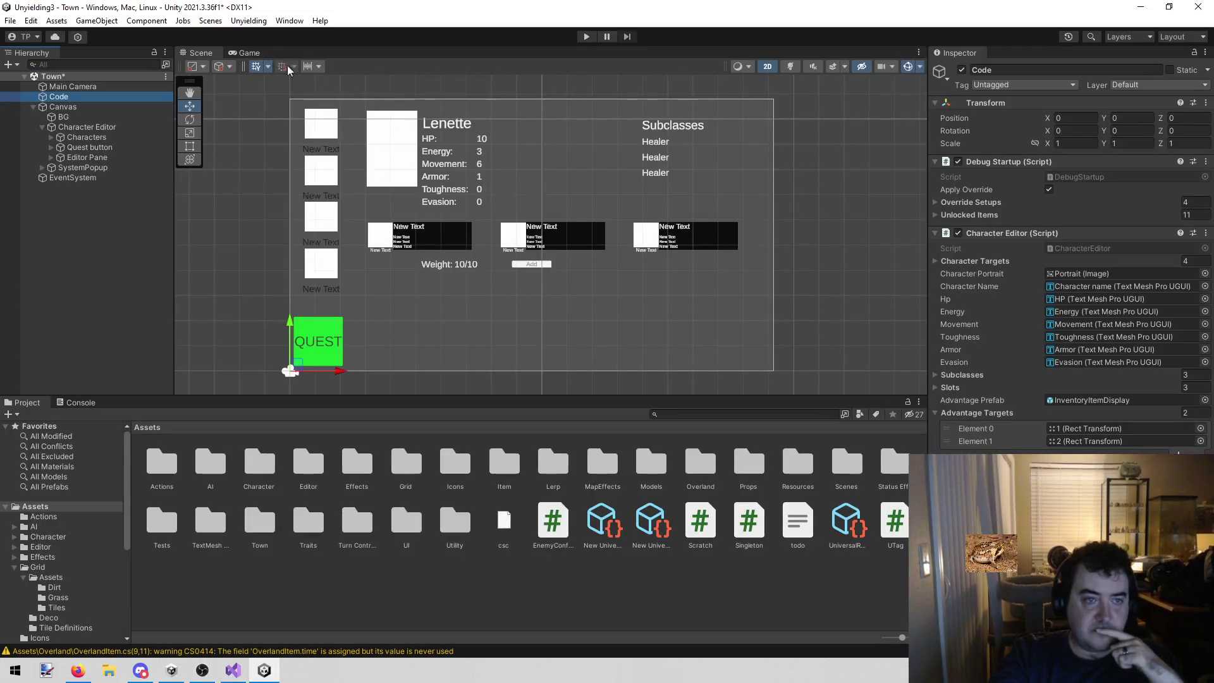
pyautogui.scroll(5, 550, 285)
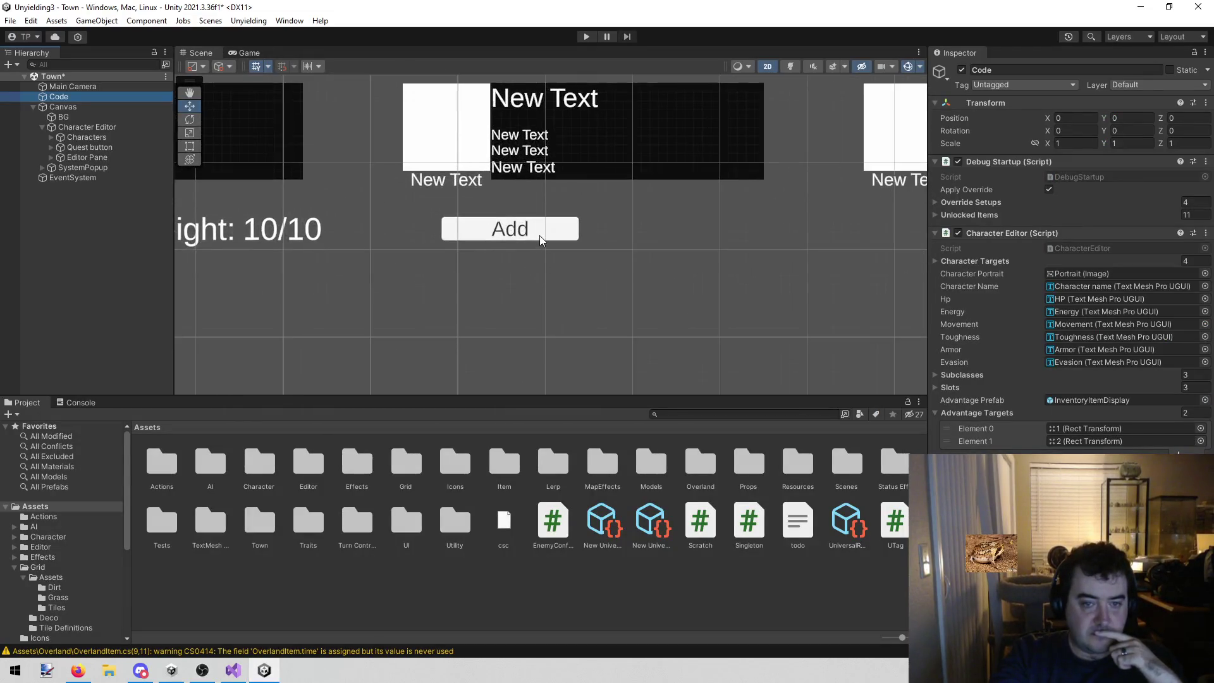
pyautogui.click(542, 232)
pyautogui.scroll(-3, 1069, 285)
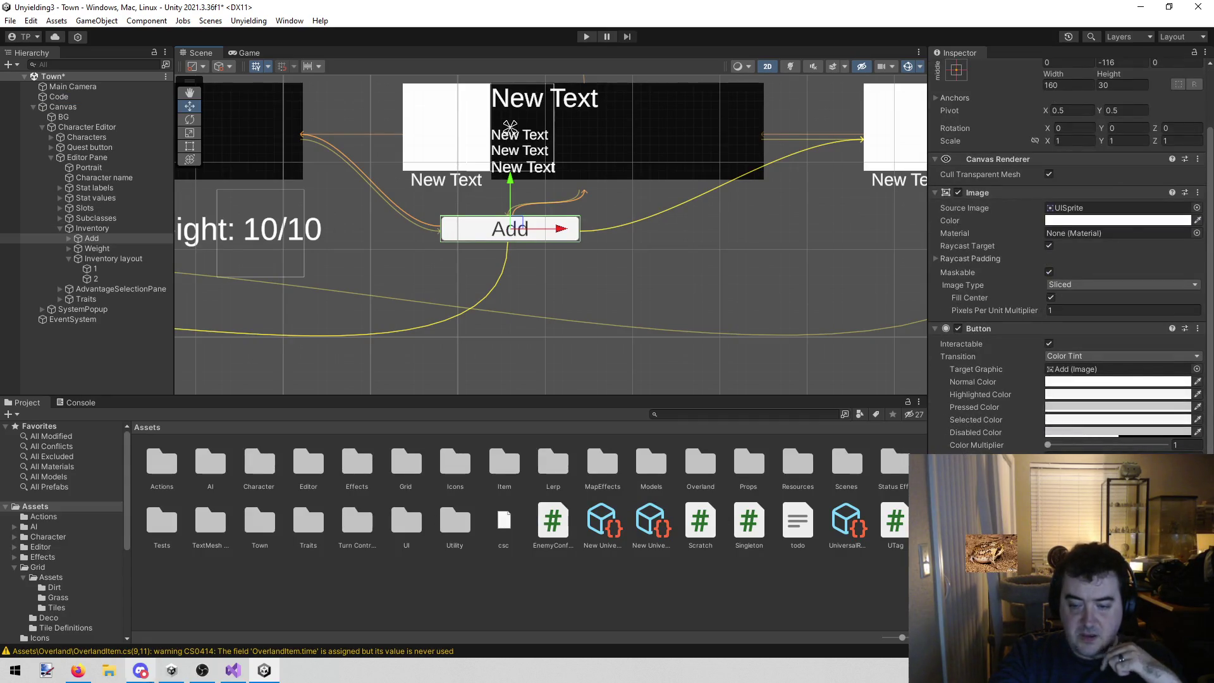
pyautogui.click(235, 669)
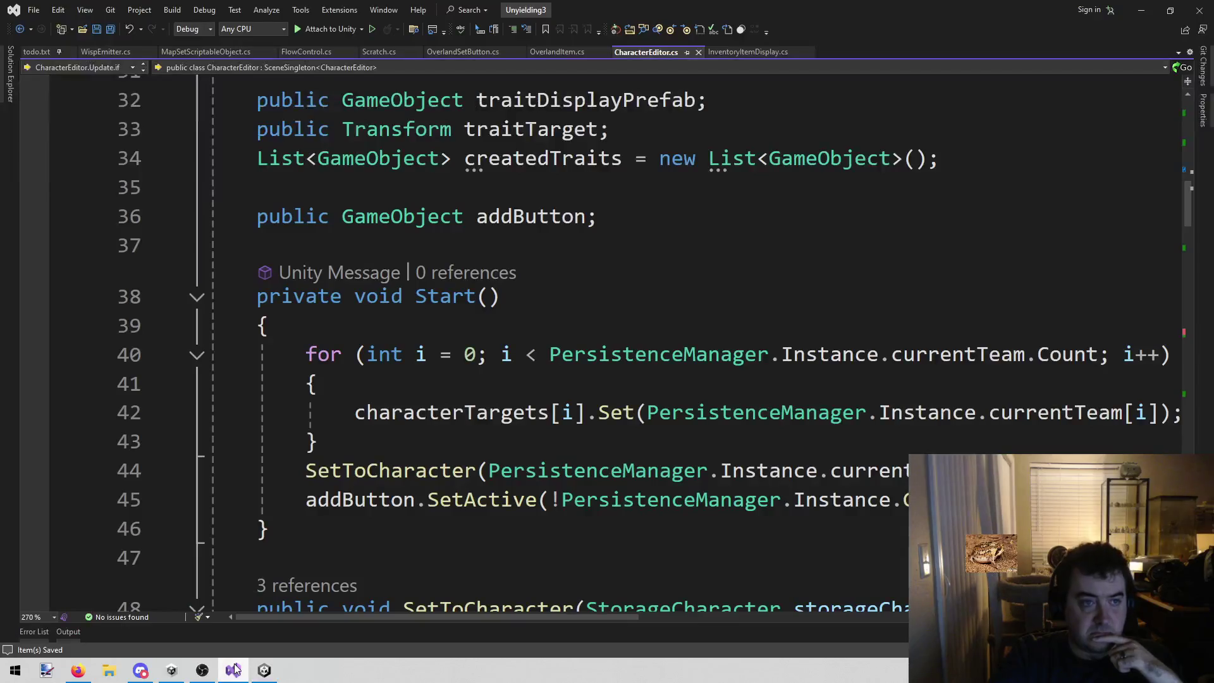
pyautogui.click(268, 671)
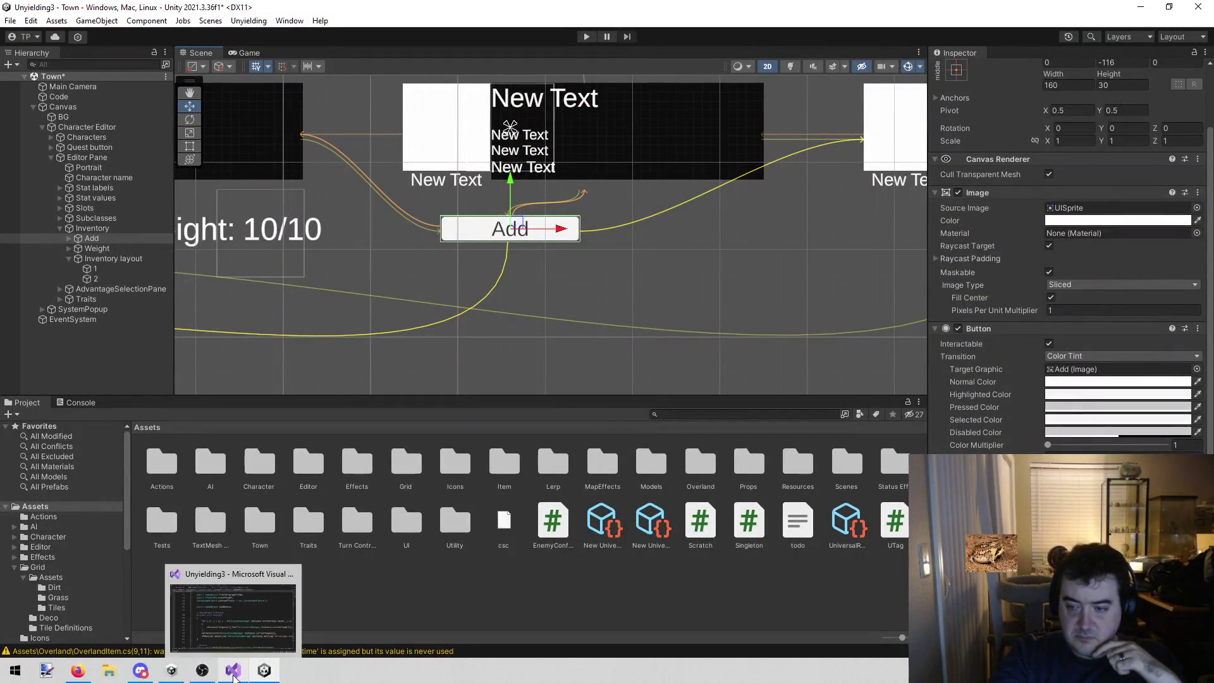
pyautogui.click(233, 672)
# - Go to the definition of AdvantageSelectionPane.Set from its call in CharacterEditor.cs
pyautogui.scroll(-19, 580, 392)
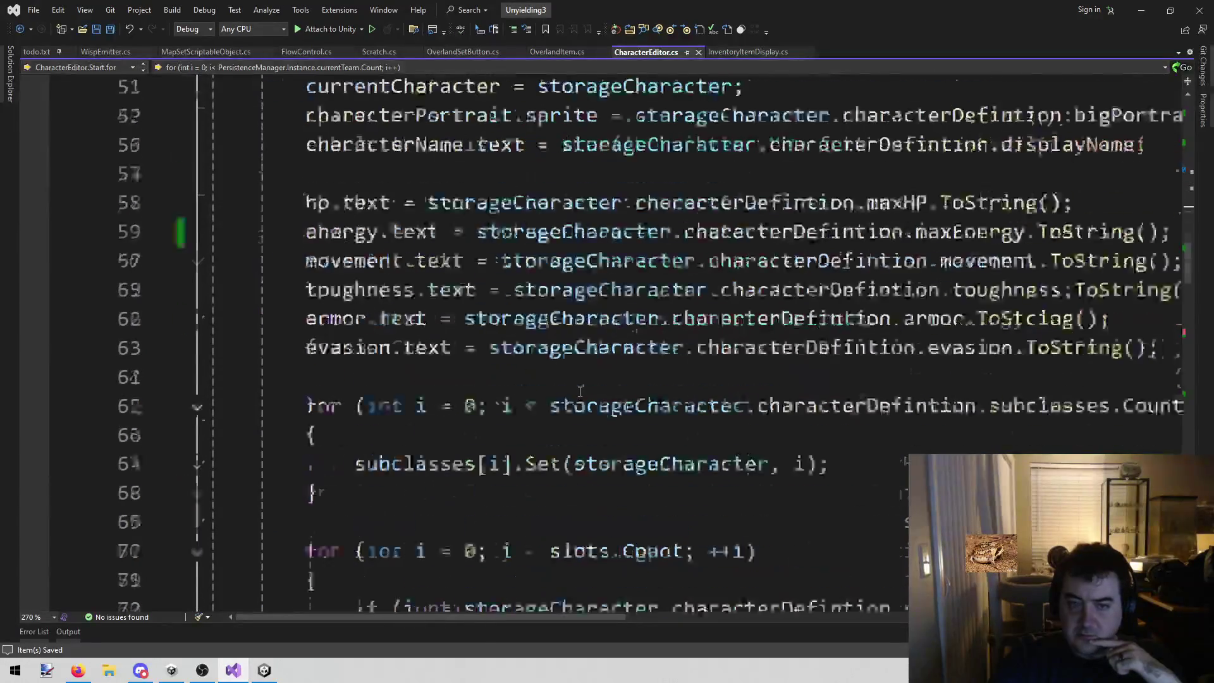
pyautogui.scroll(-4, 572, 397)
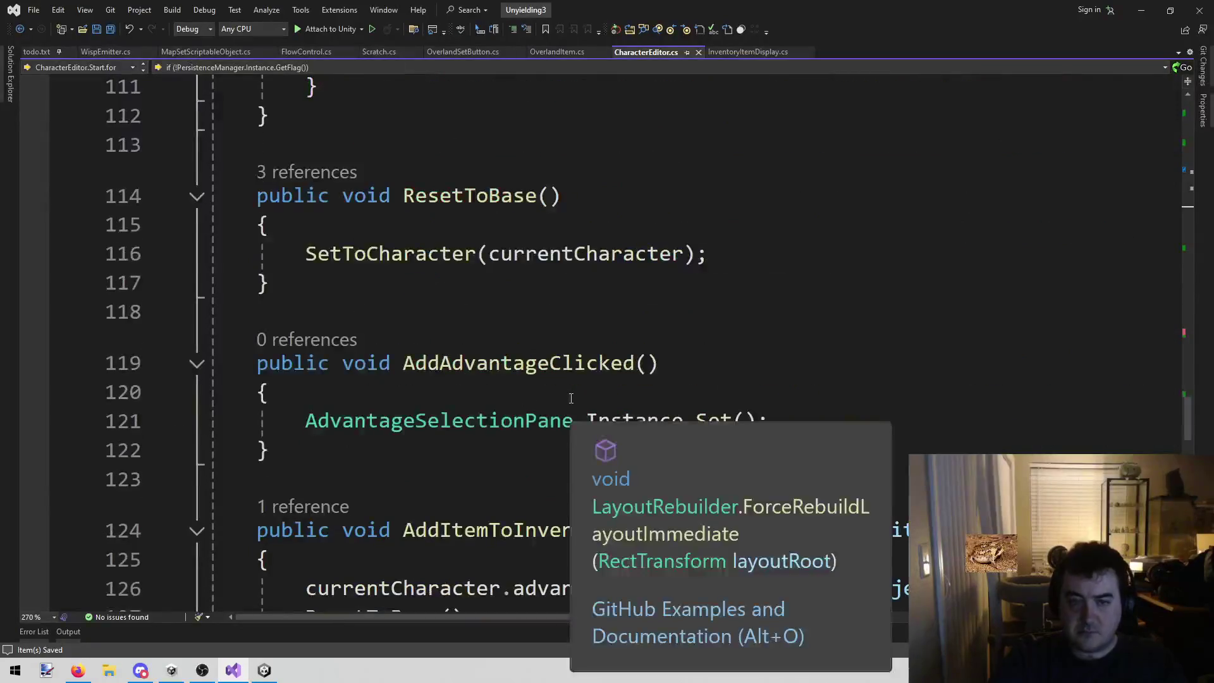
pyautogui.click(709, 427)
pyautogui.rightClick(709, 427)
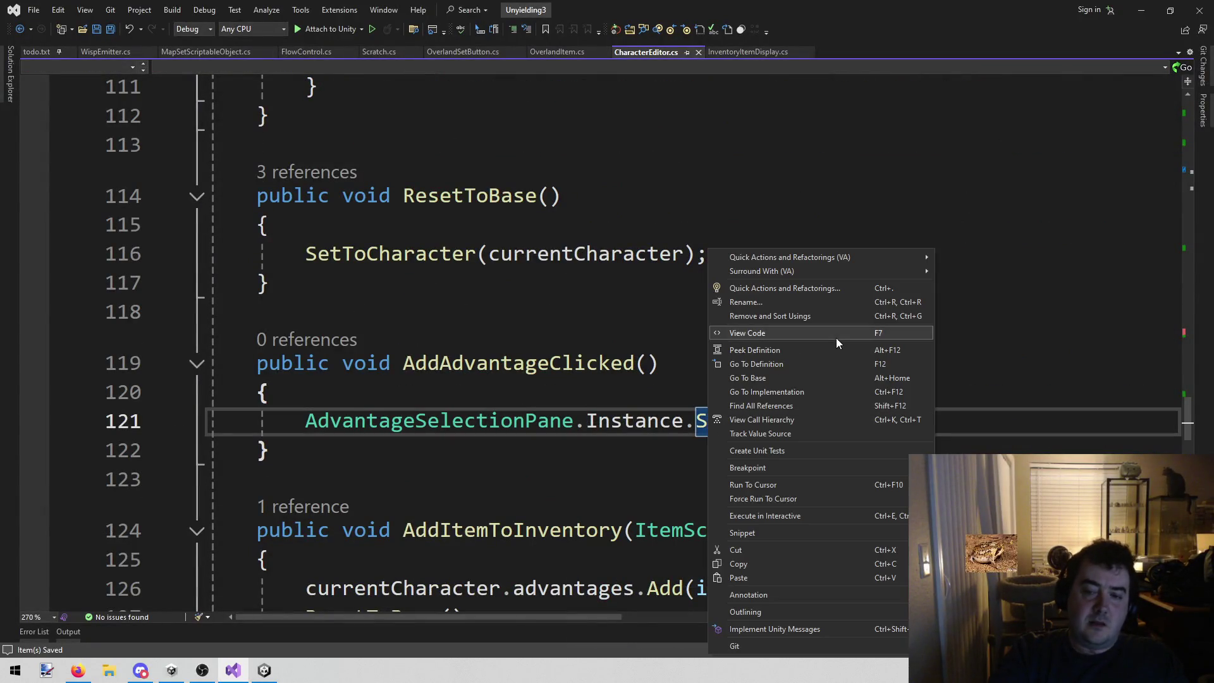
pyautogui.click(802, 364)
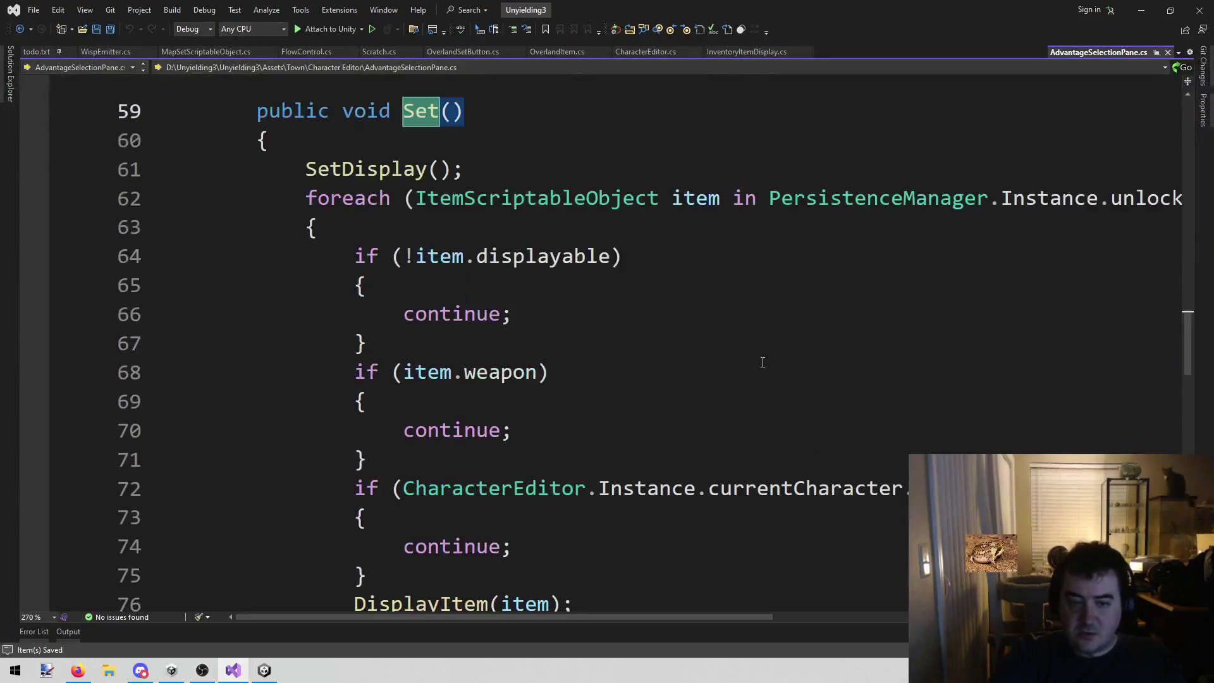
# - Review Set and SetDisplay in AdvantageSelectionPane.cs, inspecting the content field they use
pyautogui.scroll(-4, 747, 370)
pyautogui.scroll(-9, 721, 364)
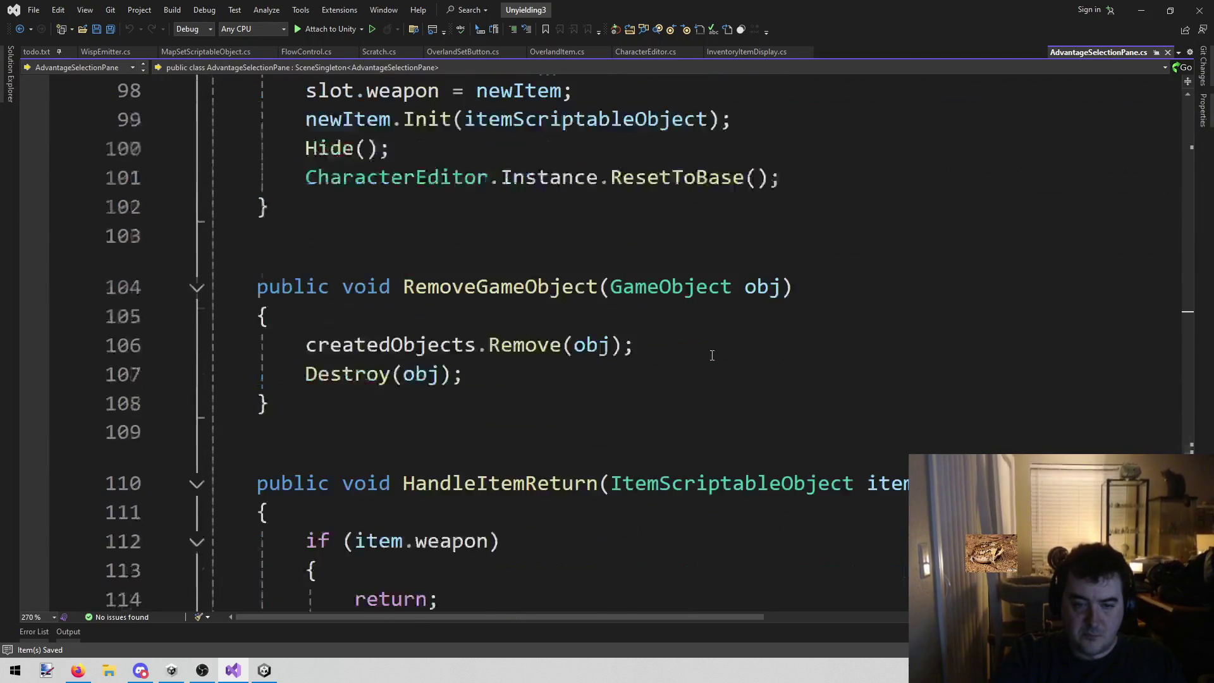
pyautogui.scroll(13, 713, 354)
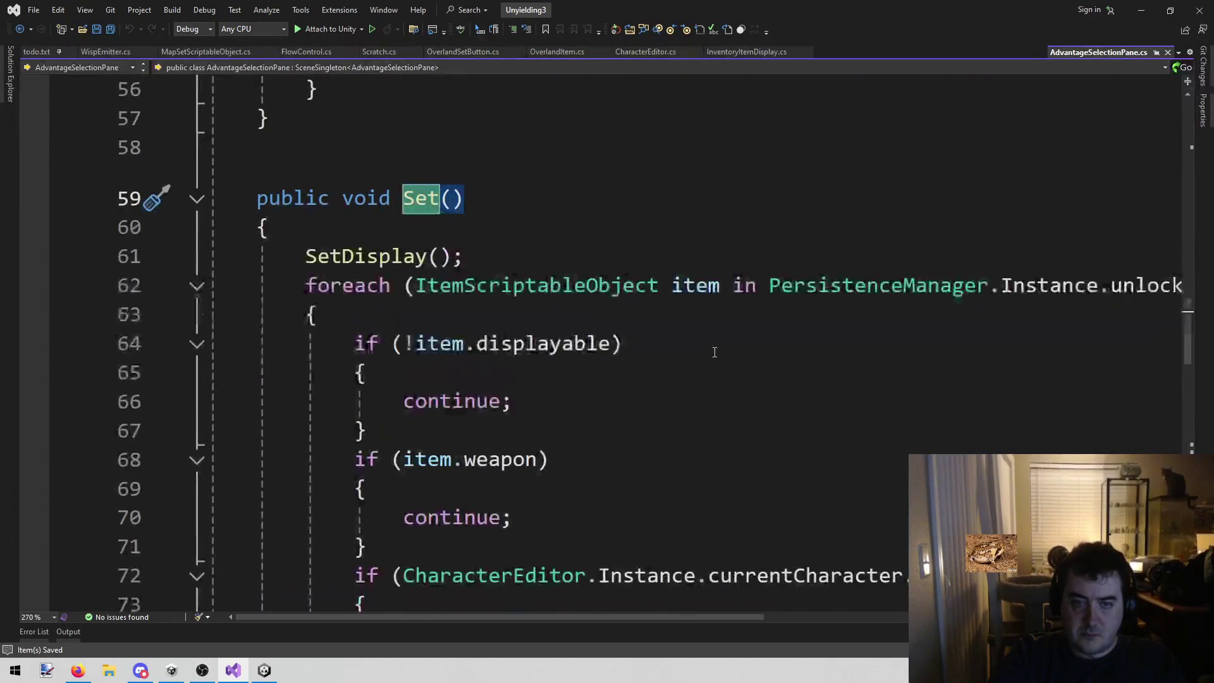
pyautogui.click(341, 256)
pyautogui.scroll(-3, 703, 201)
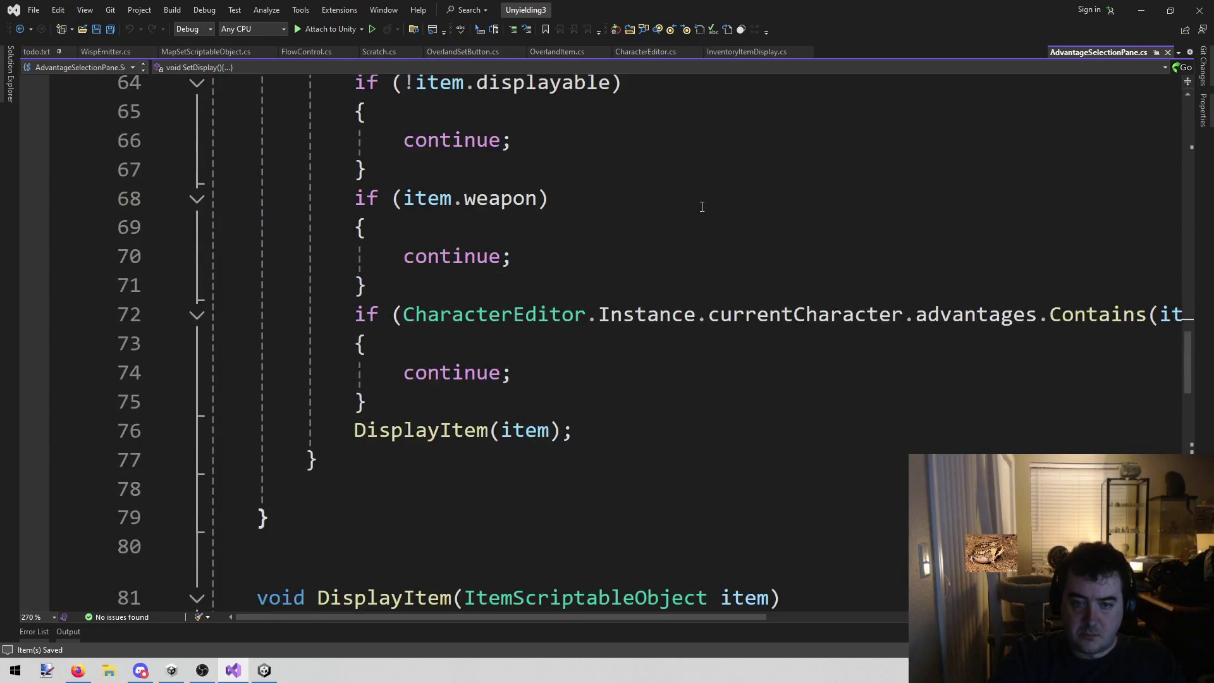
pyautogui.scroll(14, 698, 210)
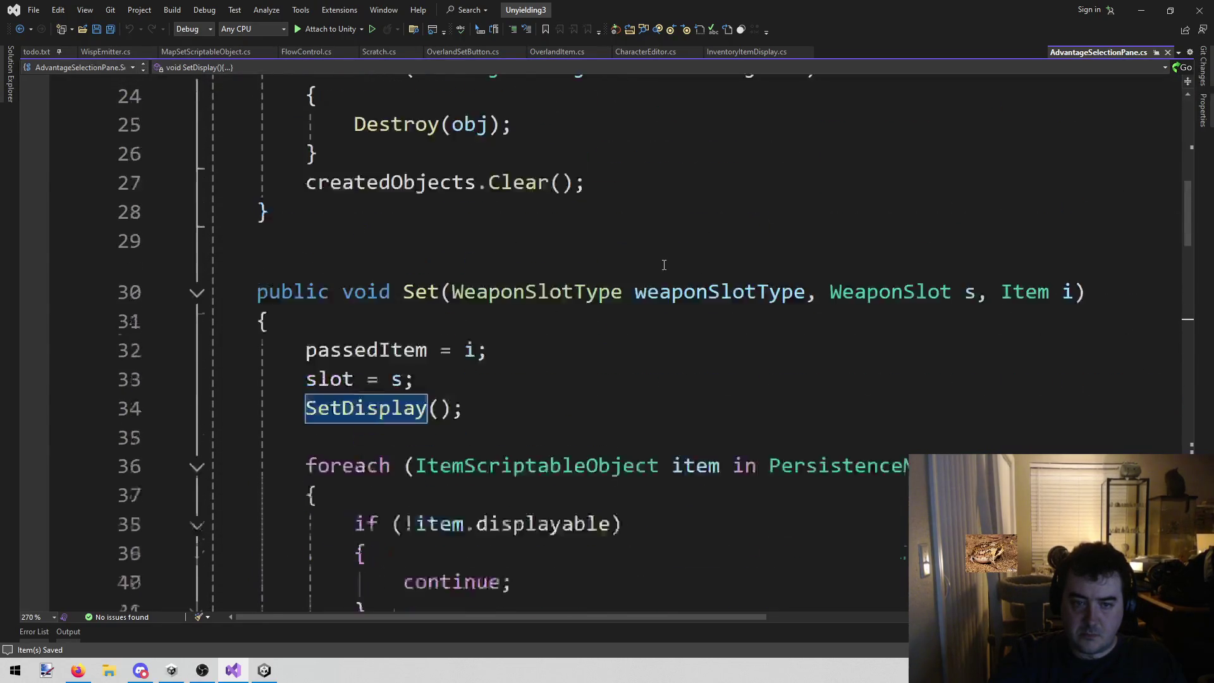
pyautogui.scroll(-4, 661, 268)
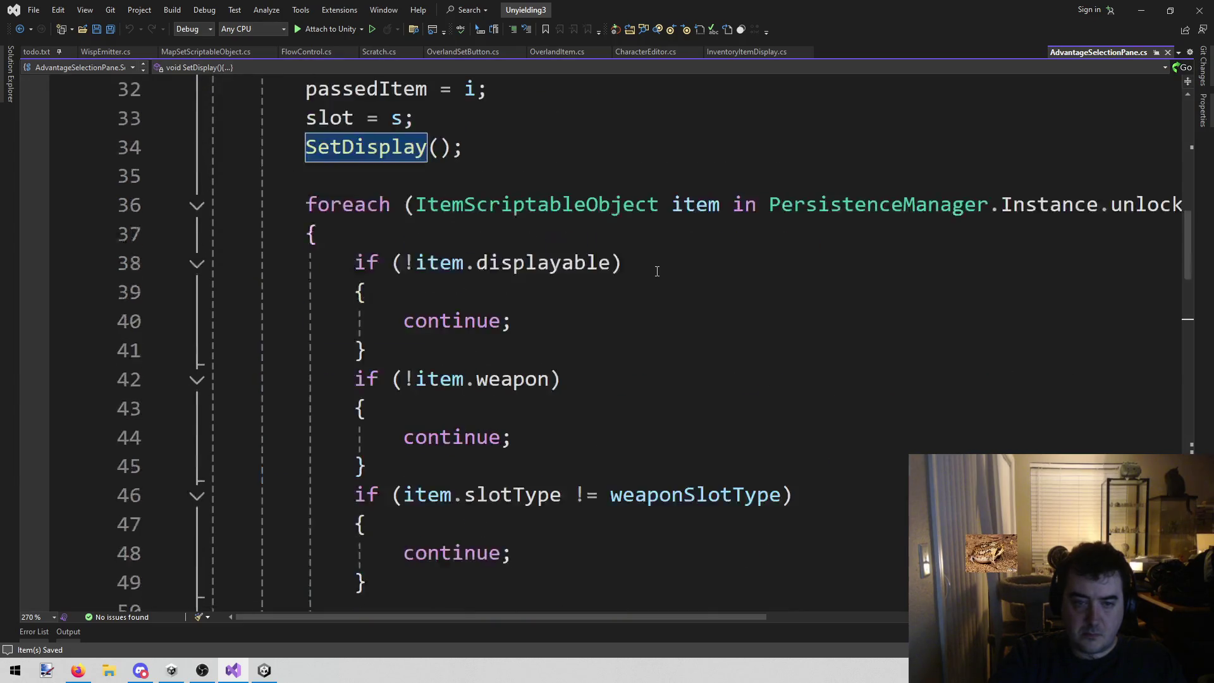
pyautogui.scroll(5, 657, 270)
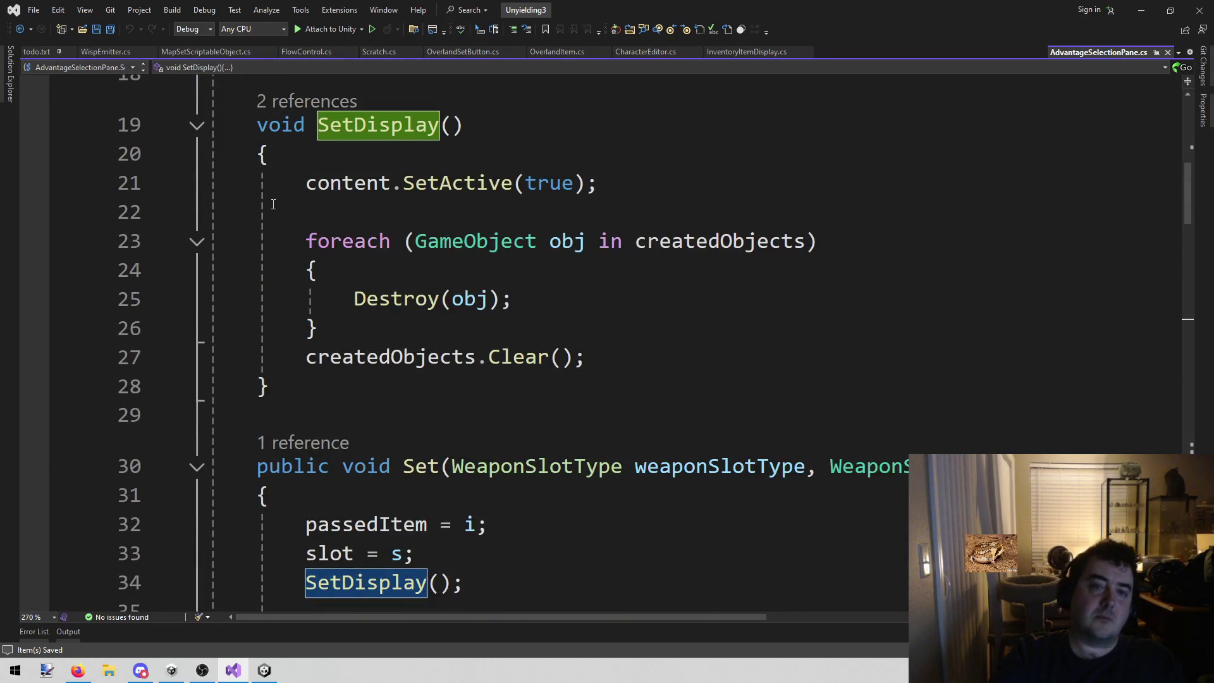
pyautogui.scroll(-20, 417, 246)
pyautogui.scroll(-5, 441, 281)
pyautogui.scroll(20, 446, 291)
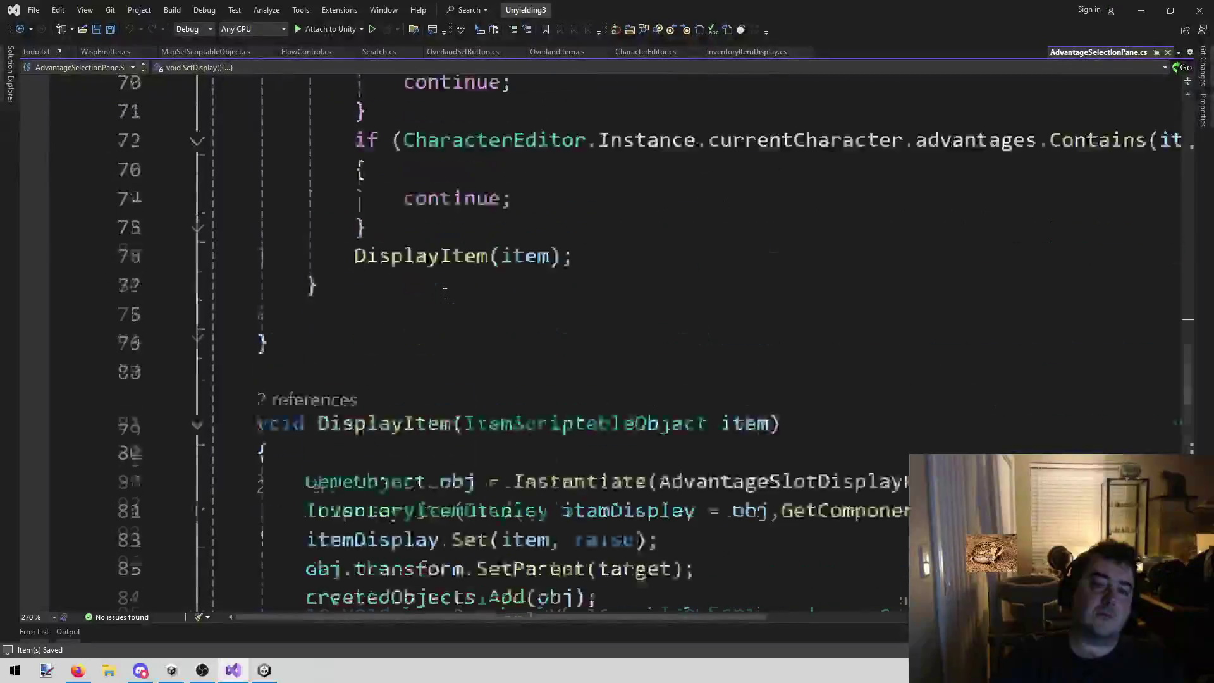
pyautogui.scroll(8, 446, 292)
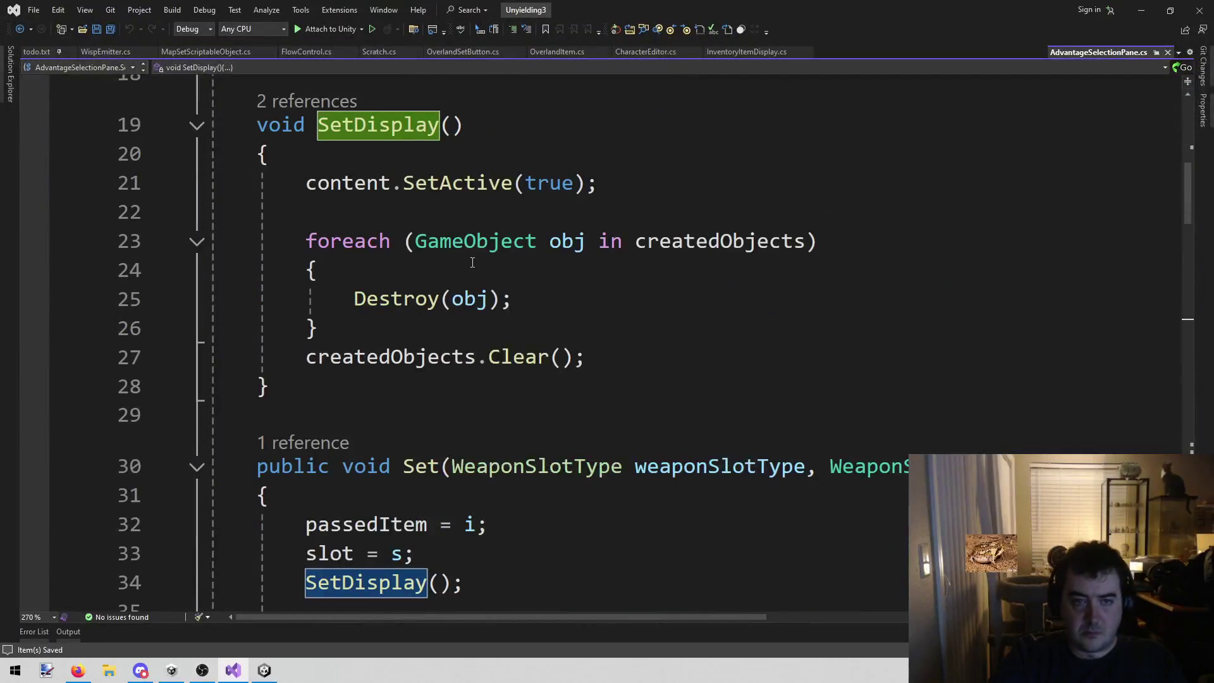
pyautogui.scroll(3, 468, 300)
pyautogui.scroll(-2, 486, 310)
pyautogui.scroll(1, 483, 315)
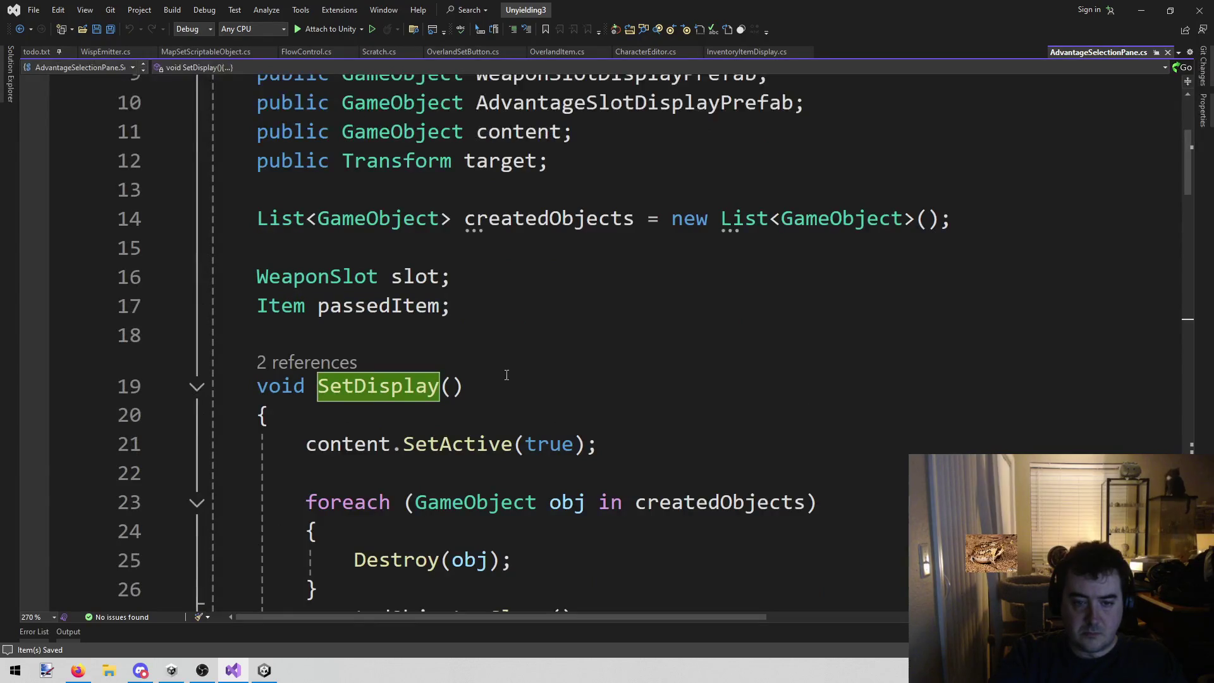
pyautogui.click(369, 443)
pyautogui.click(360, 387)
pyautogui.click(352, 444)
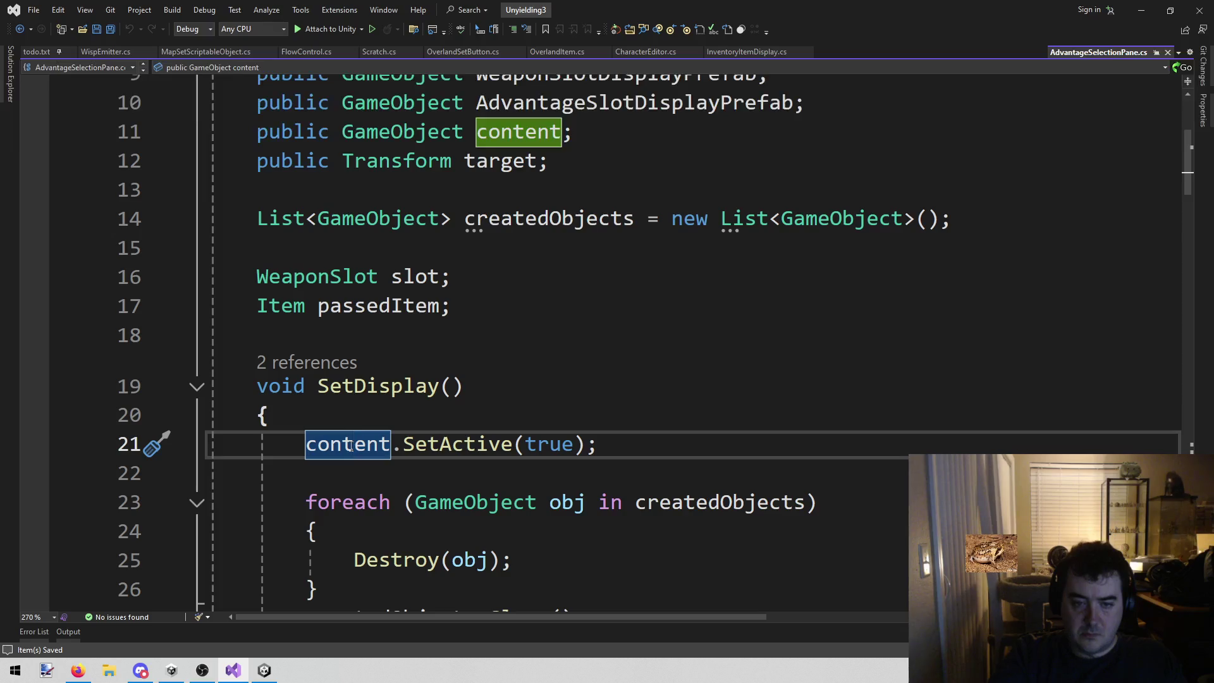
# - Search AdvantageSelectionPane.cs for every occurrence of content, ending at its use in Hide
pyautogui.hotkey('ctrl', 'f')
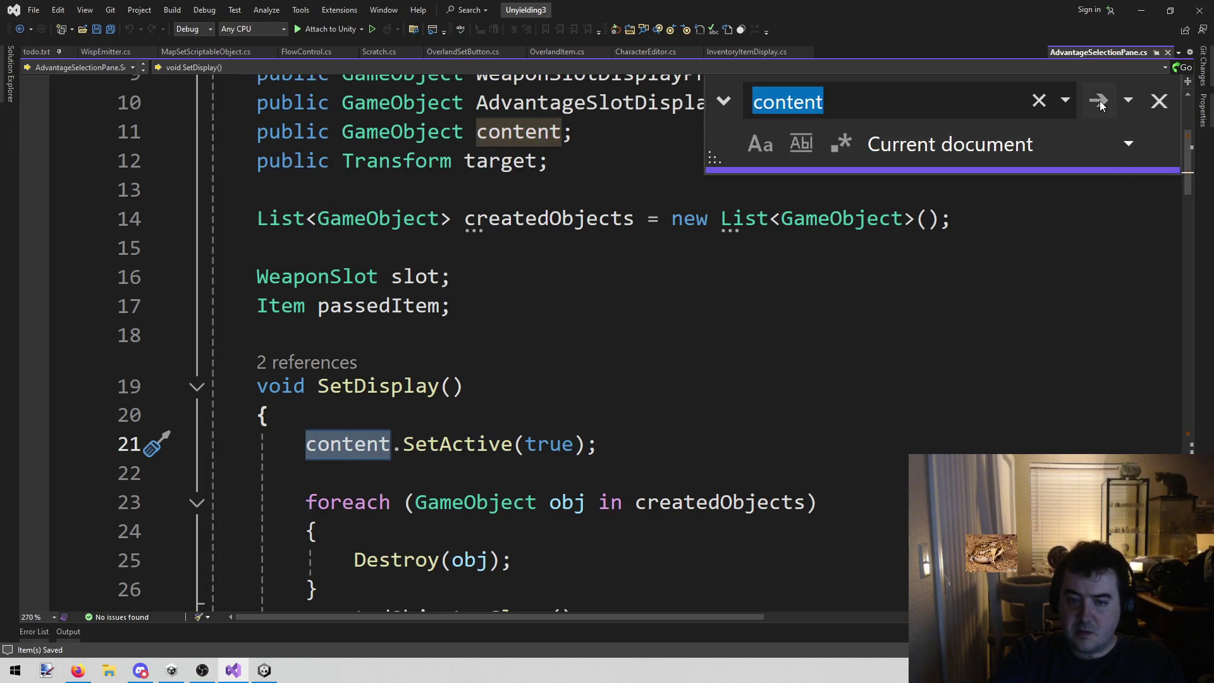
pyautogui.click(1099, 100)
pyautogui.click(1099, 101)
pyautogui.click(1099, 101)
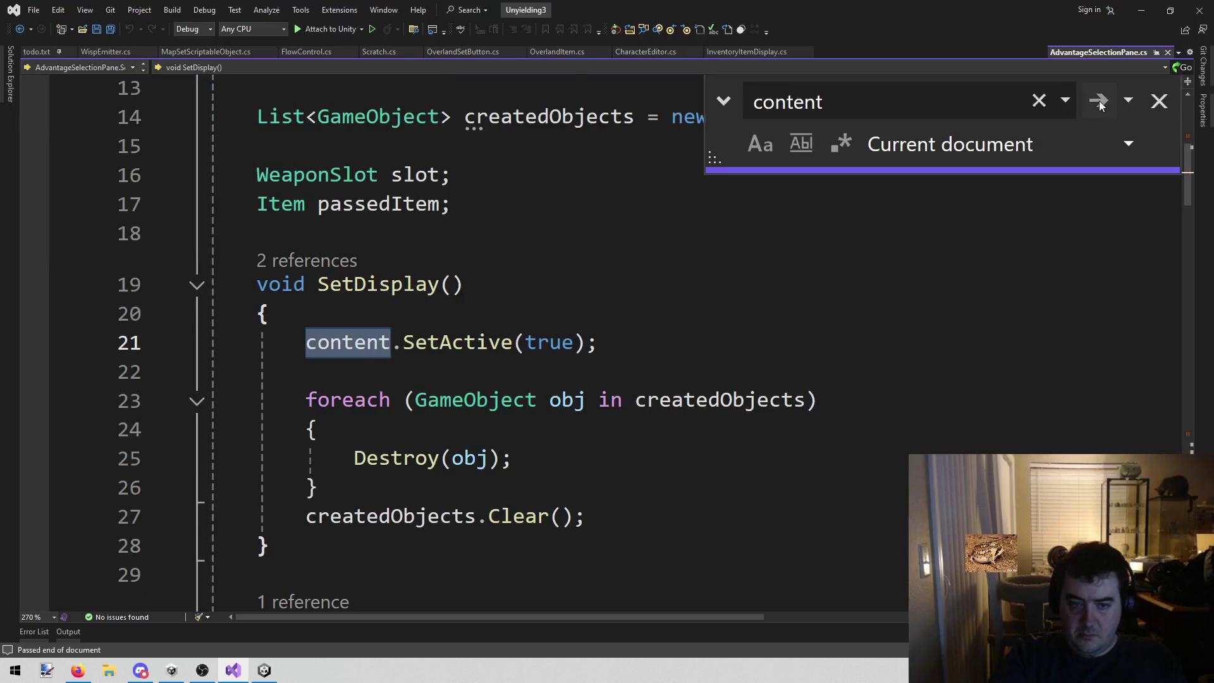
pyautogui.press('Return')
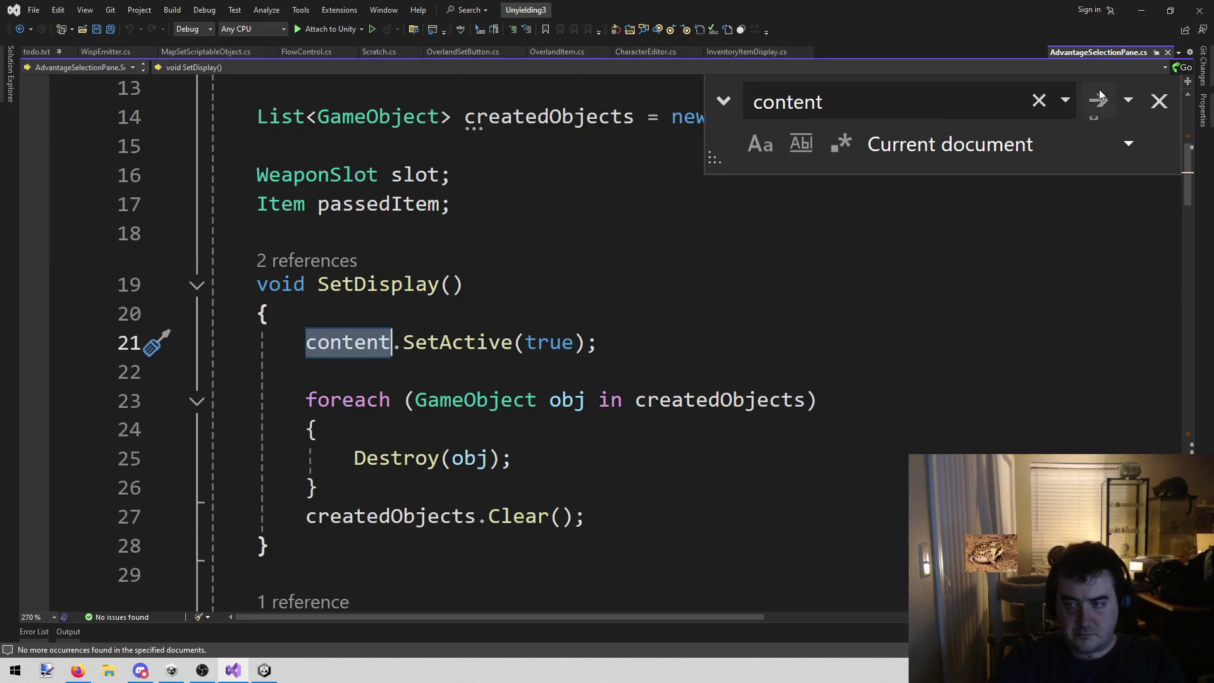
pyautogui.click(1098, 101)
pyautogui.press('Escape')
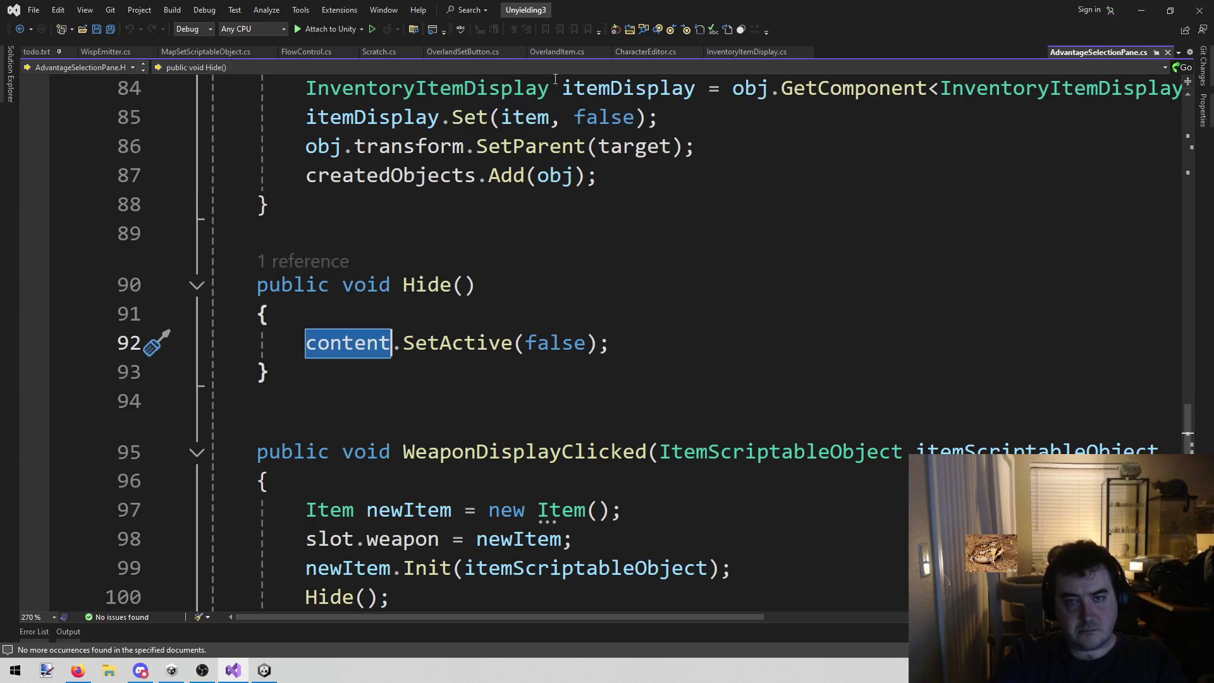
# - Close AdvantageSelectionPane.cs and select AdvantageSelectionPane.Instance on line 121 of CharacterEditor.cs
pyautogui.middleClick(1079, 56)
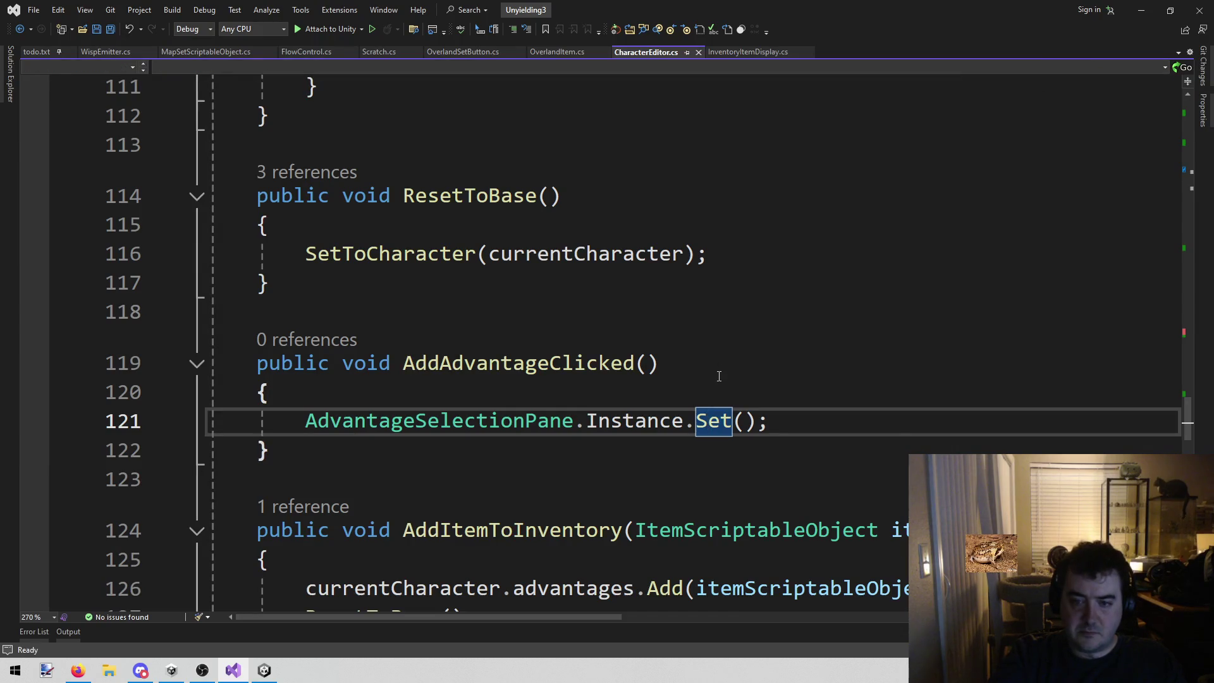
pyautogui.moveTo(306, 419)
pyautogui.mouseDown()
pyautogui.moveTo(696, 415)
pyautogui.moveTo(685, 405)
pyautogui.mouseUp()
pyautogui.scroll(13, 685, 396)
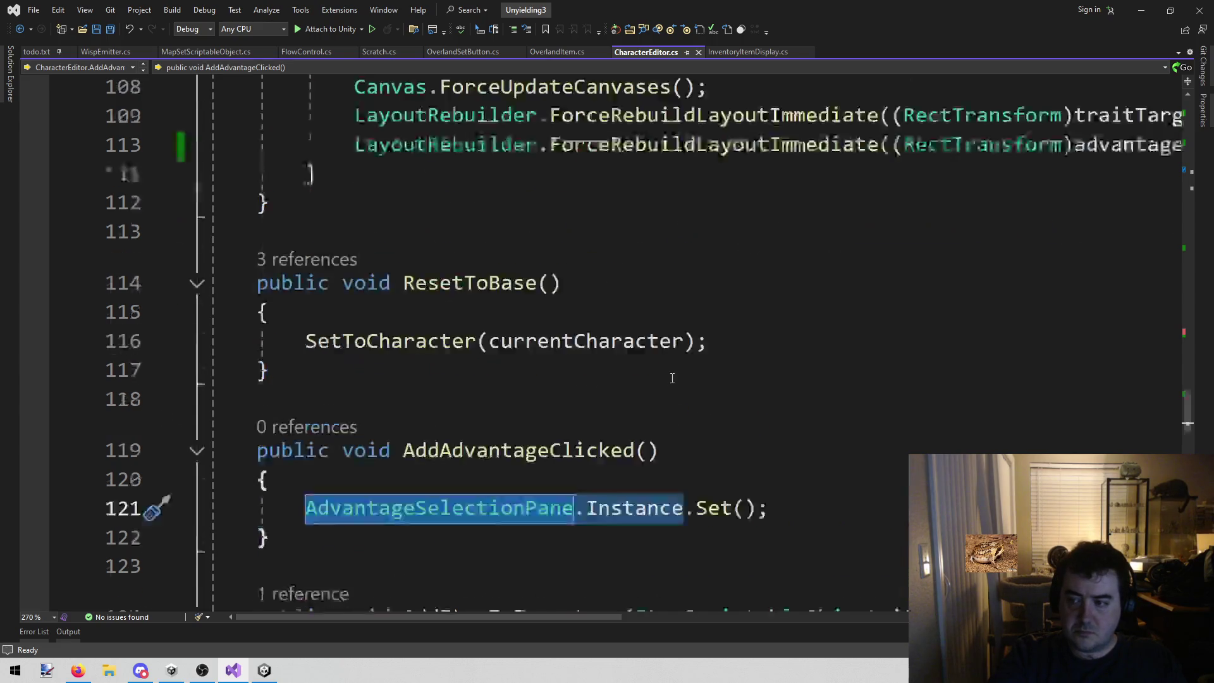
pyautogui.scroll(-5, 658, 379)
pyautogui.scroll(-20, 656, 377)
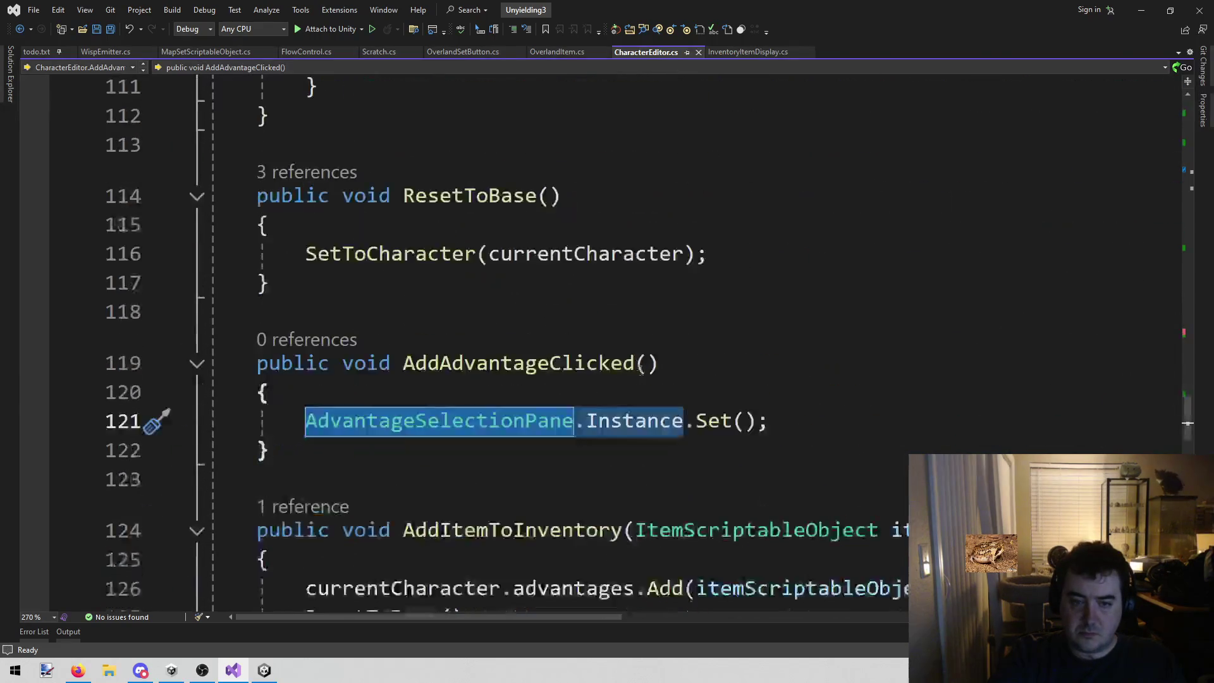
# - Put AdvantageSelectionPane.Instance.Hide(); inside the if (!keepOpen) block and save CharacterEditor.cs
pyautogui.click(480, 218)
pyautogui.press('Up')
pyautogui.write('AdvantageSelectionPane.Instance')
pyautogui.write('.hi')
pyautogui.press('Down')
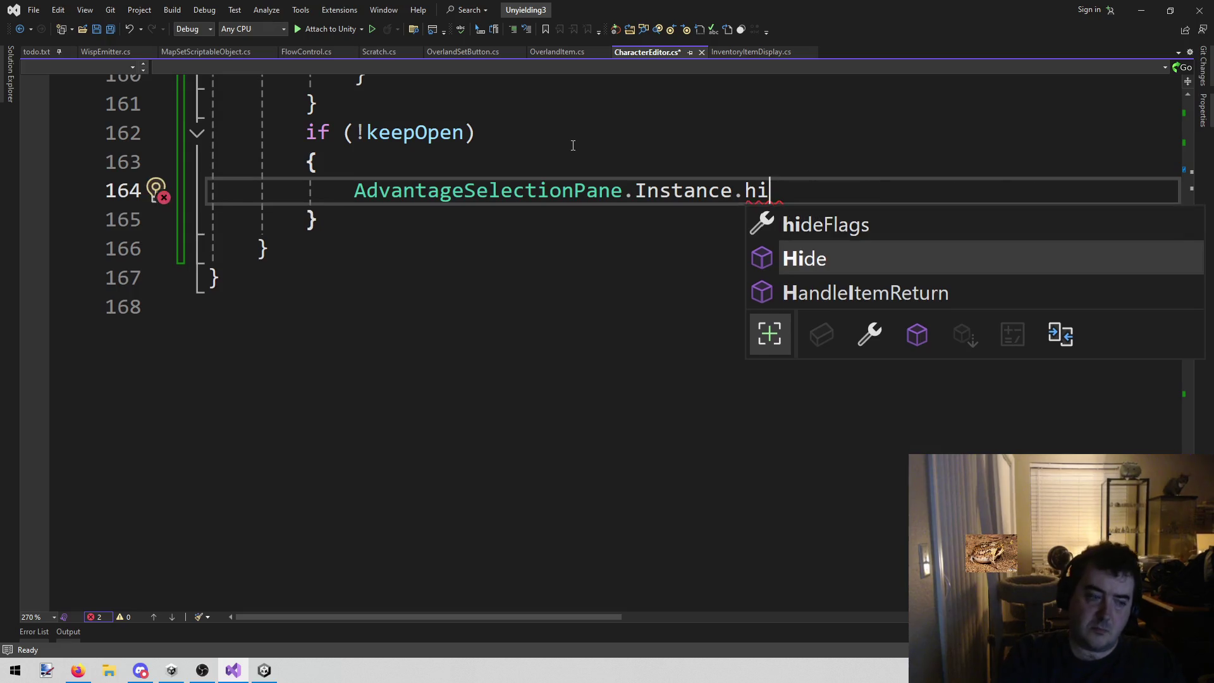
pyautogui.press('Tab')
pyautogui.write('();')
pyautogui.hotkey('ctrl', 's')
pyautogui.scroll(3, 573, 146)
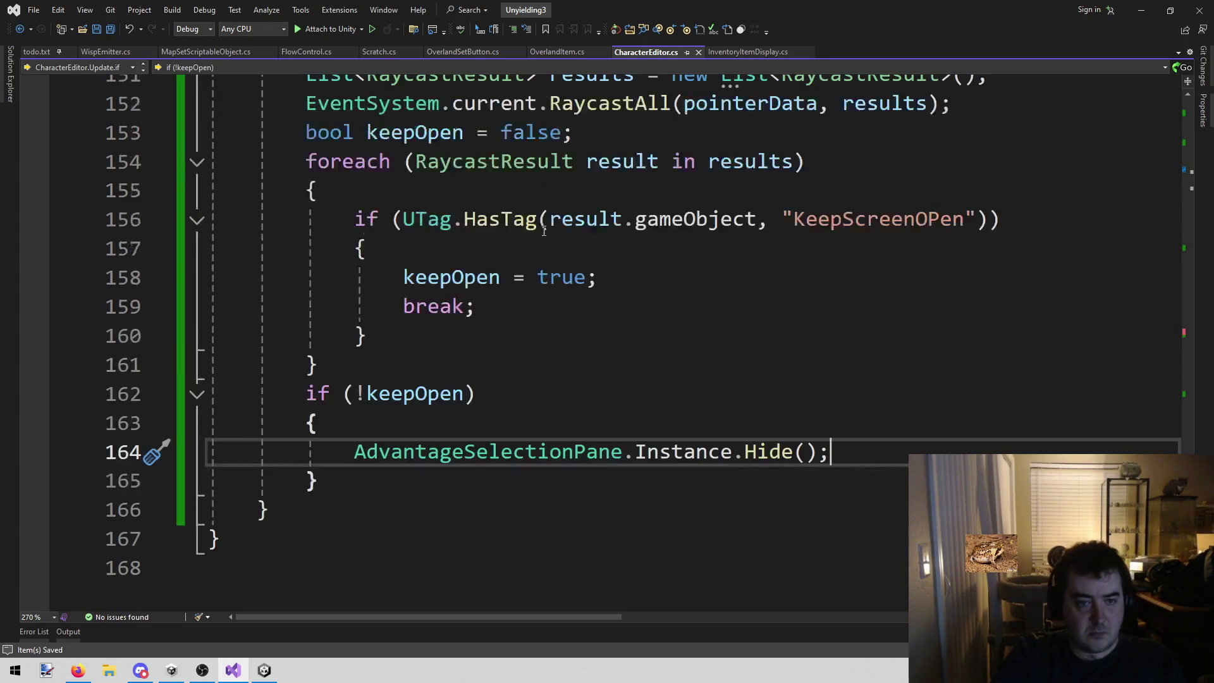
pyautogui.press('Down')
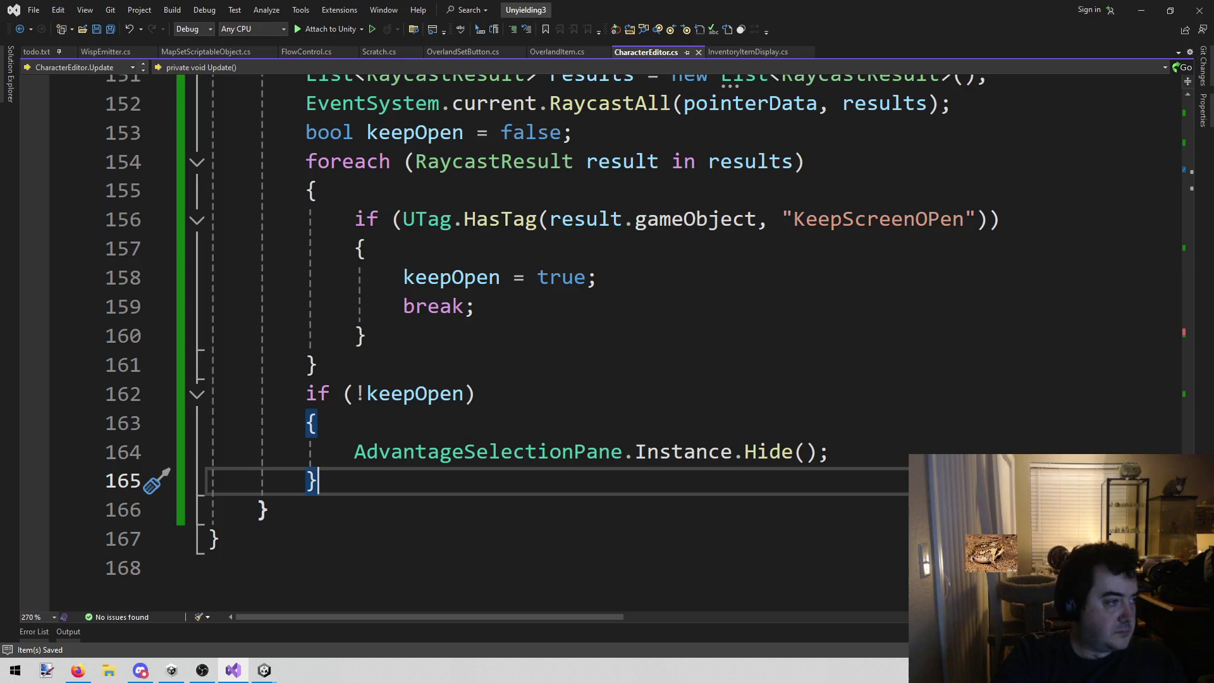
pyautogui.hotkey('alt', 'Tab')
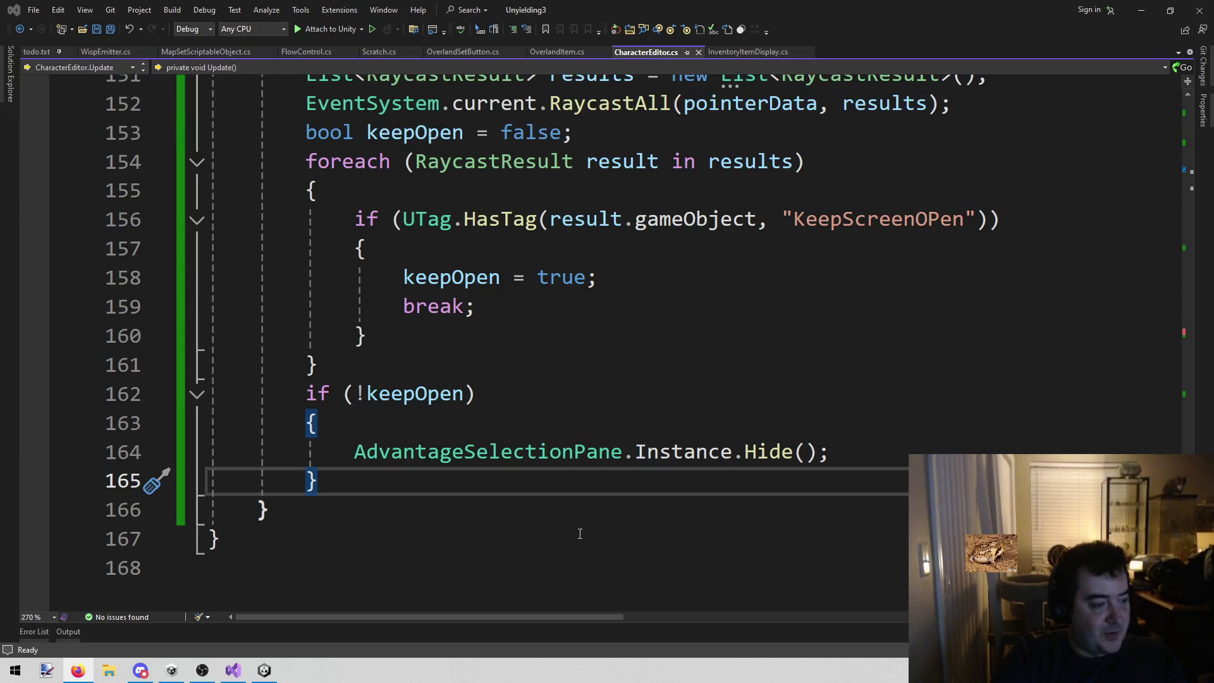
# - Review Update()'s keepOpen loop and Hide() call in CharacterEditor.cs, then return to Unity
pyautogui.click(394, 504)
pyautogui.click(393, 486)
pyautogui.click(382, 498)
pyautogui.scroll(3, 382, 498)
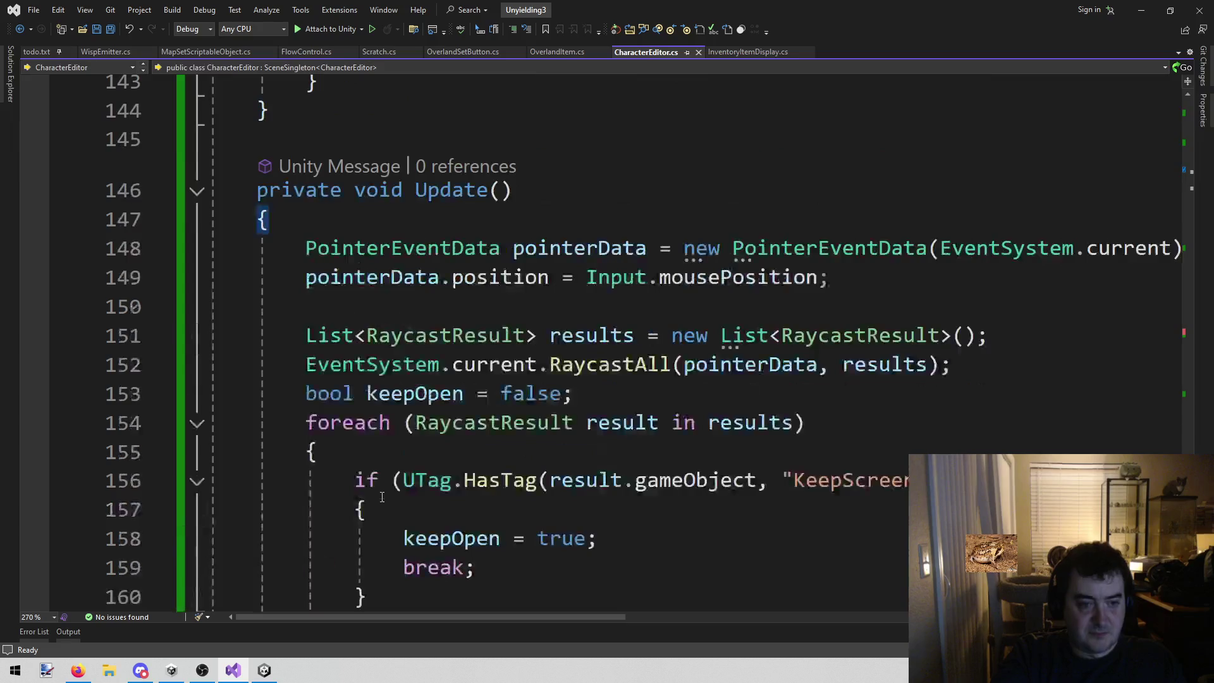
pyautogui.scroll(-3, 382, 498)
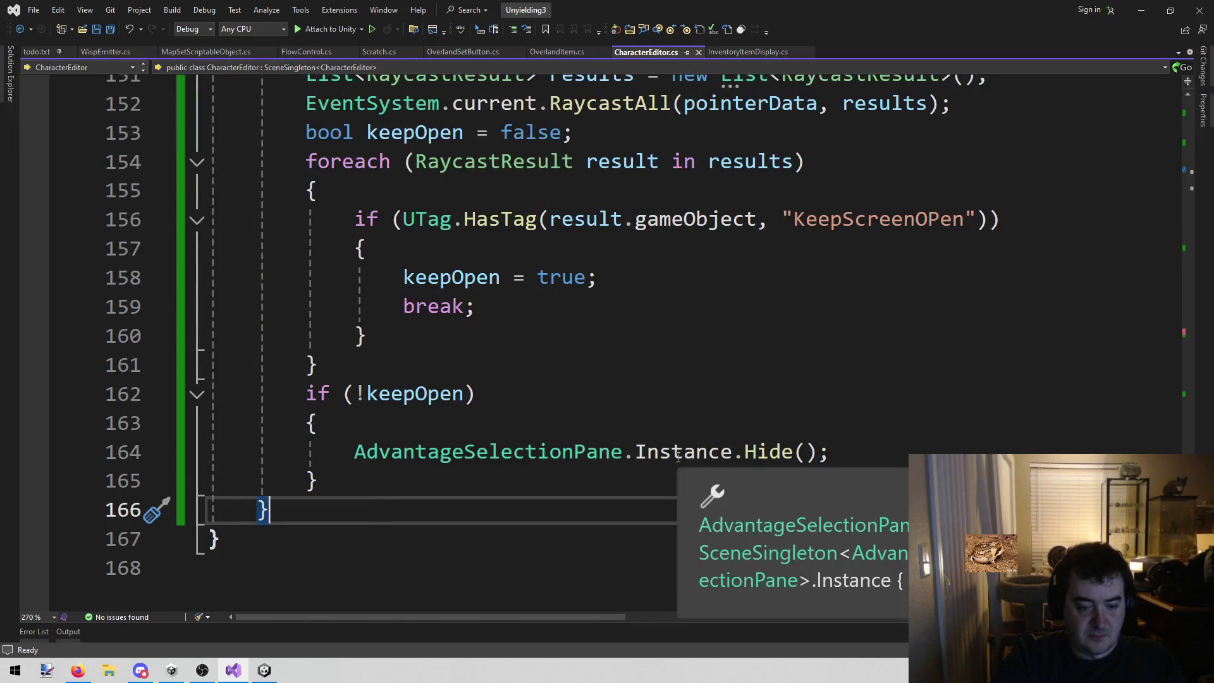
pyautogui.click(505, 494)
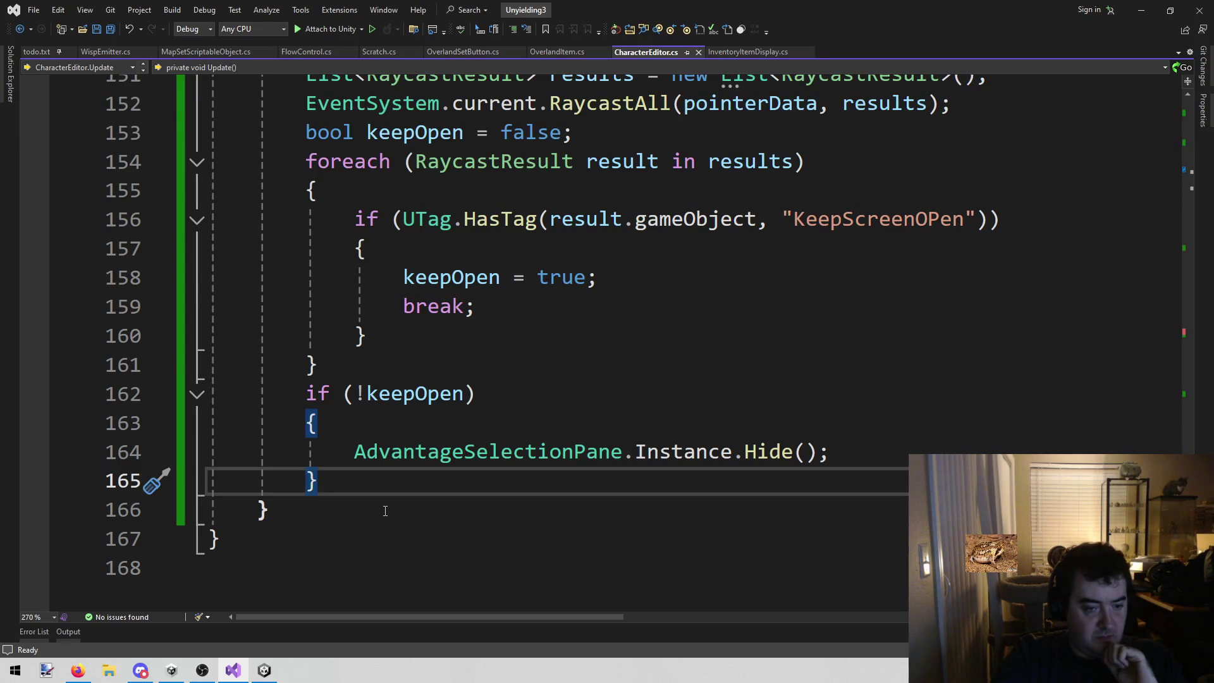
pyautogui.scroll(-1, 385, 511)
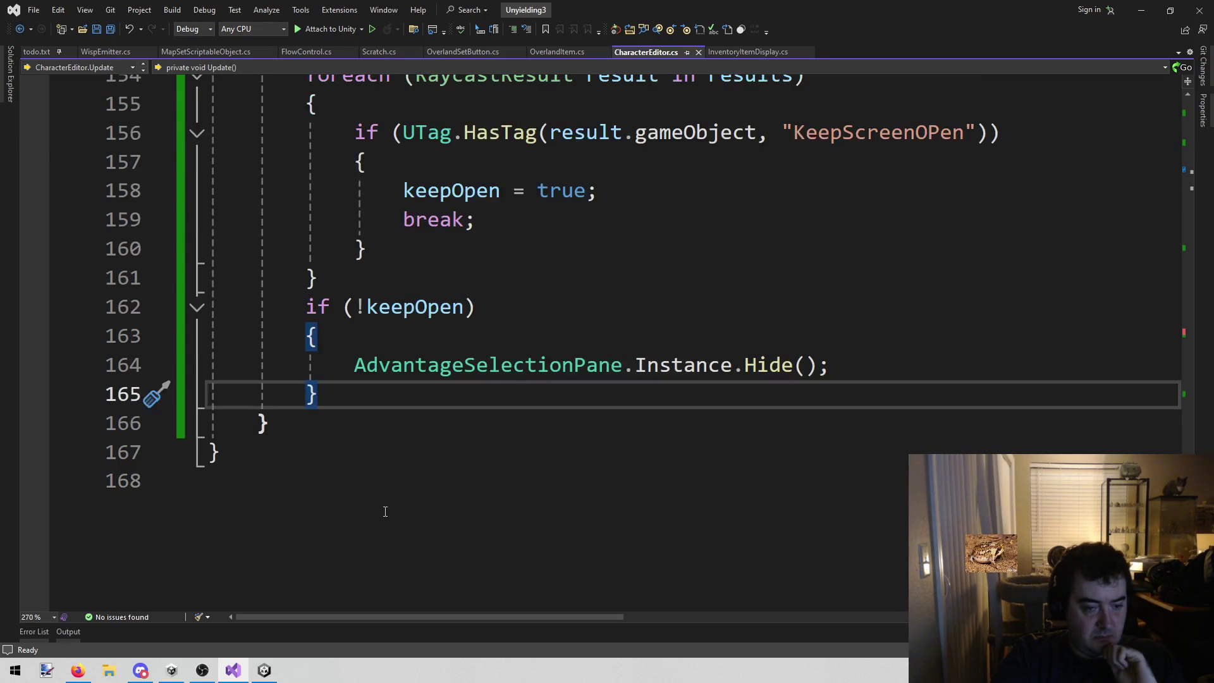
pyautogui.scroll(1, 385, 511)
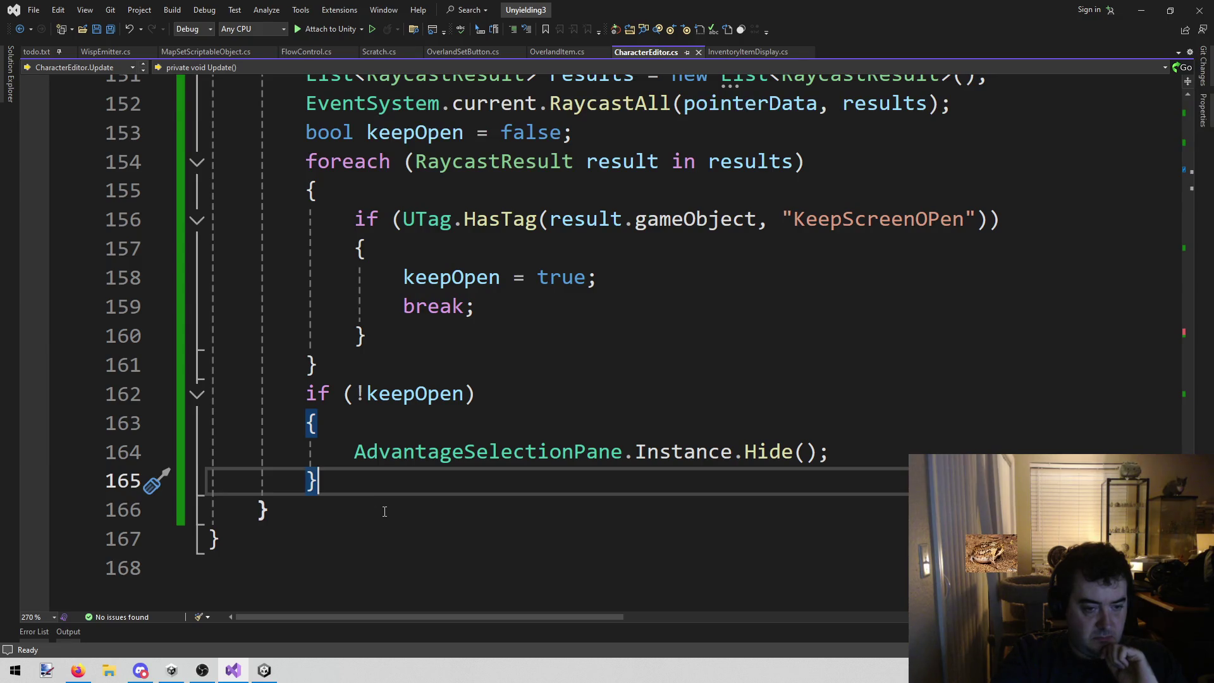
pyautogui.click(401, 504)
pyautogui.click(401, 481)
pyautogui.scroll(2, 400, 483)
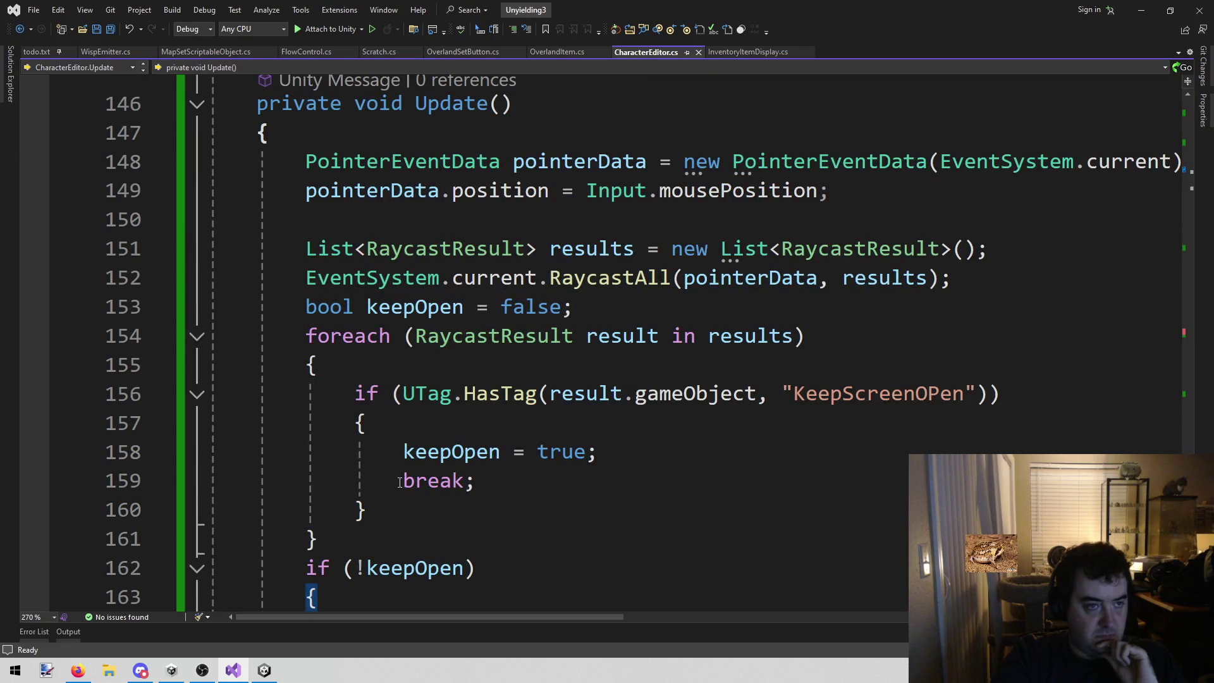
pyautogui.scroll(-2, 400, 482)
pyautogui.click(262, 675)
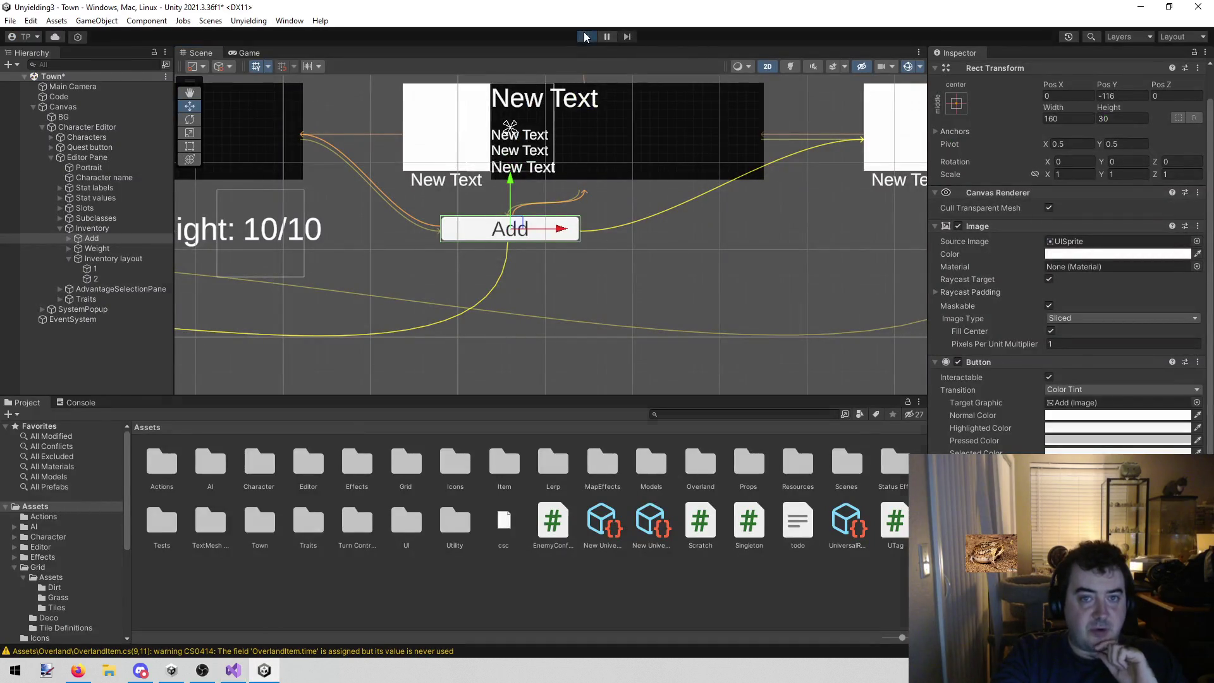
# - Run the game in Play mode, then back in Visual Studio select the KeepScreenOPen tag string
pyautogui.click(585, 36)
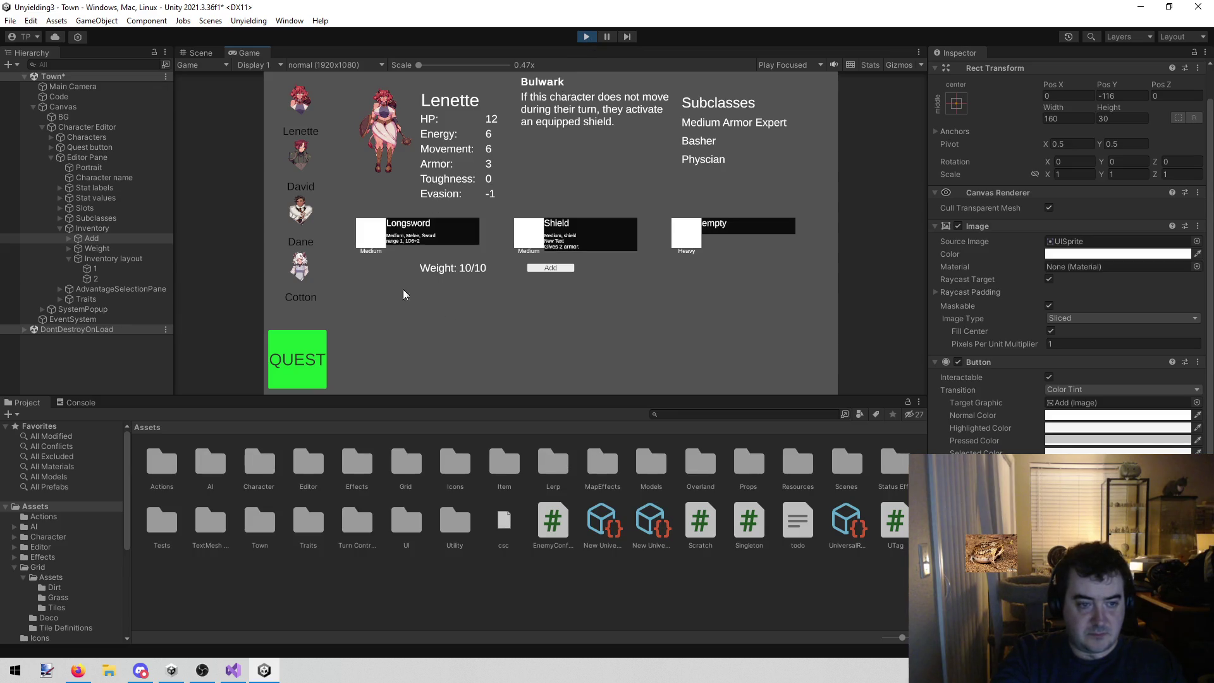
pyautogui.scroll(-2, 1000, 365)
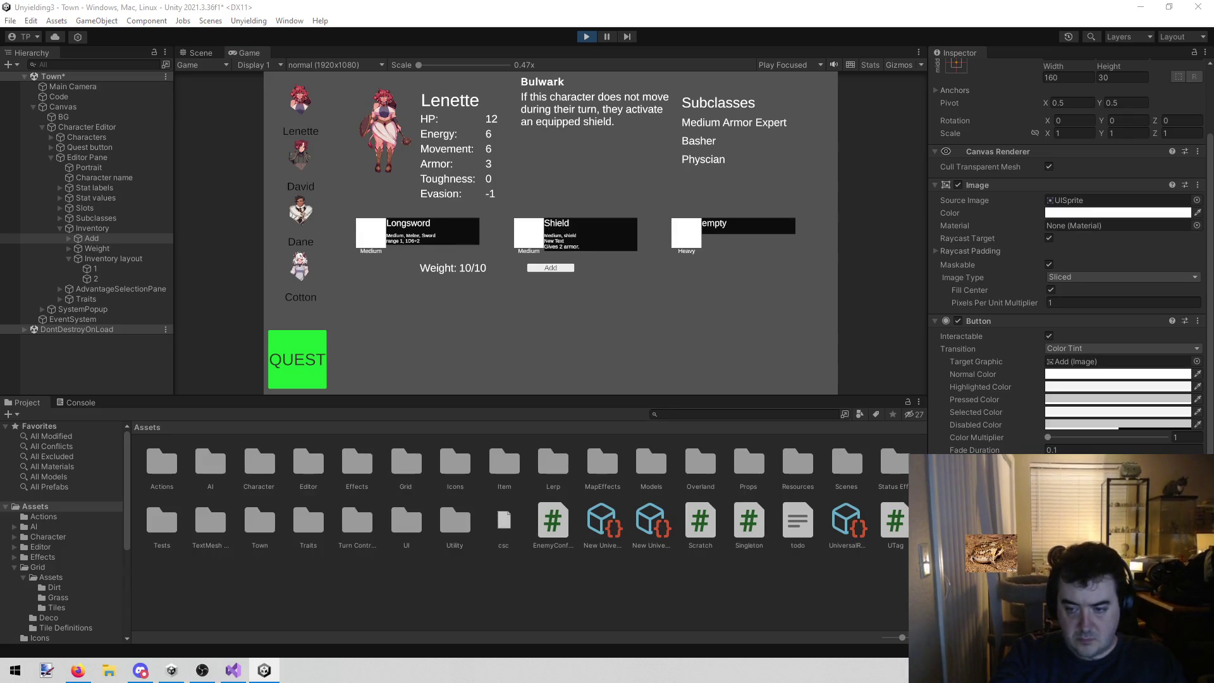
pyautogui.scroll(-2, 1069, 253)
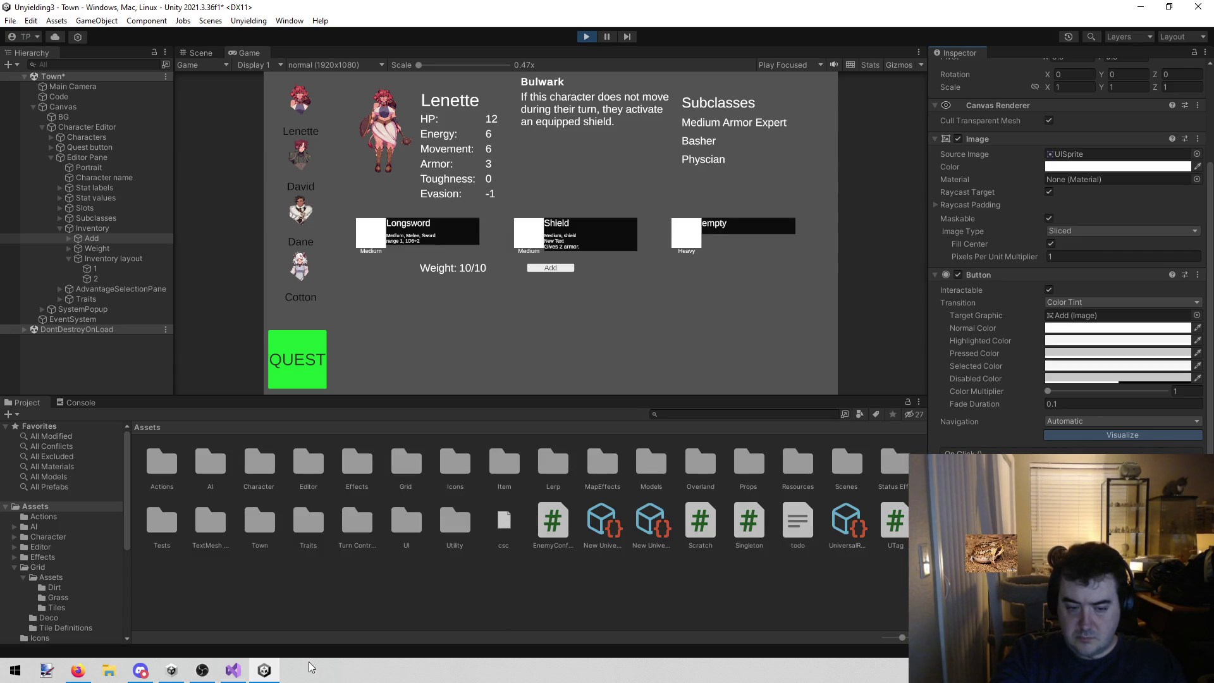
pyautogui.click(233, 670)
pyautogui.doubleClick(866, 221)
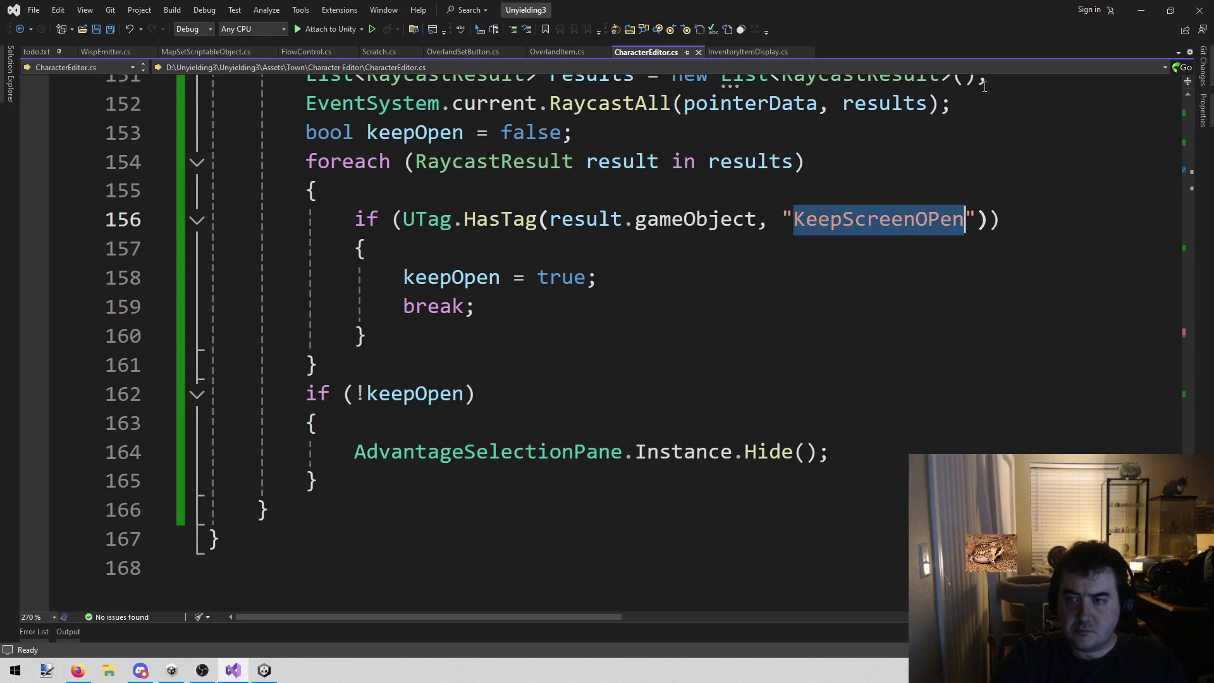
# - Correct the tag string from KeepScreenOPen to KeepScreenOpen
pyautogui.click(941, 221)
pyautogui.press('BackSpace')
pyautogui.write('p')
pyautogui.click(1012, 190)
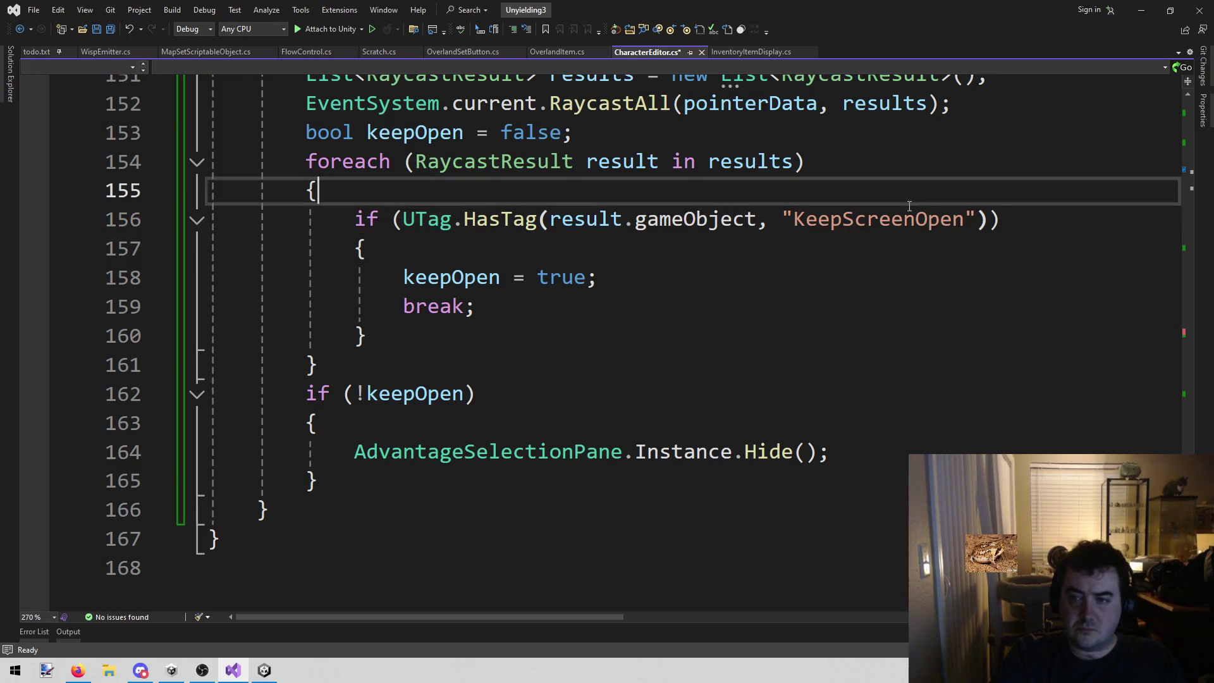
pyautogui.doubleClick(880, 220)
# - Try adding an advantage in the running game, then breakpoint the tag check and attach to Unity
pyautogui.hotkey('alt', 'Tab')
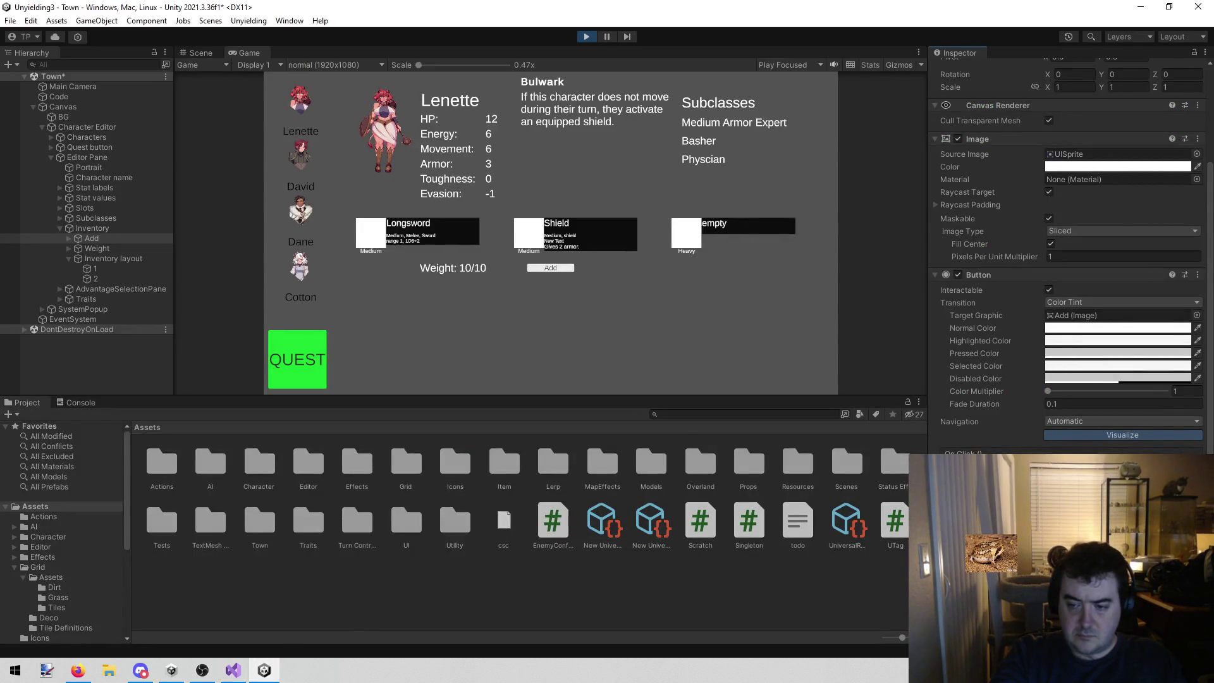
pyautogui.click(539, 268)
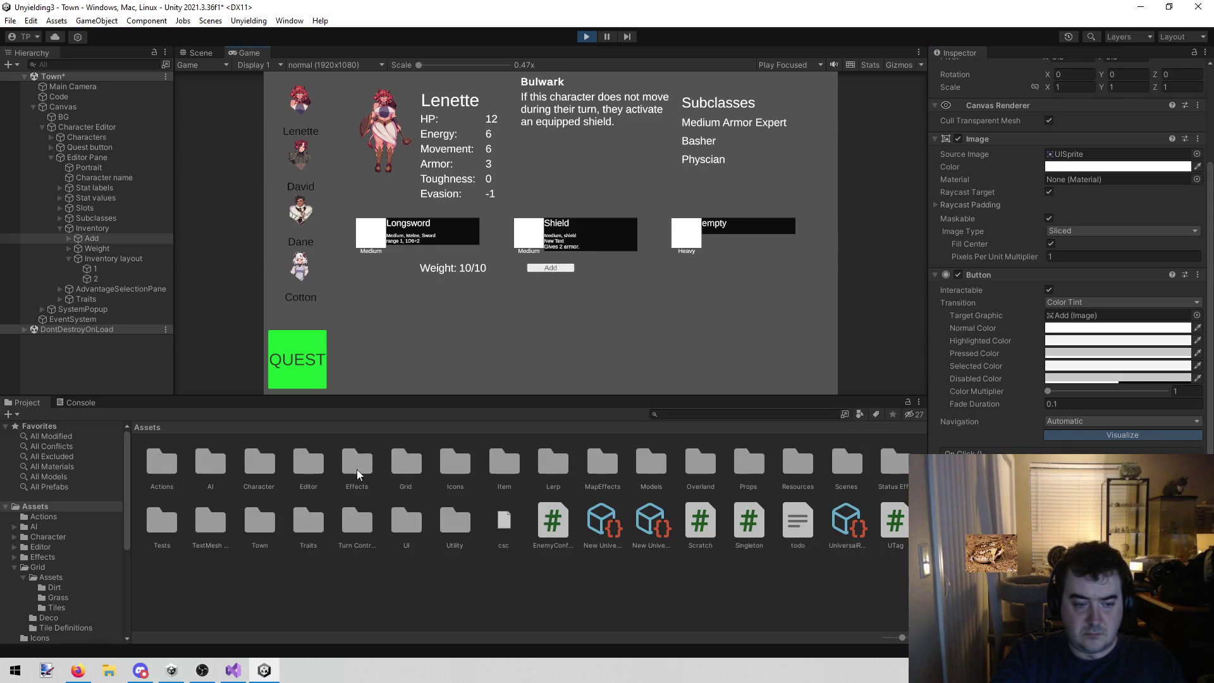
pyautogui.click(233, 671)
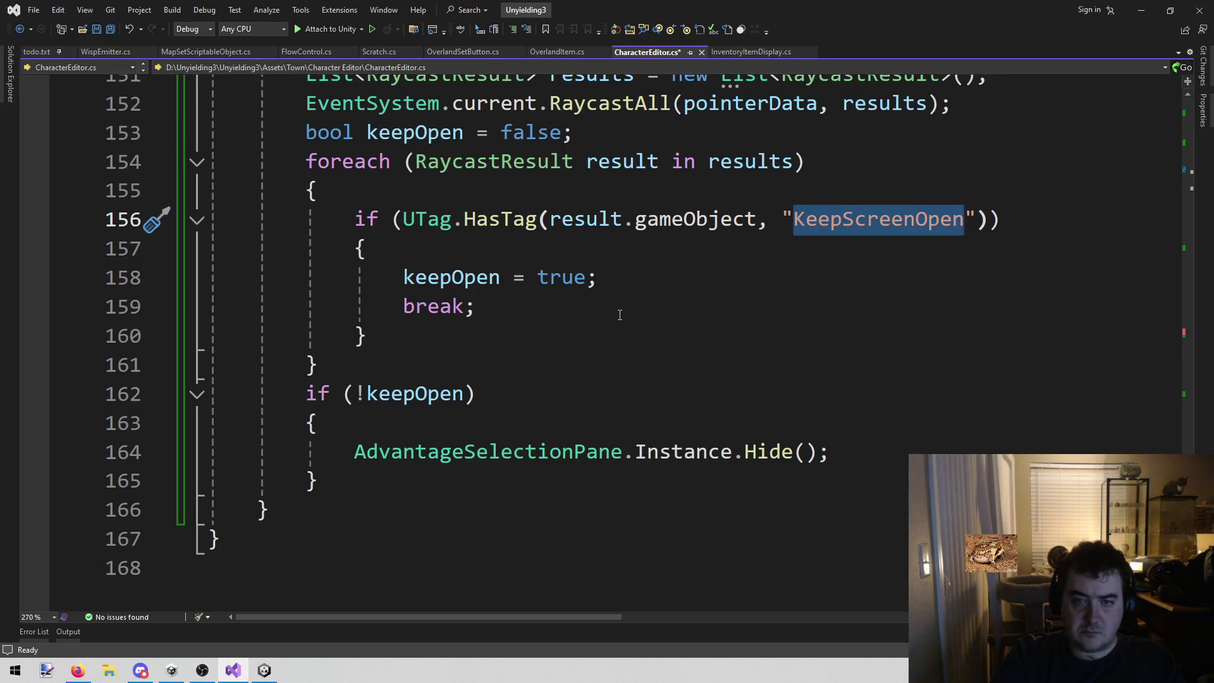
pyautogui.scroll(1, 619, 315)
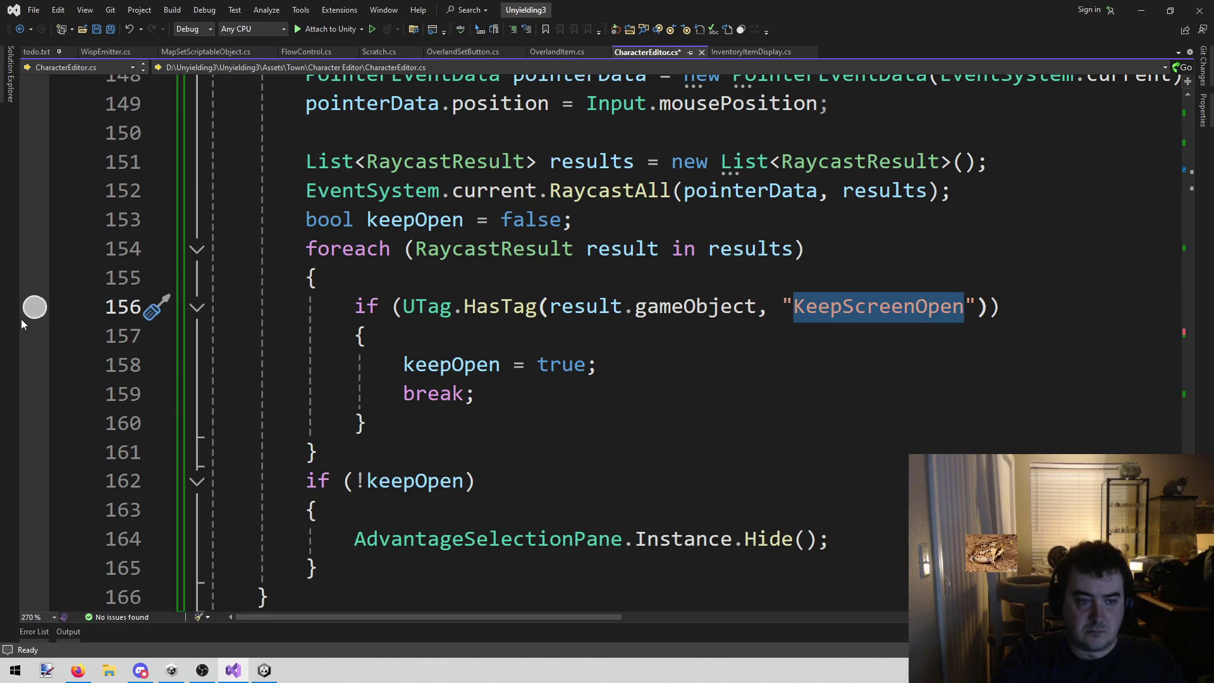
pyautogui.click(21, 319)
pyautogui.click(321, 30)
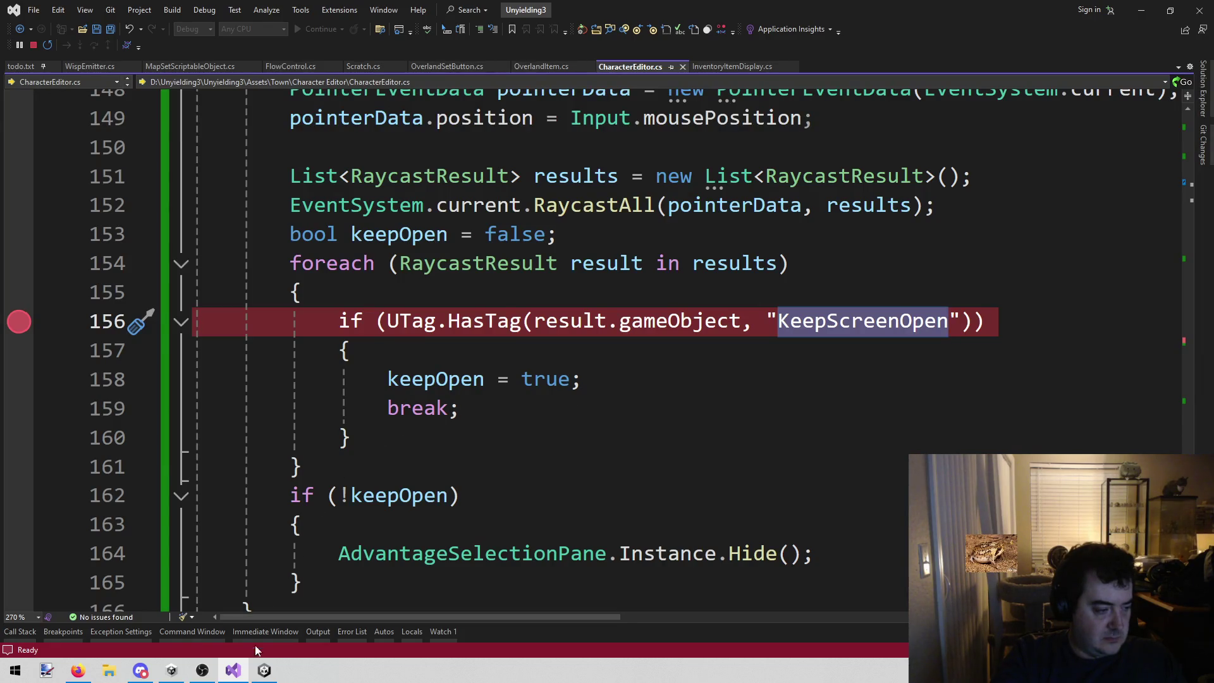
# - Trigger the breakpoint from the game and inspect result.gameObject and results, confirming only BG is hit
pyautogui.click(266, 669)
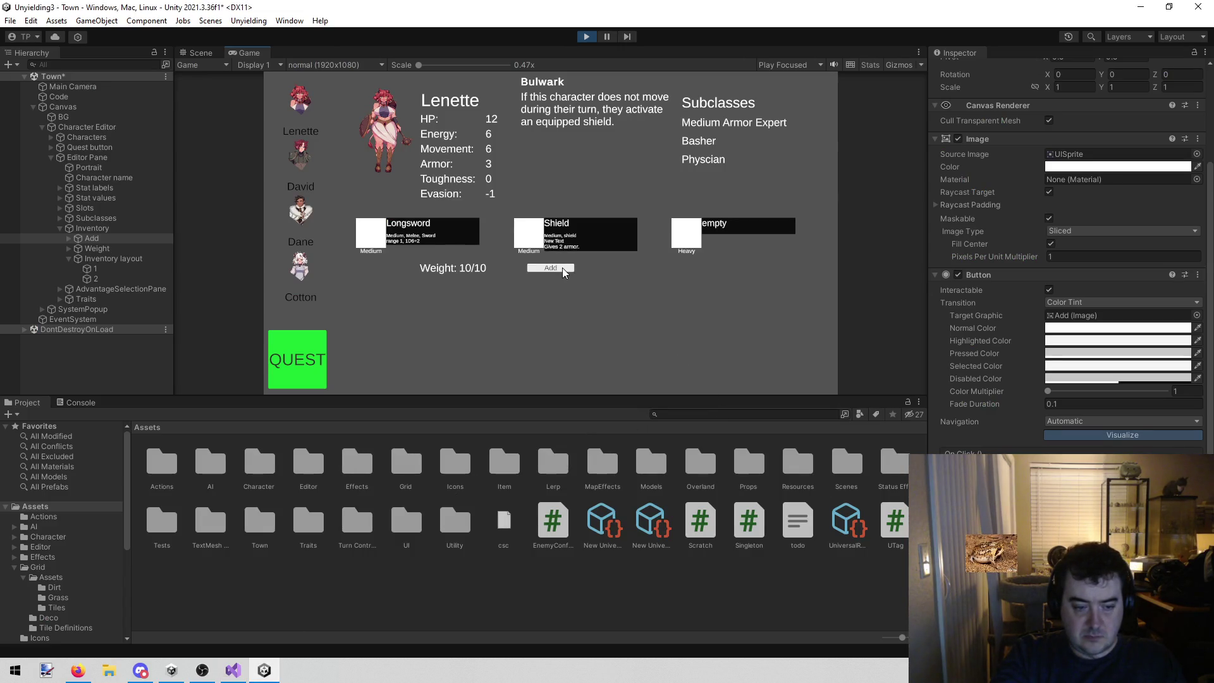
pyautogui.click(528, 275)
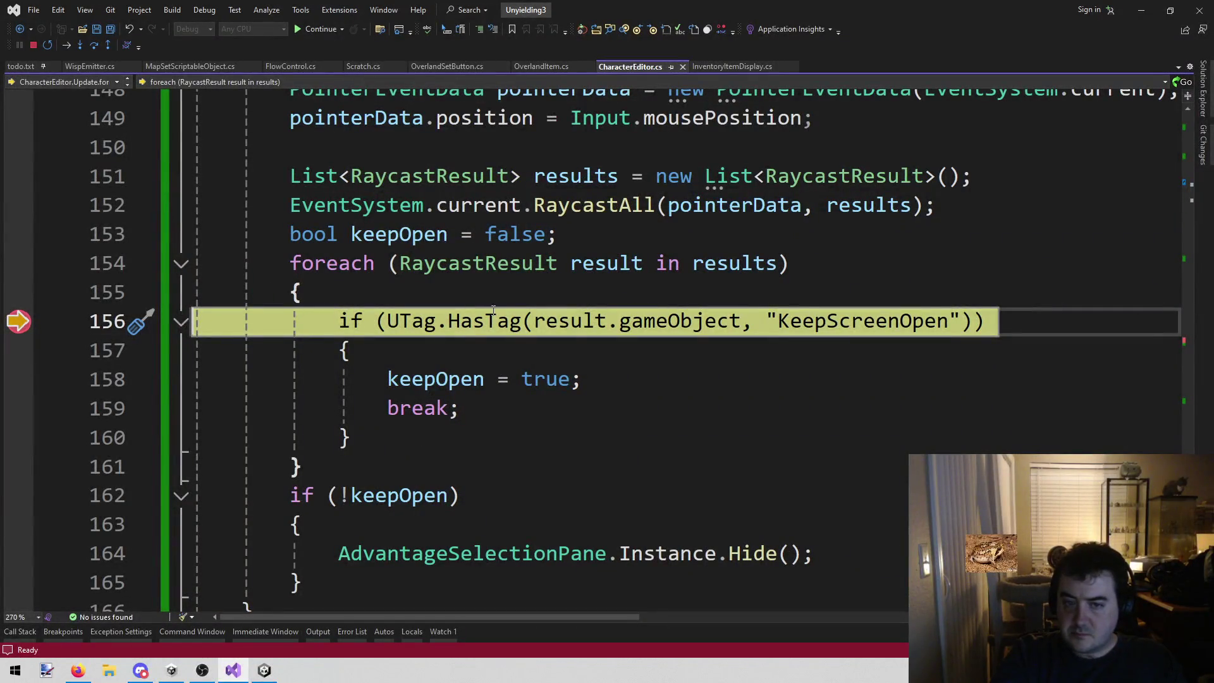
pyautogui.moveTo(641, 338)
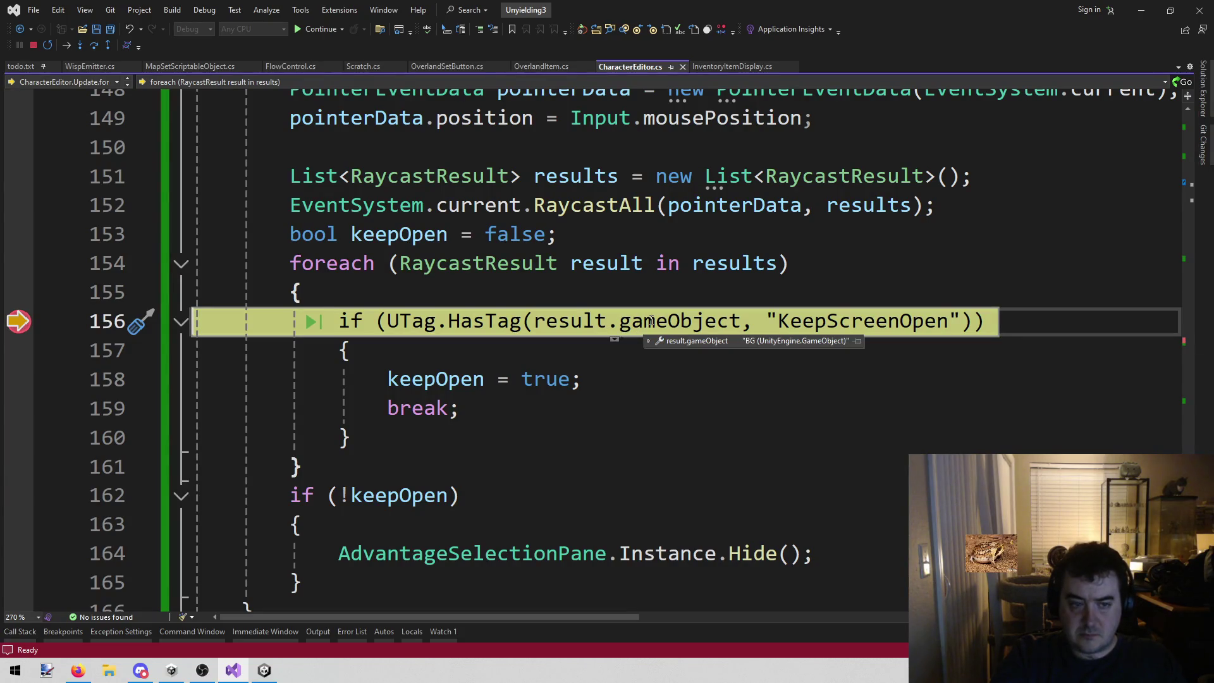
pyautogui.moveTo(702, 264)
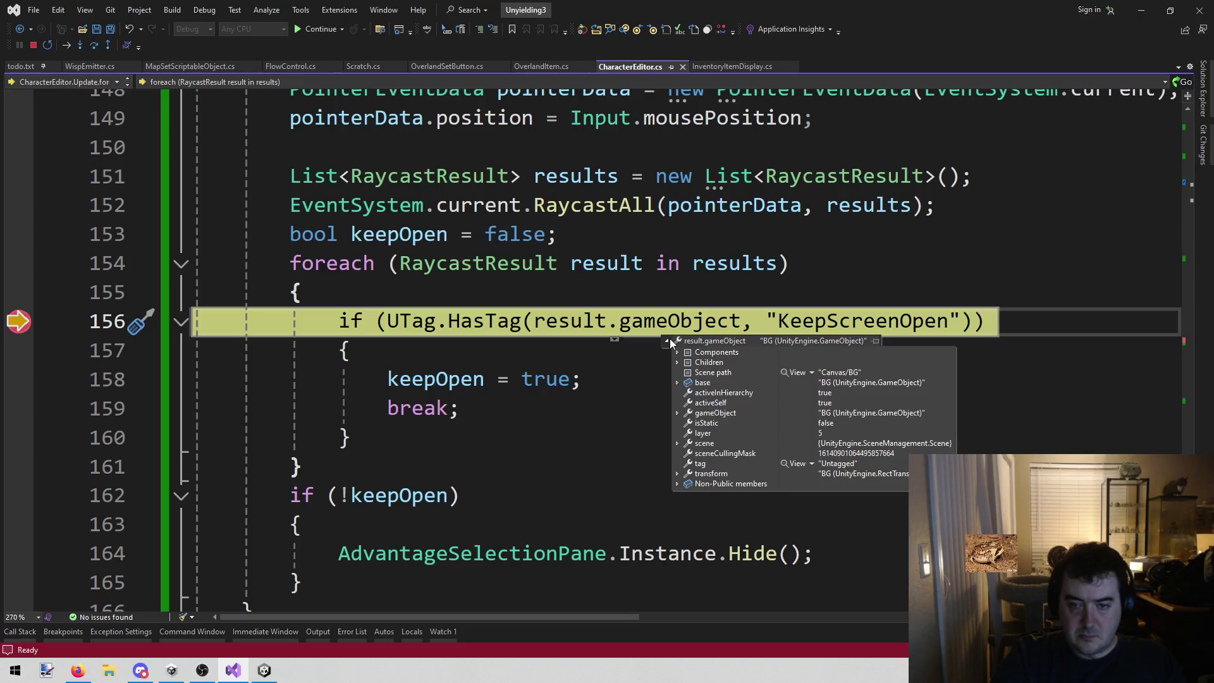
pyautogui.click(681, 263)
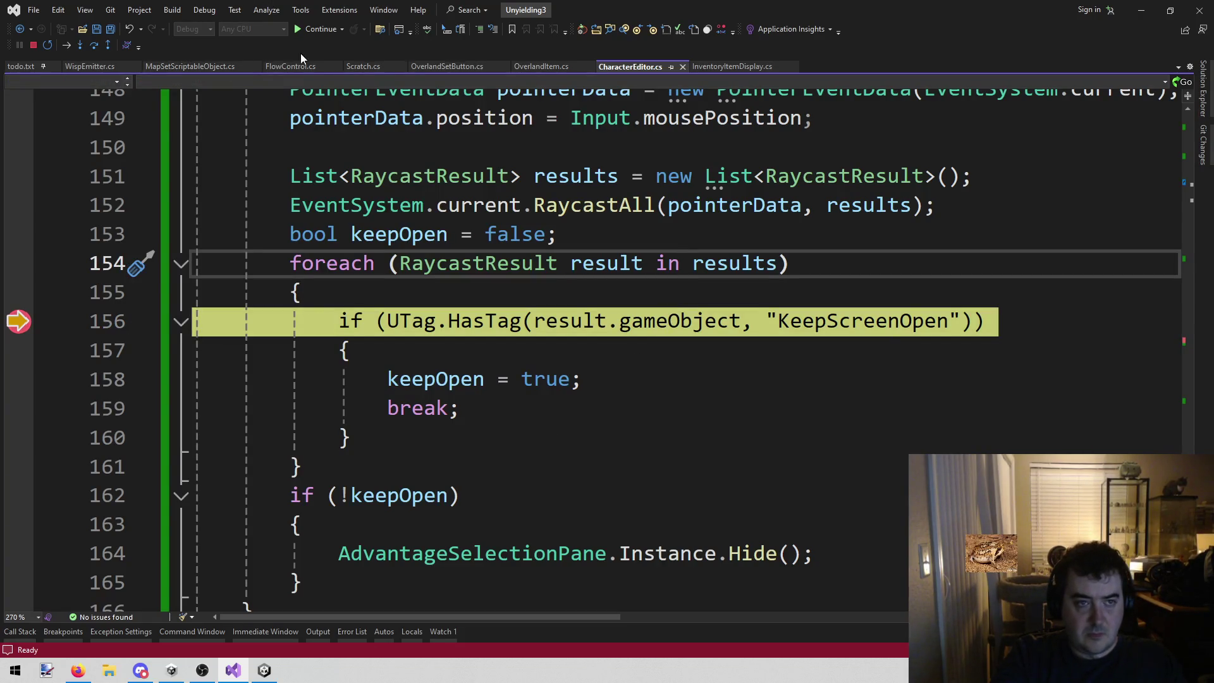
pyautogui.rightClick(312, 34)
pyautogui.click(481, 495)
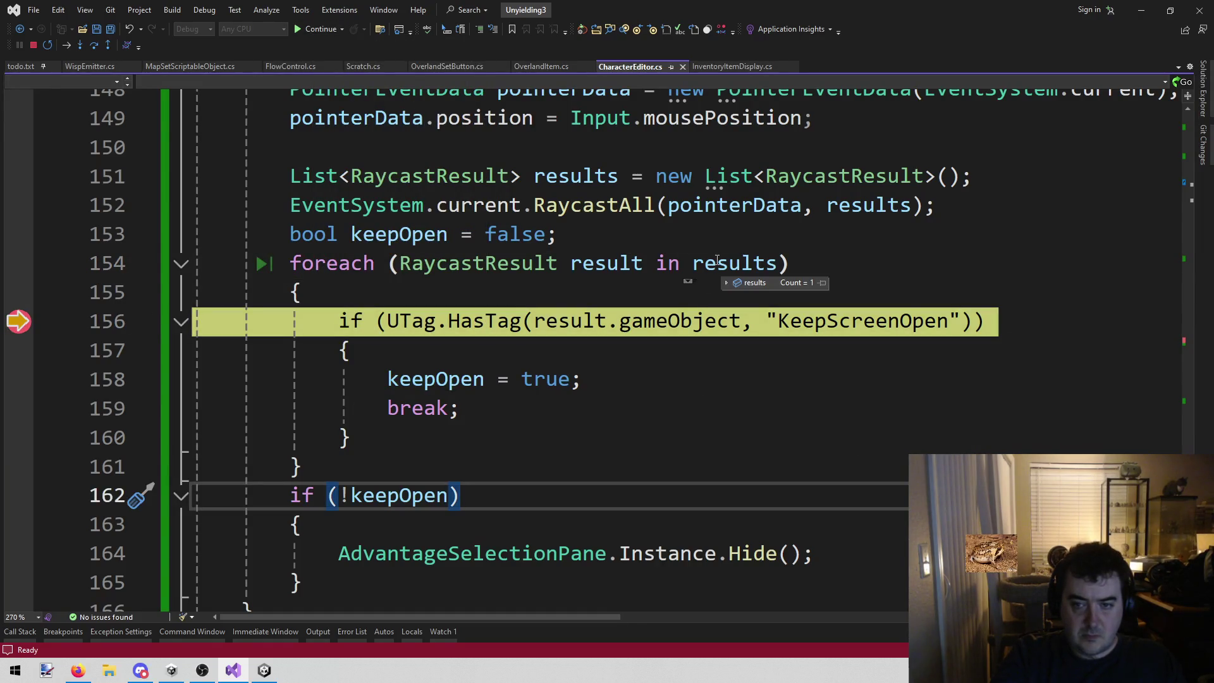
pyautogui.scroll(4, 684, 319)
pyautogui.scroll(-2, 683, 319)
pyautogui.moveTo(733, 438)
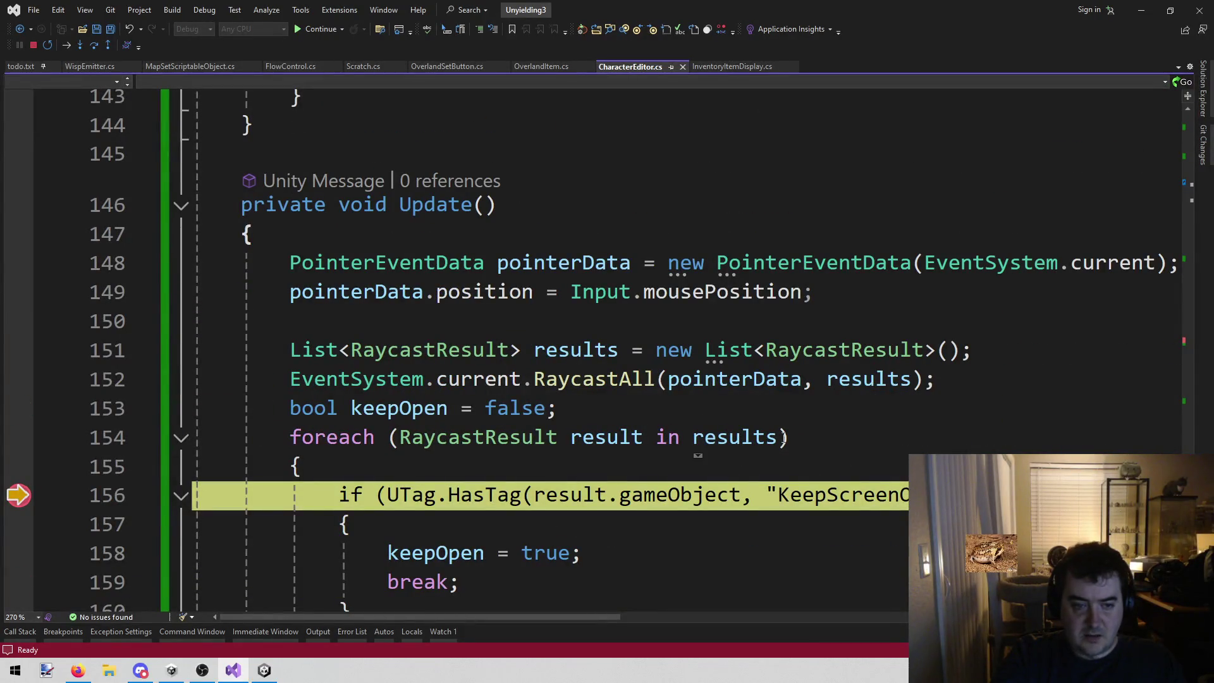
# - Continue execution, stop debugging, and remove the breakpoint on line 156
pyautogui.click(302, 30)
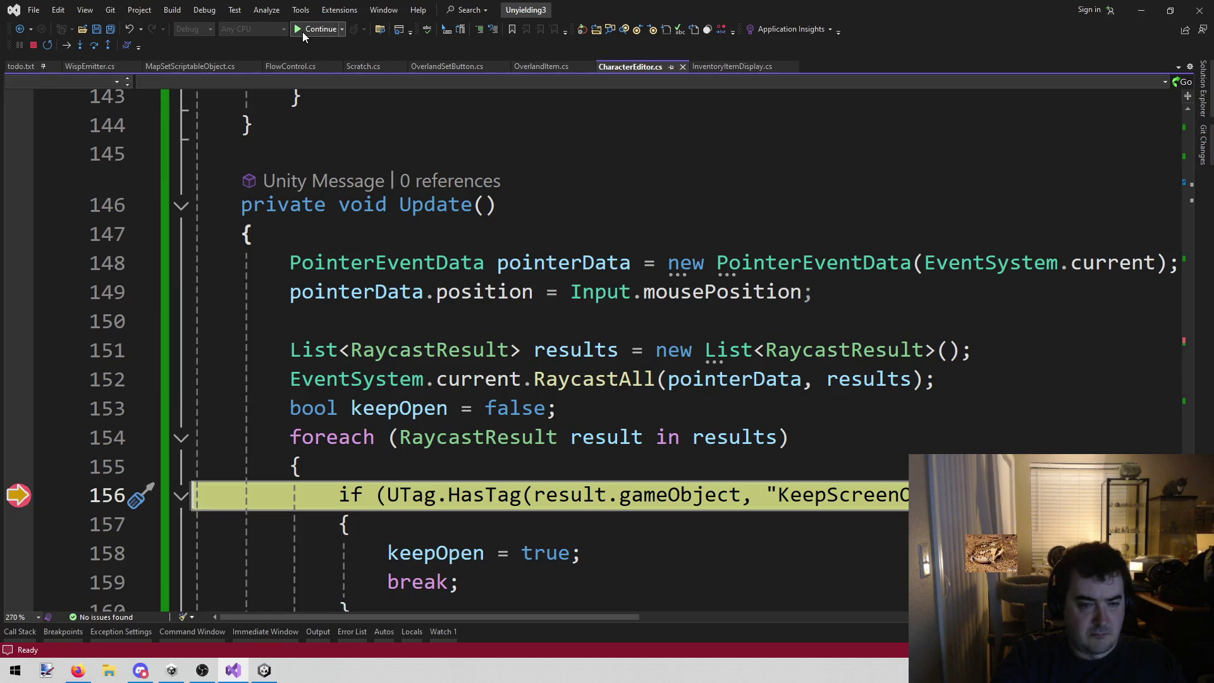
pyautogui.click(35, 45)
pyautogui.click(35, 481)
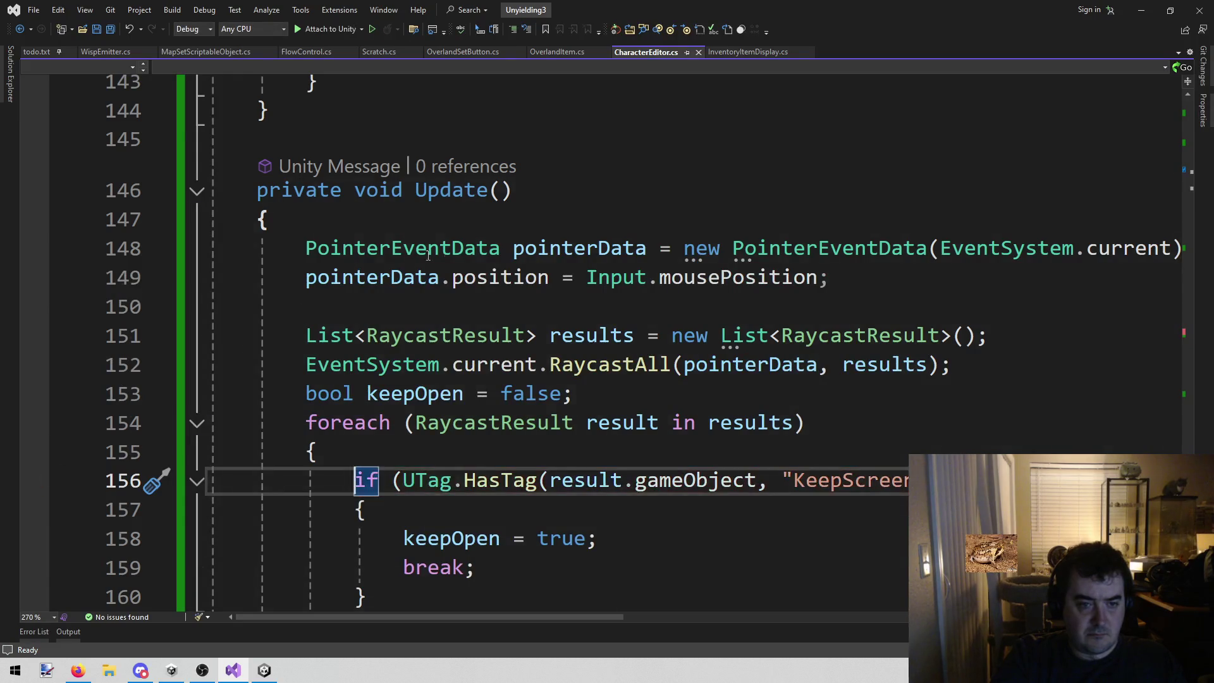
# - Add an if (Input.GetMouseButtonUp(0)) line at the top of Update
pyautogui.scroll(-5, 496, 249)
pyautogui.scroll(4, 492, 266)
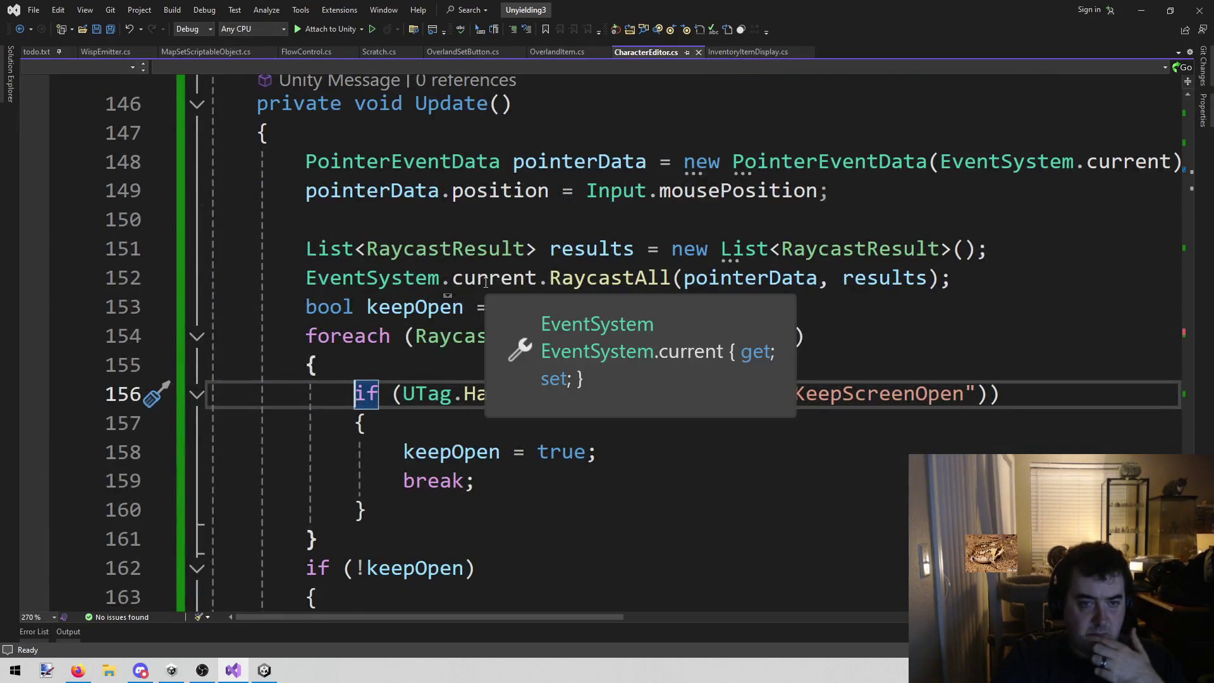
pyautogui.click(684, 161)
pyautogui.click(674, 146)
pyautogui.press('Return')
pyautogui.write('if (')
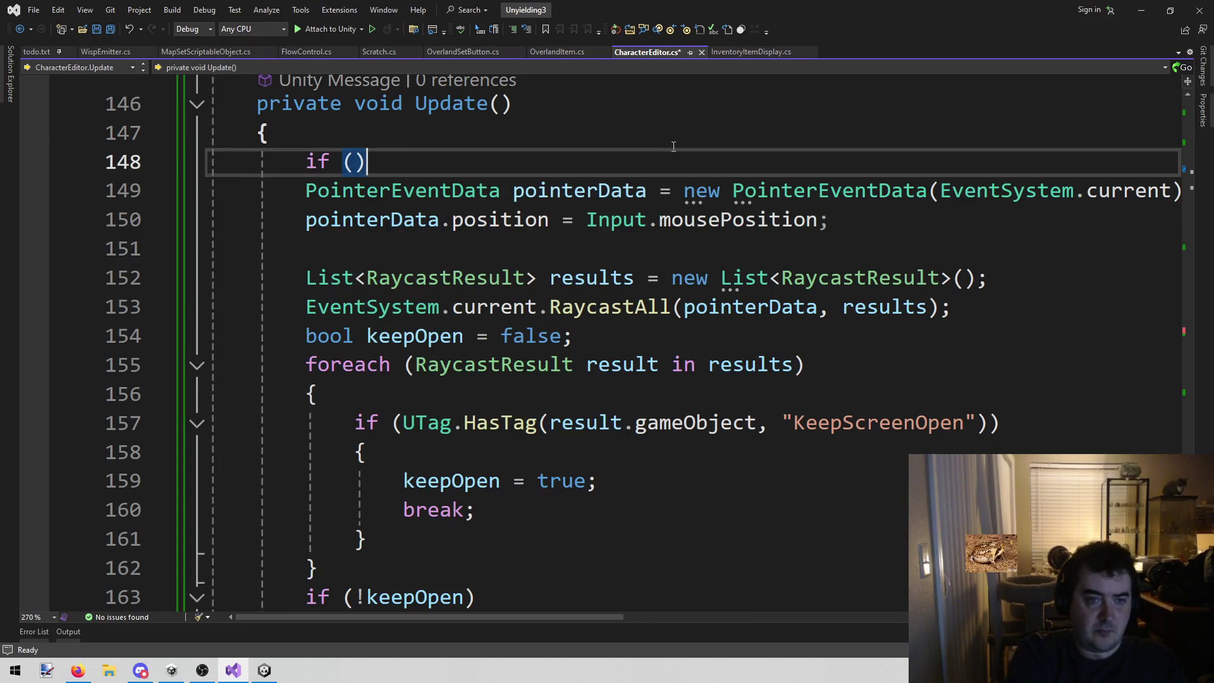
pyautogui.write('Inout')
pyautogui.press('BackSpace')
pyautogui.press('BackSpace')
pyautogui.press('BackSpace')
pyautogui.write('pu')
pyautogui.press('BackSpace')
pyautogui.press('BackSpace')
pyautogui.press('BackSpace')
pyautogui.write('npt')
pyautogui.press('BackSpace')
pyautogui.write('ut.getm')
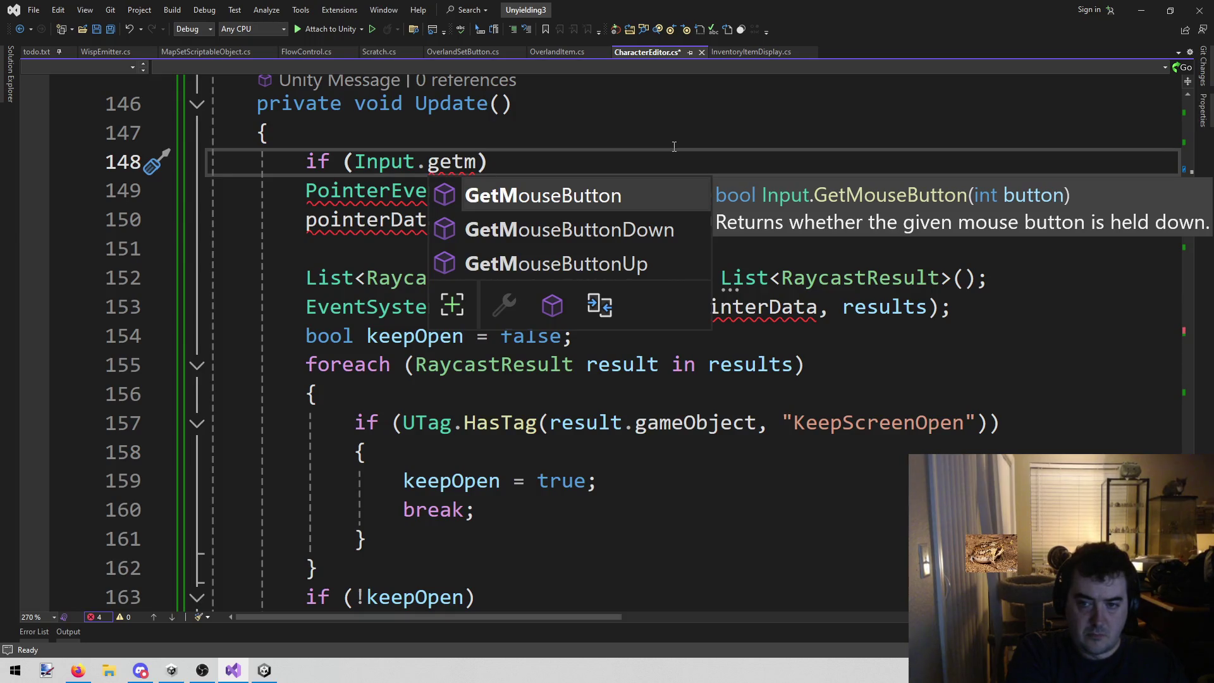
pyautogui.press('Down')
pyautogui.press('Down')
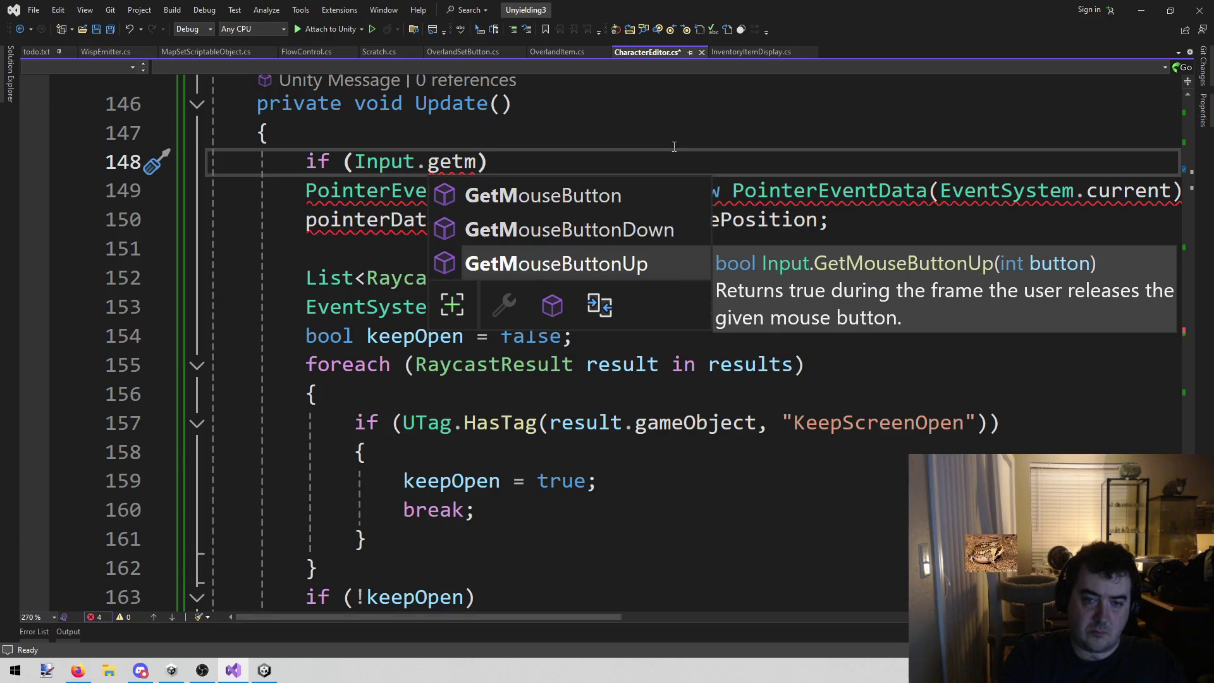
pyautogui.press('Tab')
pyautogui.write('(0')
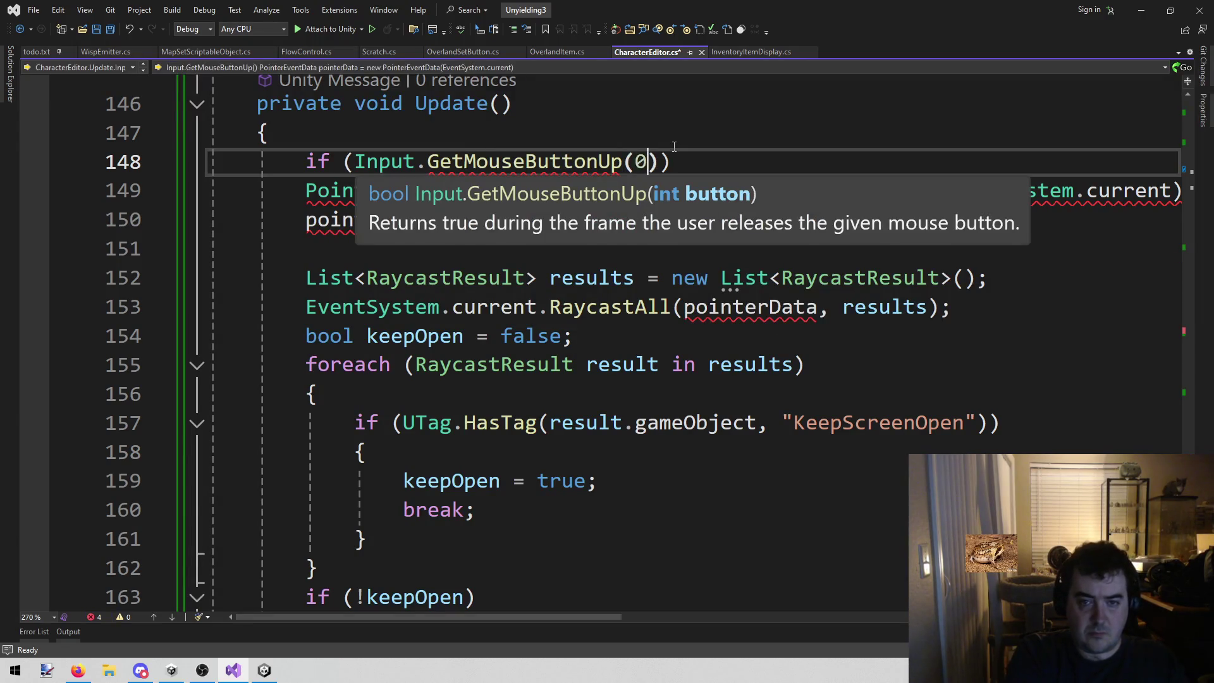
pyautogui.press('End')
# - Enclose the raycast and hide logic in braces under the new if statement
pyautogui.press('Return')
pyautogui.write('{')
pyautogui.press('Return')
pyautogui.press('Down')
pyautogui.press('Delete')
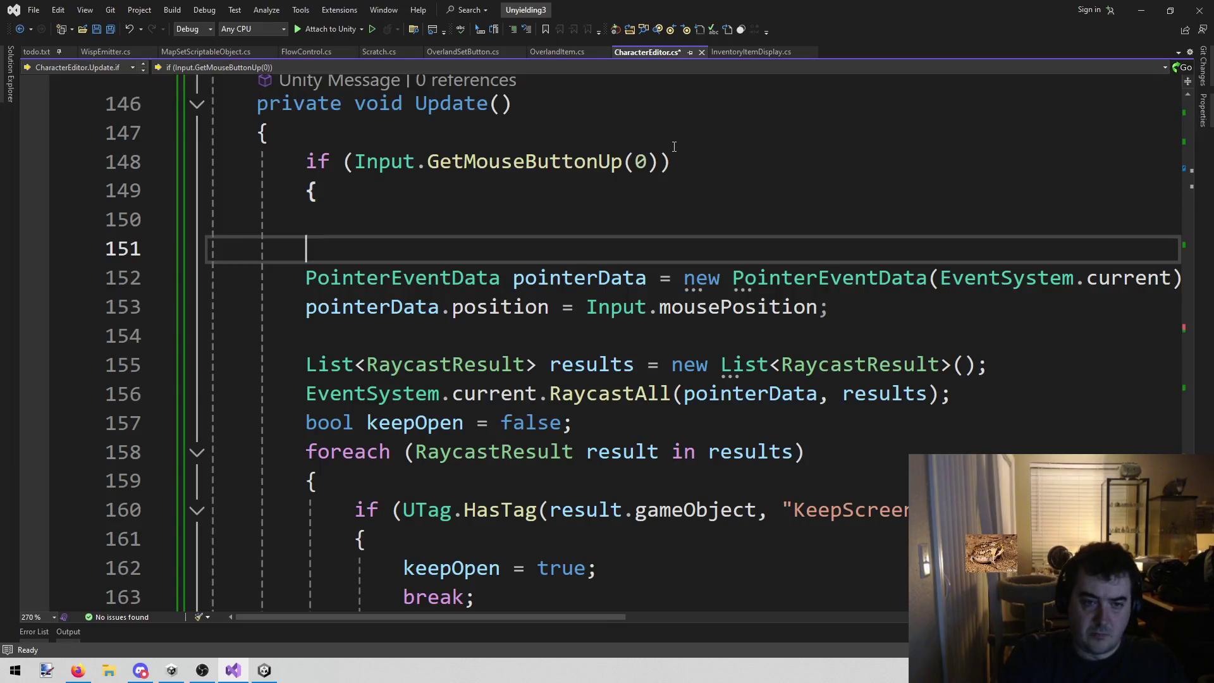
pyautogui.scroll(-4, 674, 147)
pyautogui.click(398, 424)
pyautogui.press('Return')
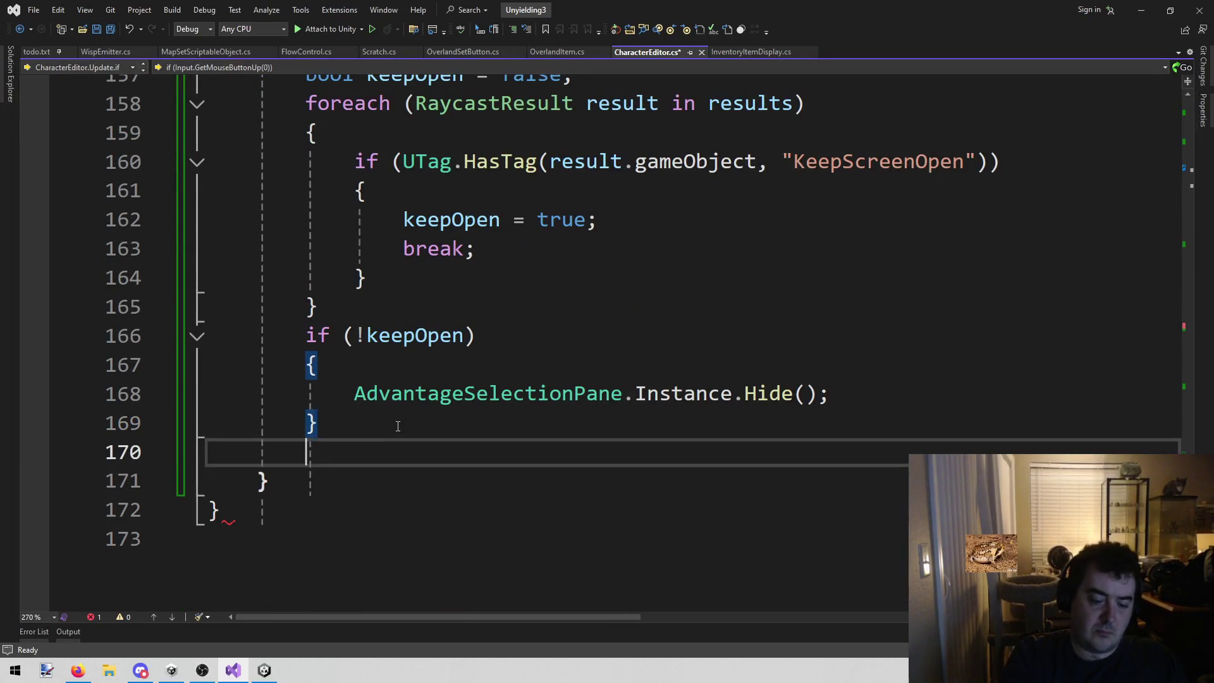
pyautogui.write('}')
# - Delete the leftover blank lines in the block and save CharacterEditor.cs
pyautogui.hotkey('ctrl', 's')
pyautogui.scroll(4, 398, 425)
pyautogui.click(481, 243)
pyautogui.press('BackSpace')
pyautogui.press('BackSpace')
pyautogui.press('BackSpace')
pyautogui.hotkey('ctrl', 's')
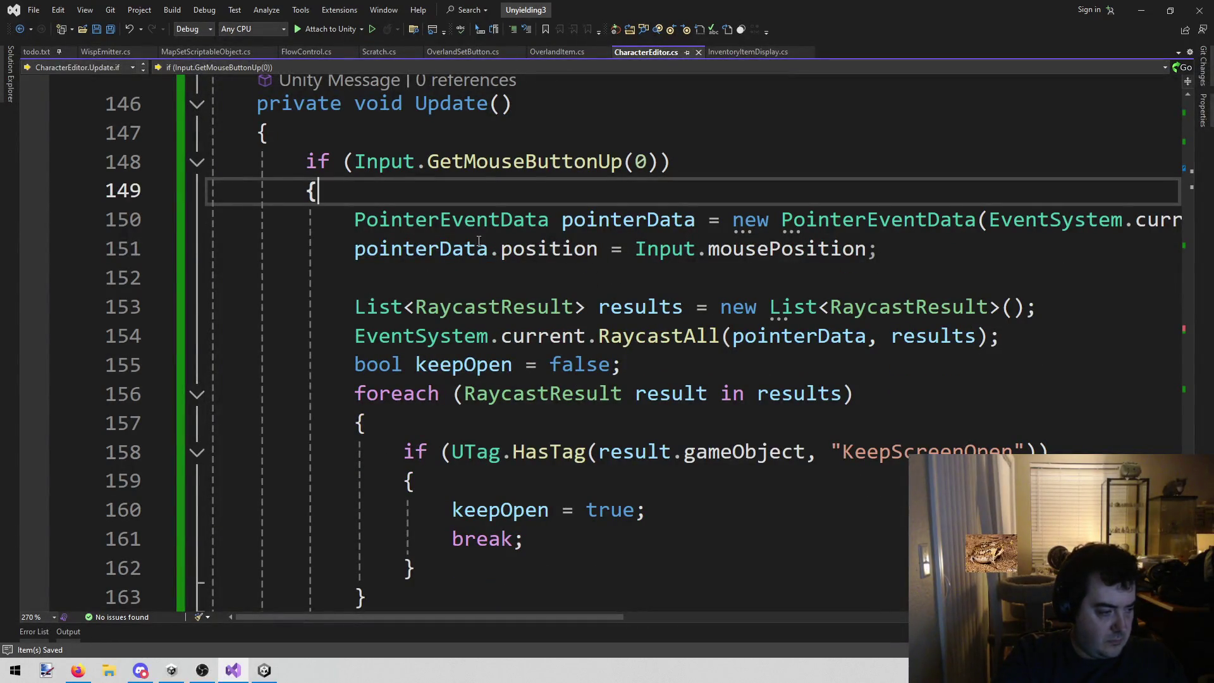
pyautogui.click(415, 303)
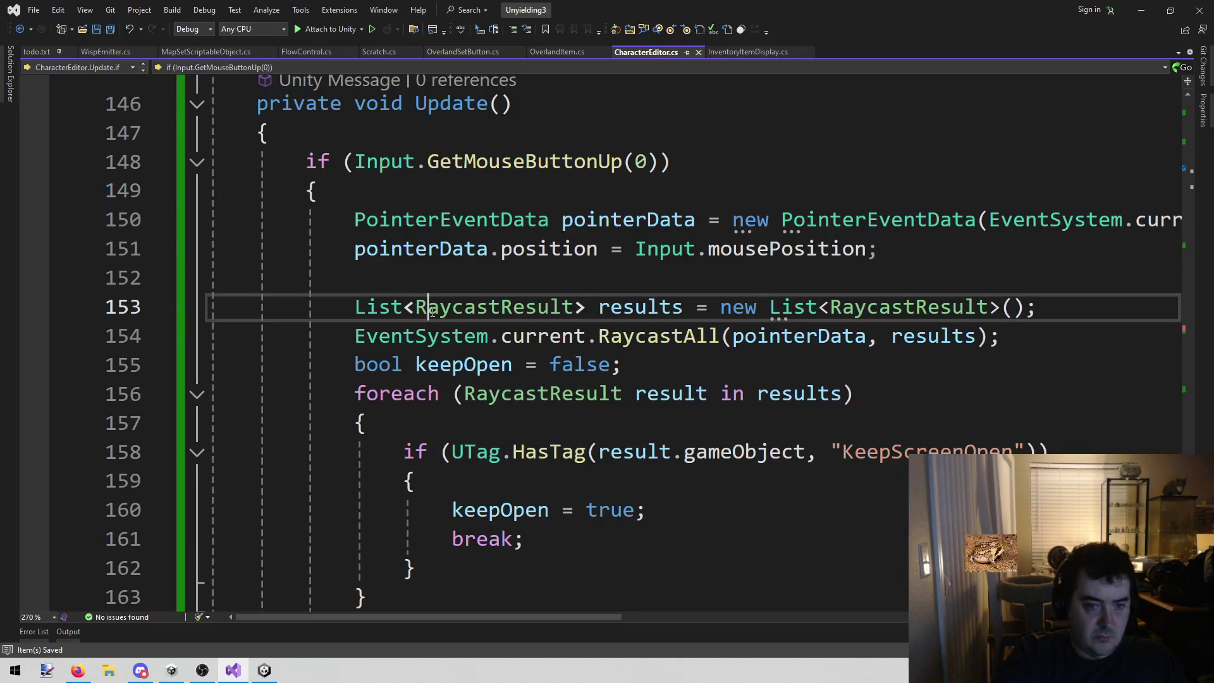
pyautogui.click(264, 669)
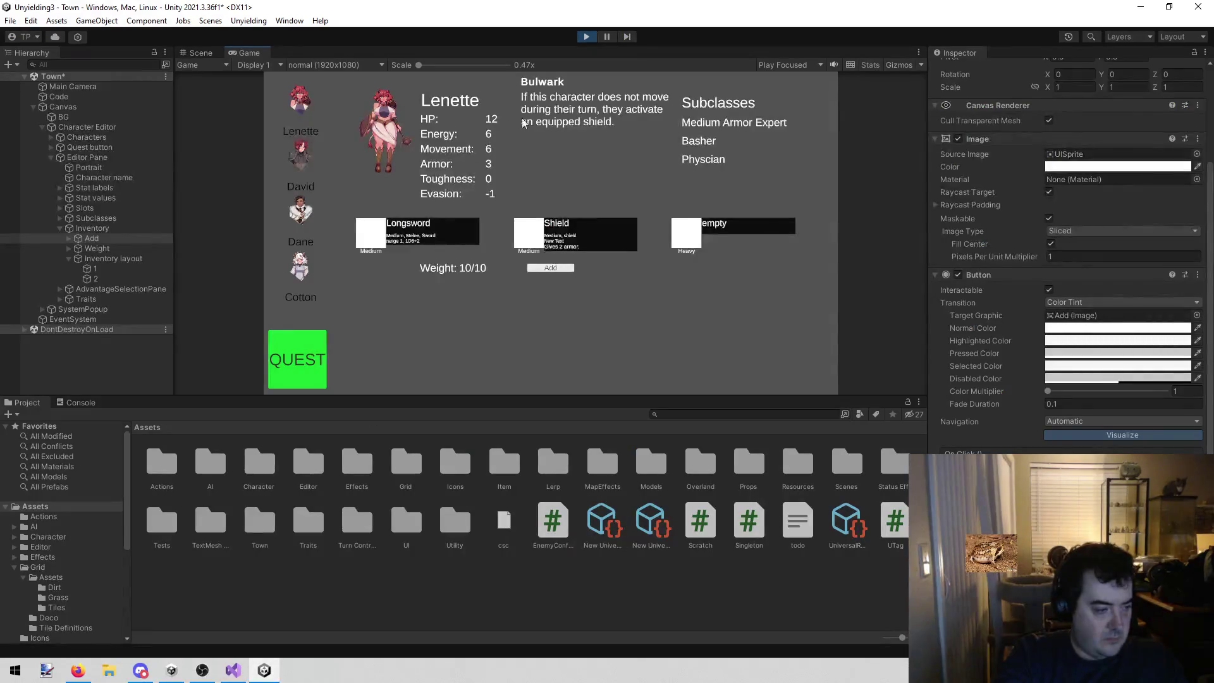
# - Stop and restart play mode so Unity reloads the recompiled scripts
pyautogui.click(592, 35)
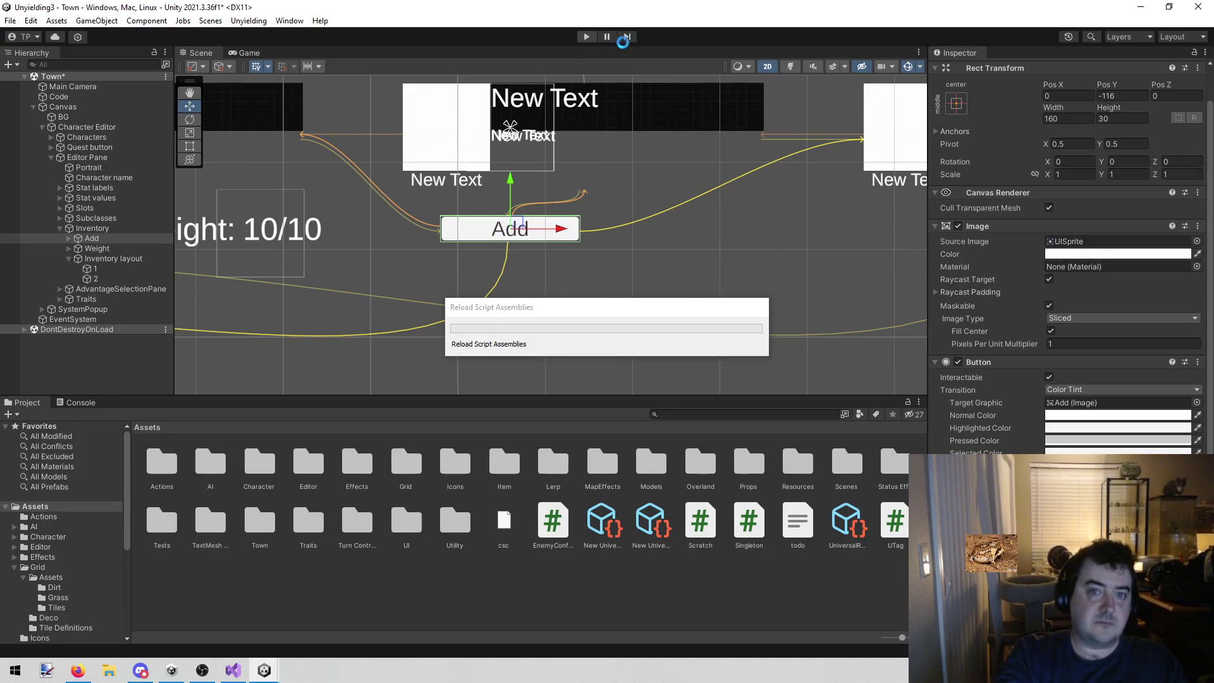
pyautogui.click(585, 36)
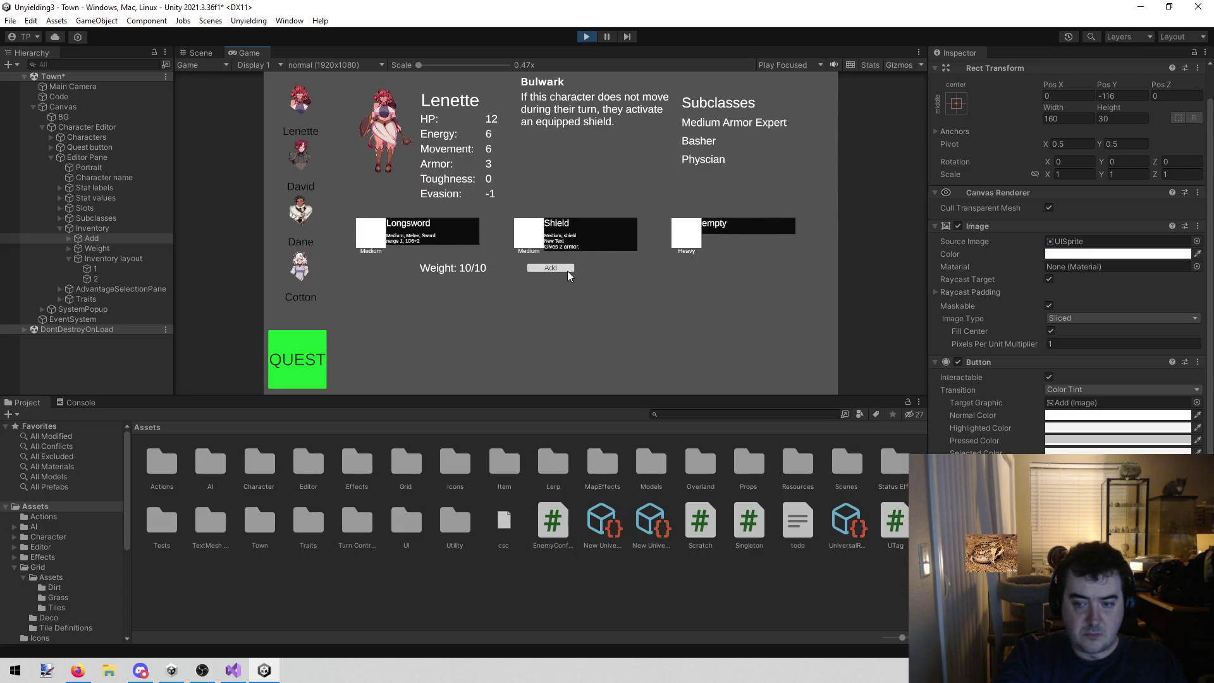
# - Open the advantage item list several times and confirm clicking elsewhere closes it
pyautogui.scroll(-1, 1068, 342)
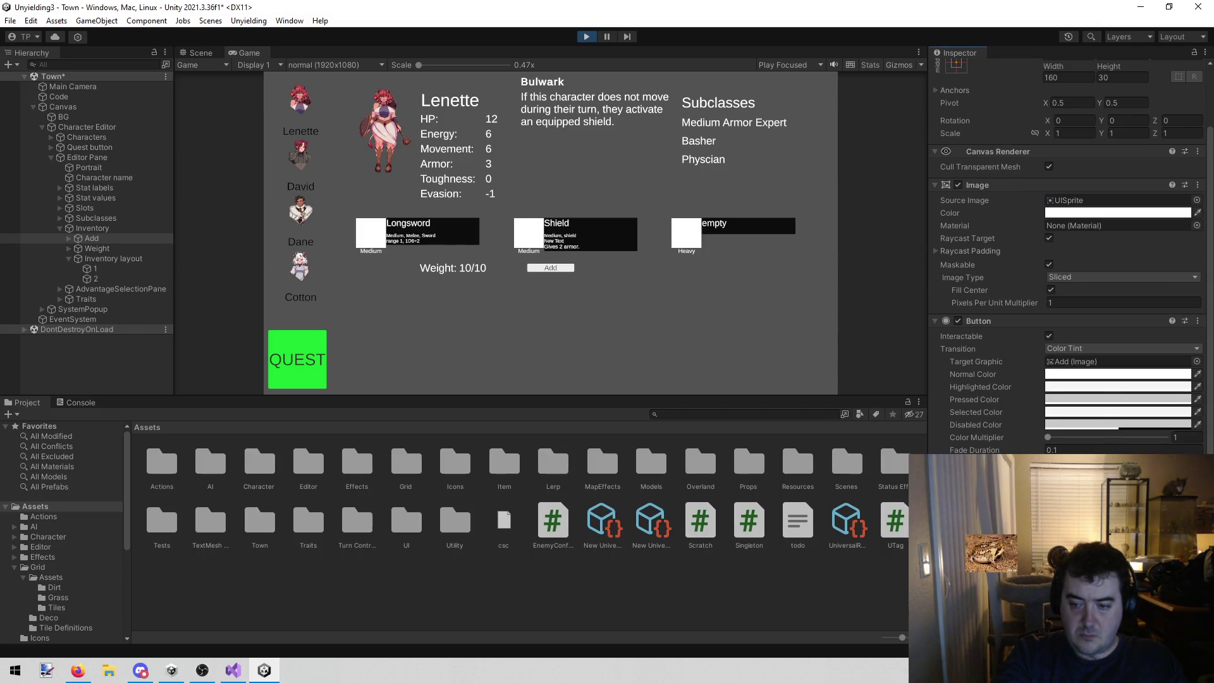
pyautogui.scroll(-1, 1072, 255)
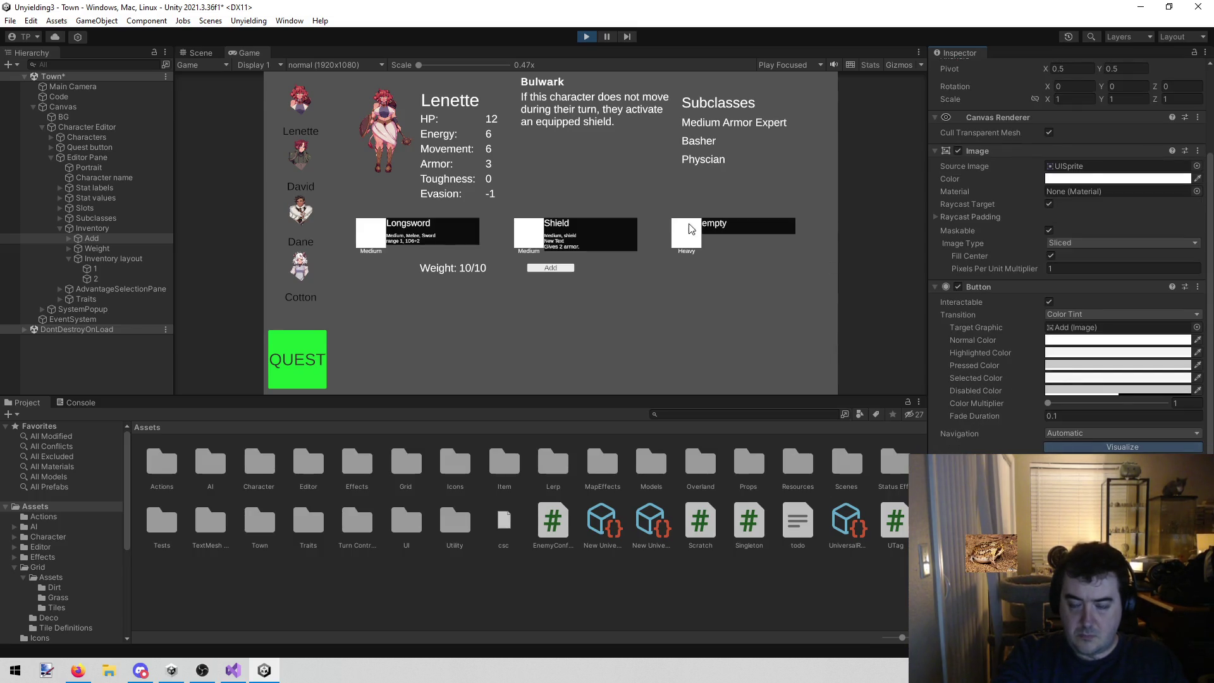
pyautogui.click(537, 266)
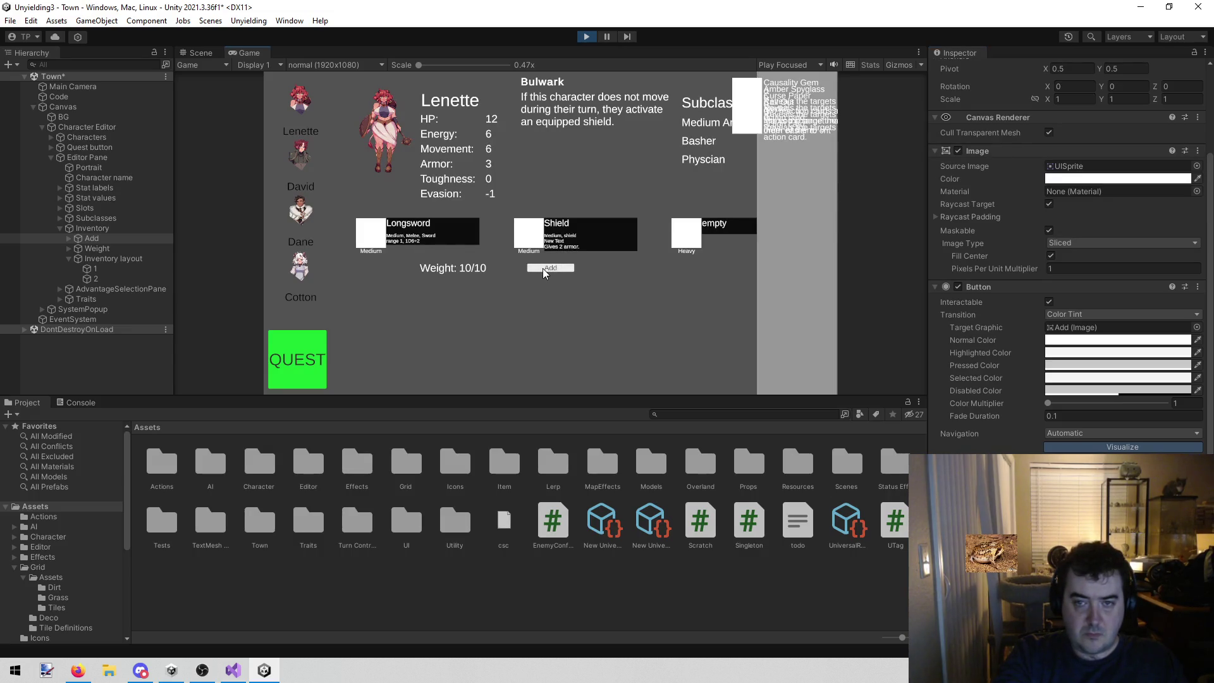
pyautogui.click(697, 302)
pyautogui.click(560, 266)
pyautogui.click(597, 277)
pyautogui.click(572, 267)
pyautogui.click(615, 279)
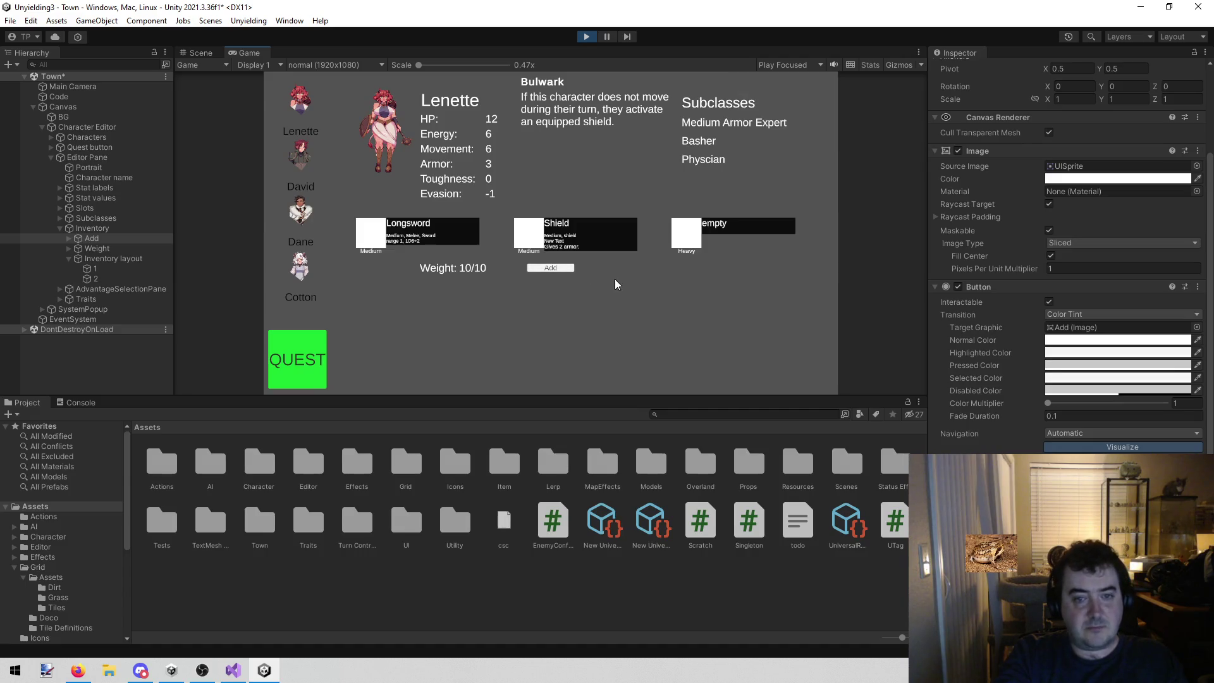
# - Add Curse Paper to Lenette's inventory from the list and exit play mode
pyautogui.click(560, 267)
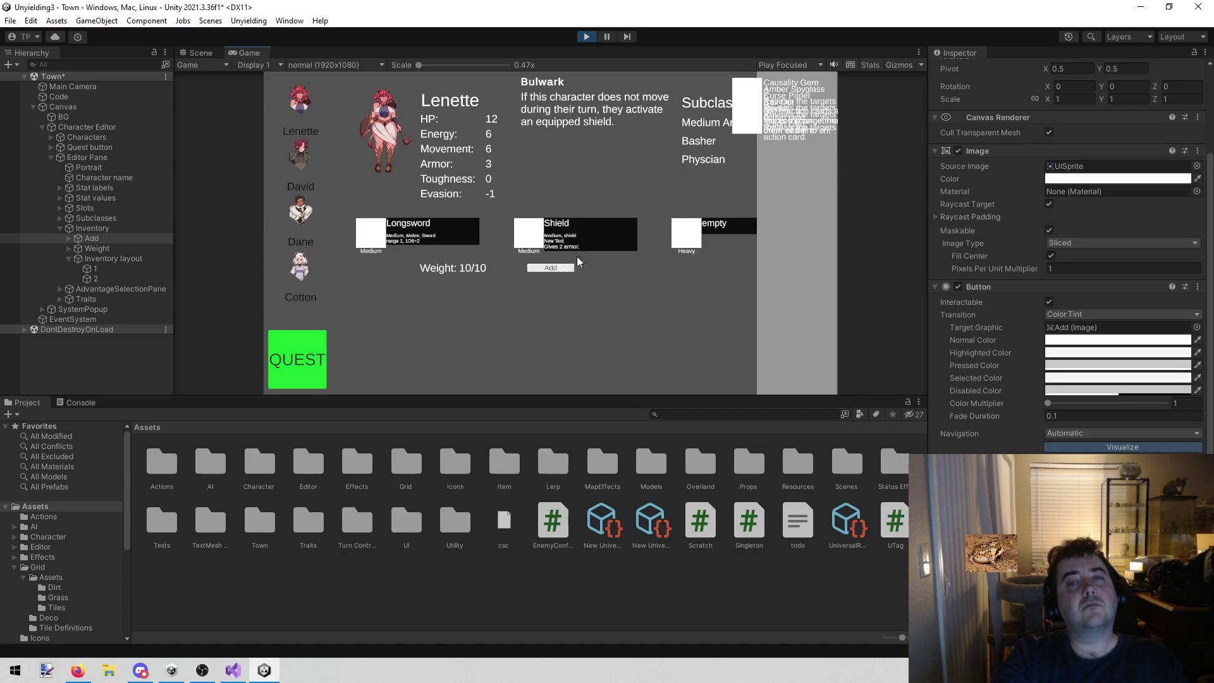
pyautogui.click(759, 99)
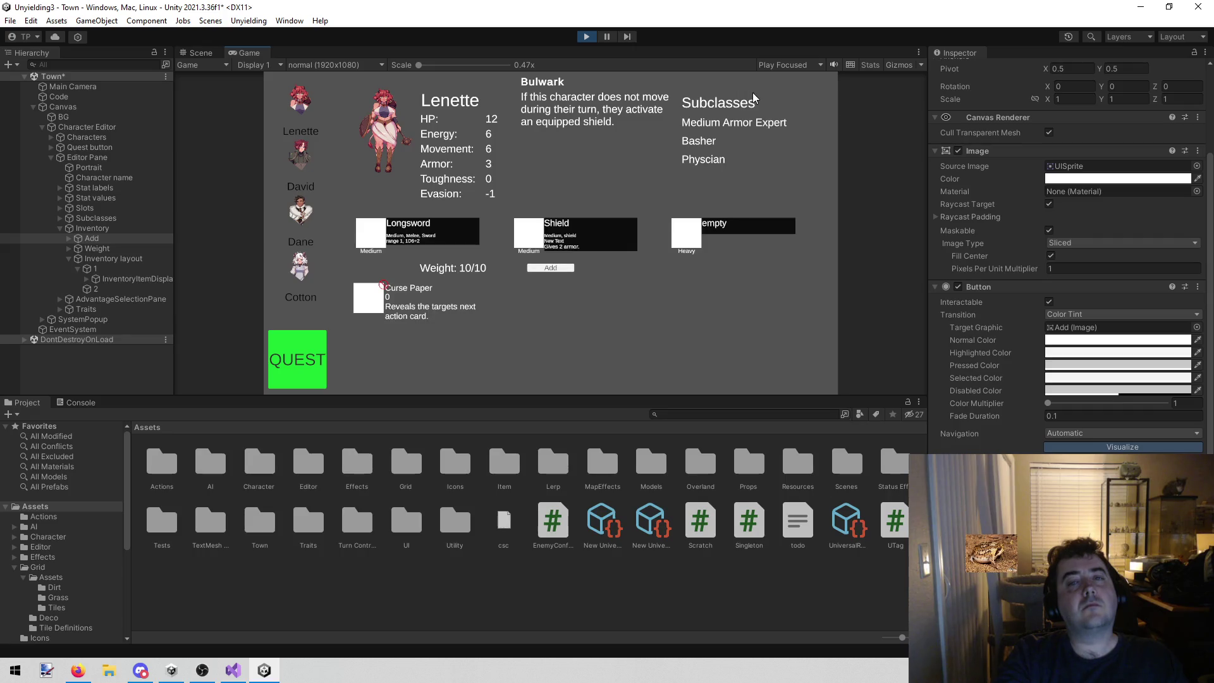
pyautogui.click(583, 38)
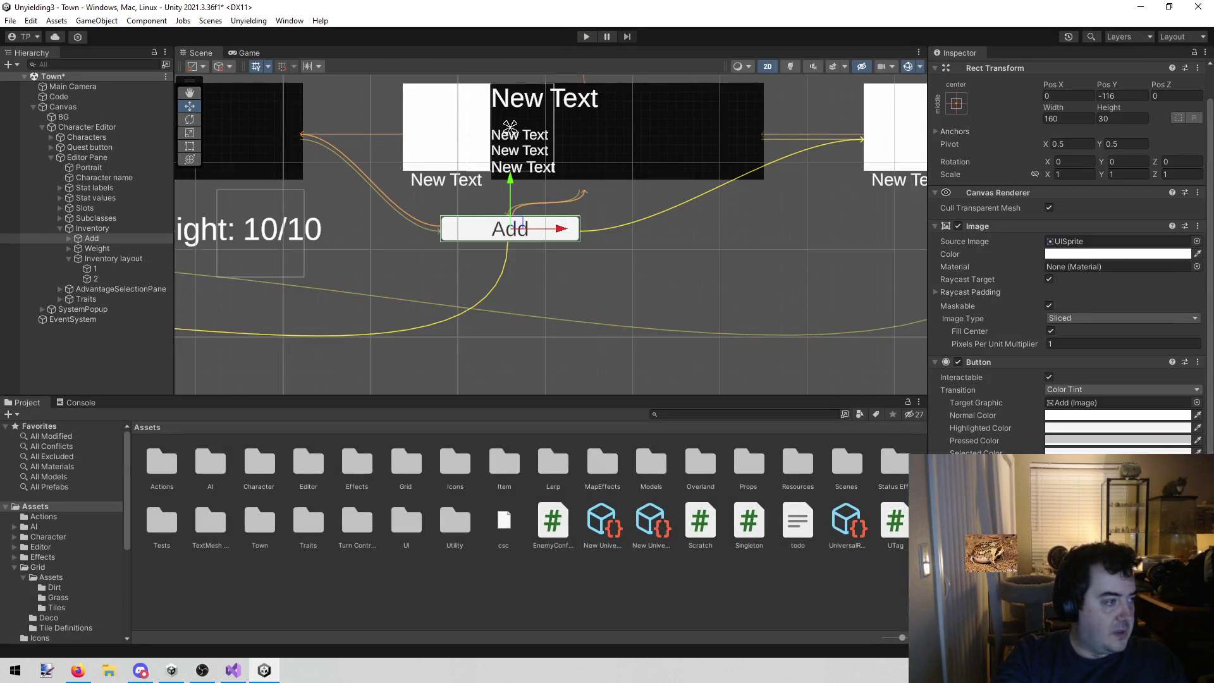
# - Review CharacterEditor.cs's Update() in Visual Studio, then return to the Unity editor
pyautogui.hotkey('alt', 'Tab')
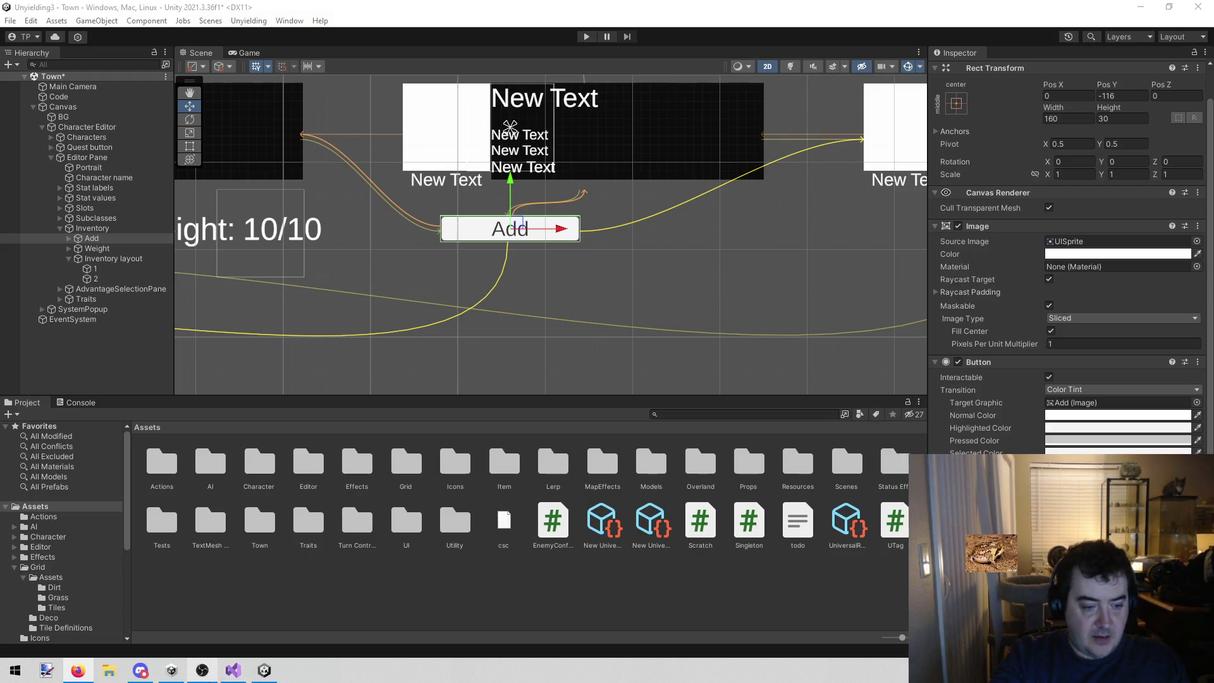
pyautogui.click(247, 671)
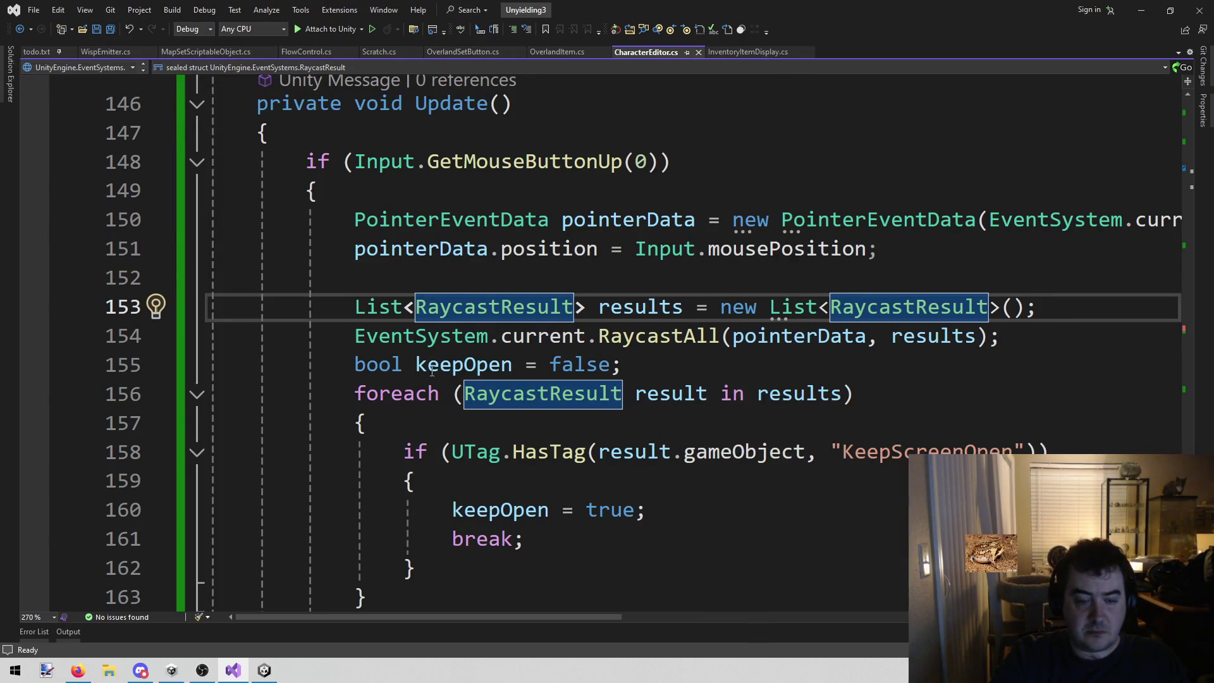
pyautogui.click(265, 671)
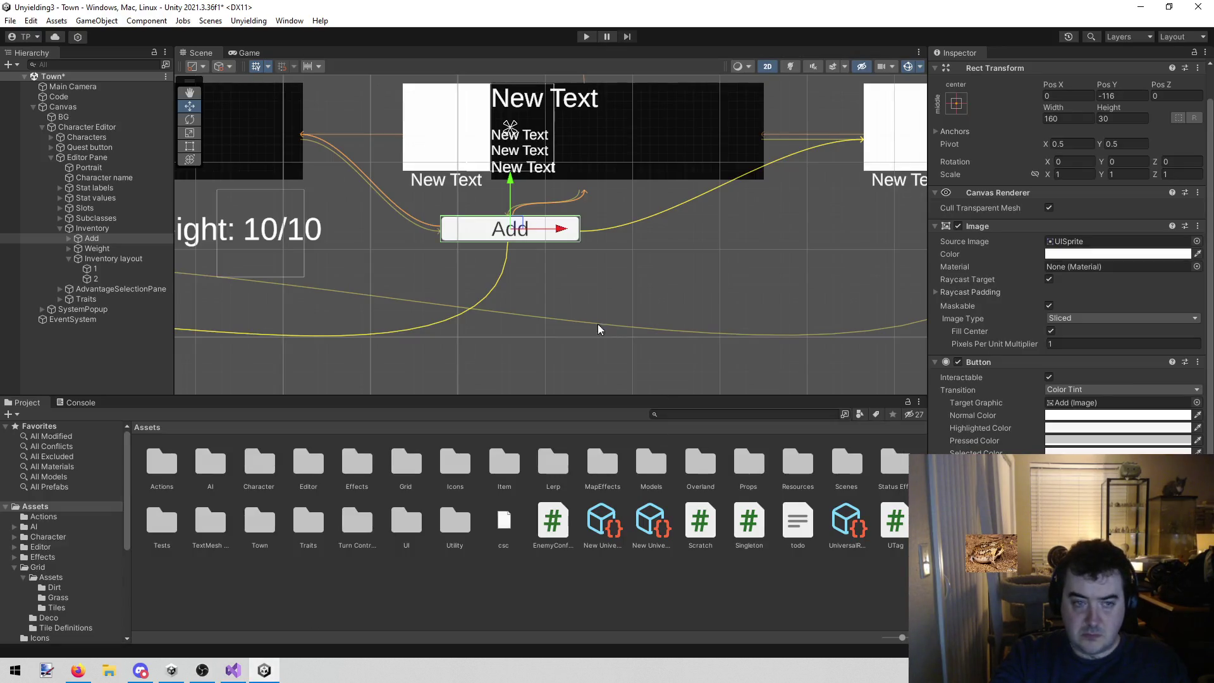
pyautogui.scroll(-3, 559, 299)
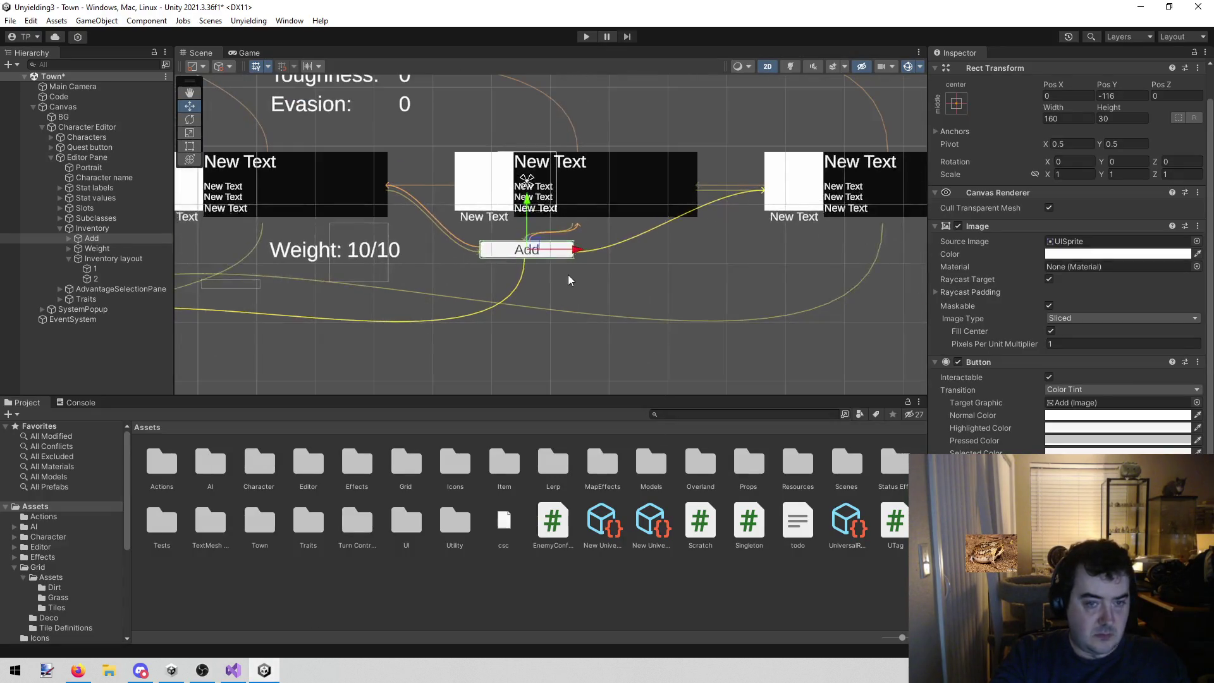
pyautogui.scroll(-5, 564, 316)
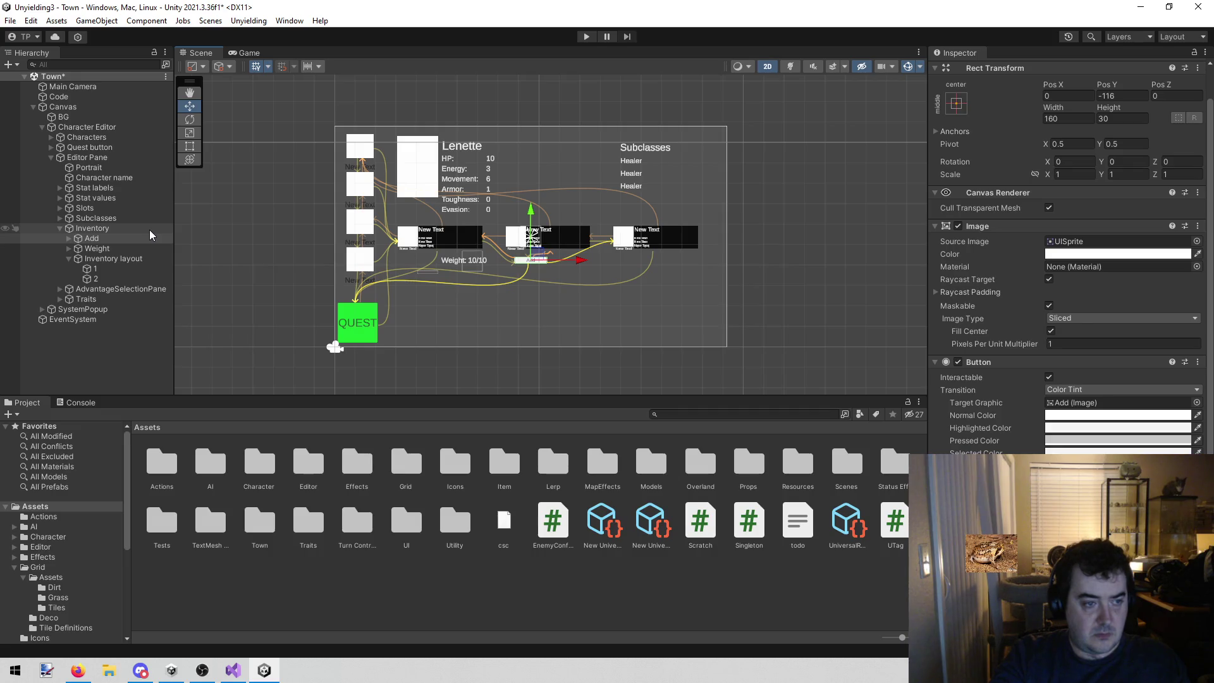
pyautogui.click(146, 285)
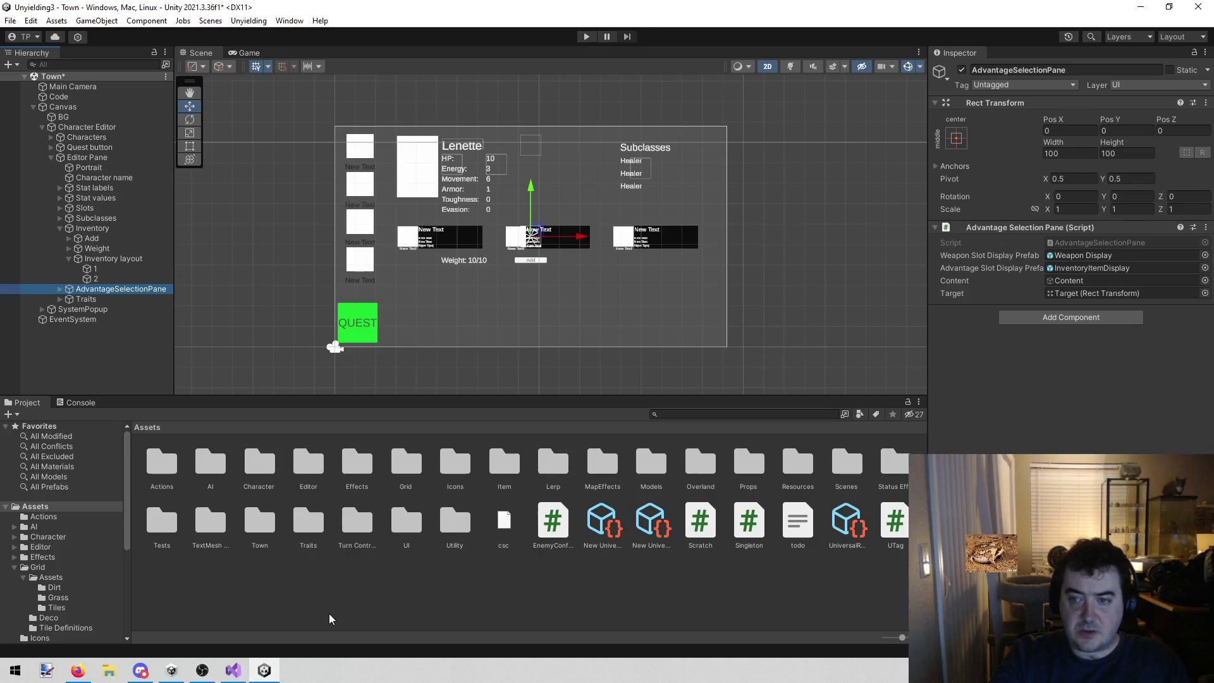
pyautogui.click(233, 670)
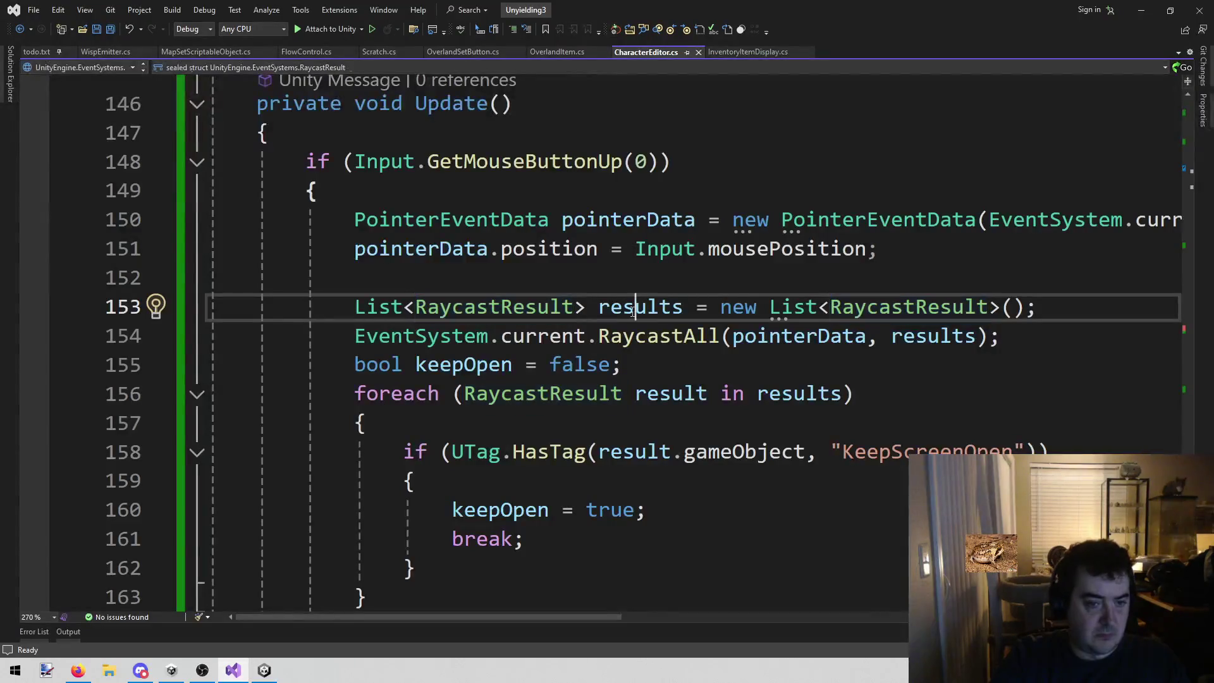
# - Open AdvantageSelectionPane.cs through Open File in Solution by searching 'adva'
pyautogui.hotkey('shift', 'alt', 'o')
pyautogui.write('adva')
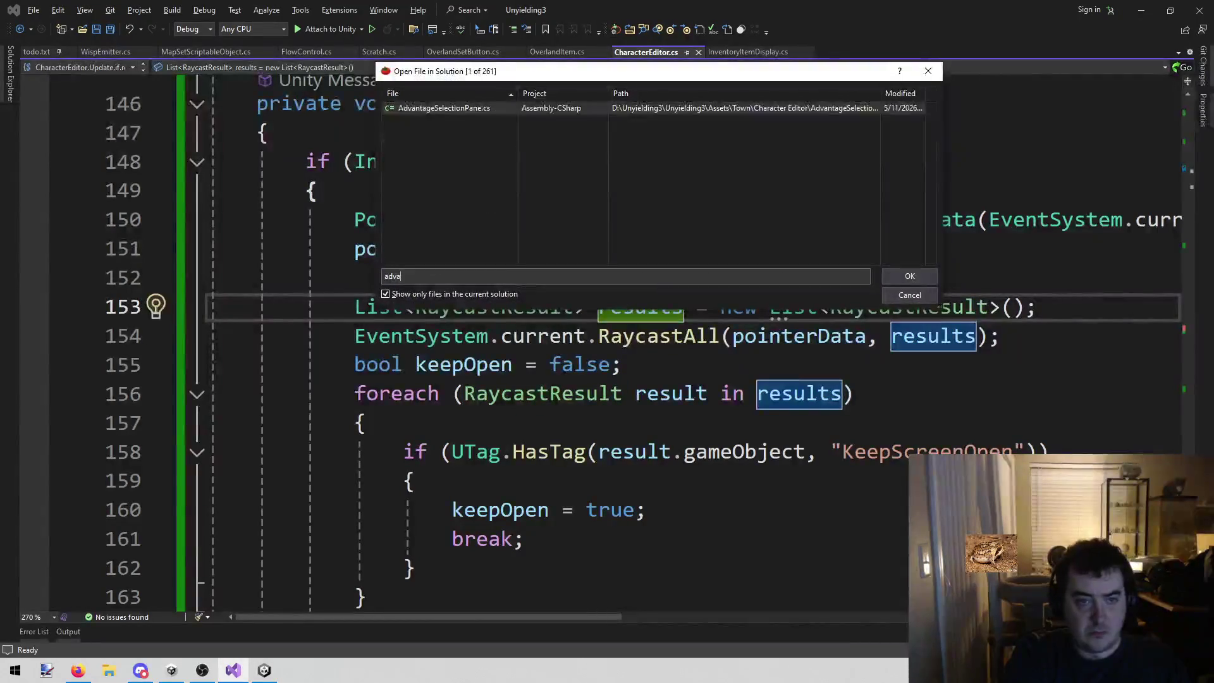
pyautogui.press('Return')
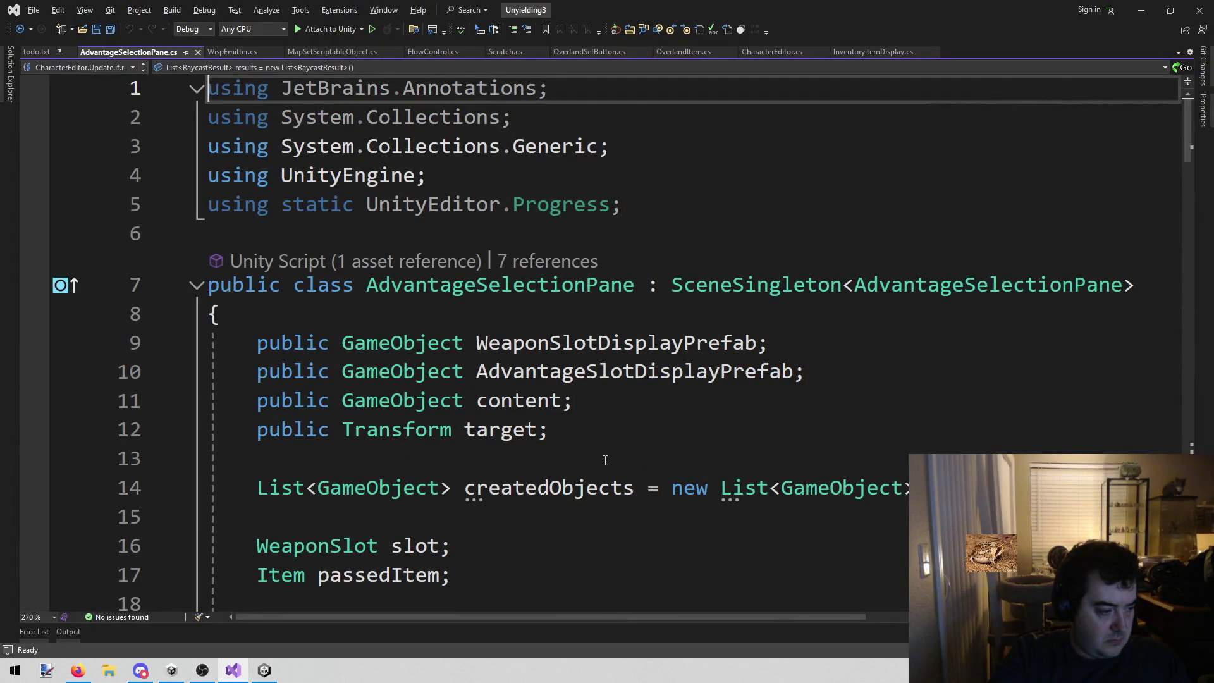
pyautogui.scroll(-20, 605, 459)
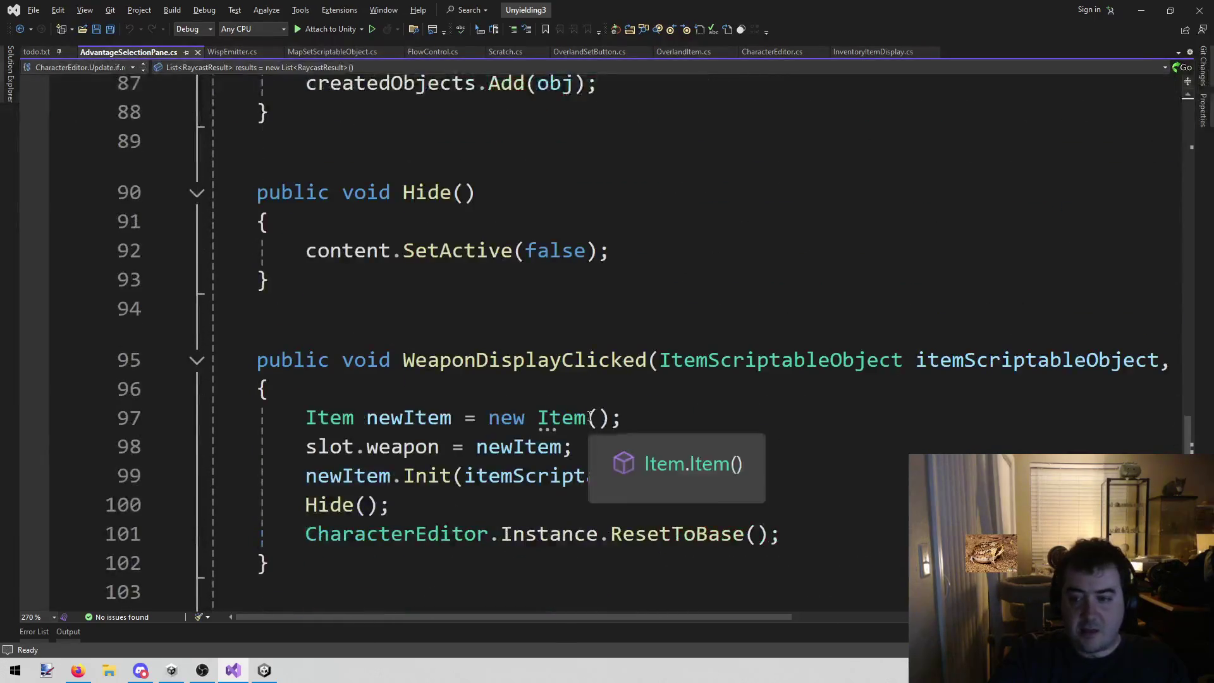
pyautogui.scroll(-6, 590, 418)
# - Find the weapon-spawning foreach in Set() and insert an empty line after it
pyautogui.click(598, 403)
pyautogui.click(530, 443)
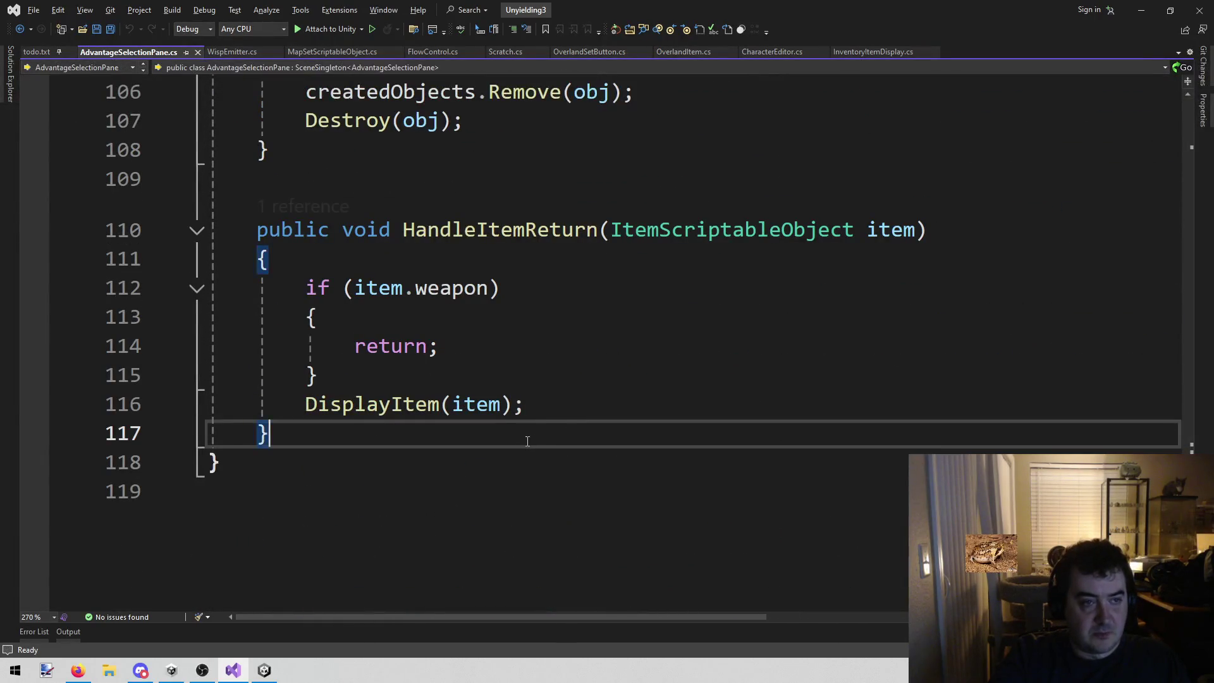
pyautogui.scroll(5, 530, 449)
pyautogui.scroll(10, 528, 447)
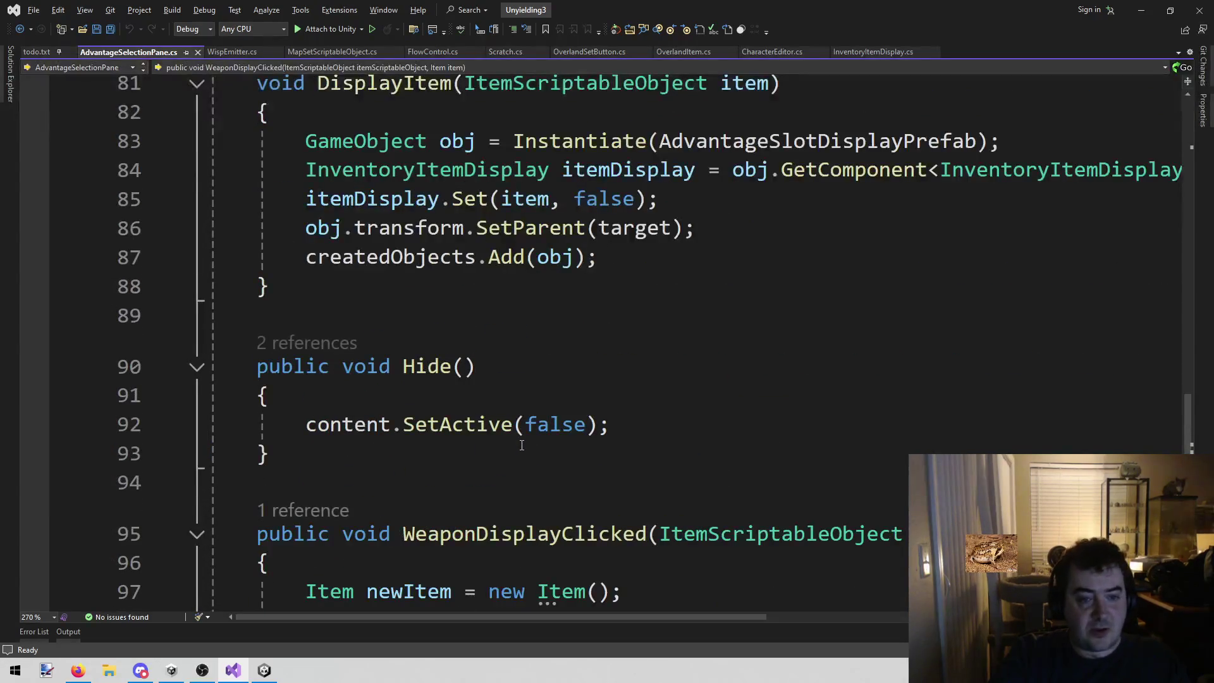
pyautogui.scroll(4, 522, 445)
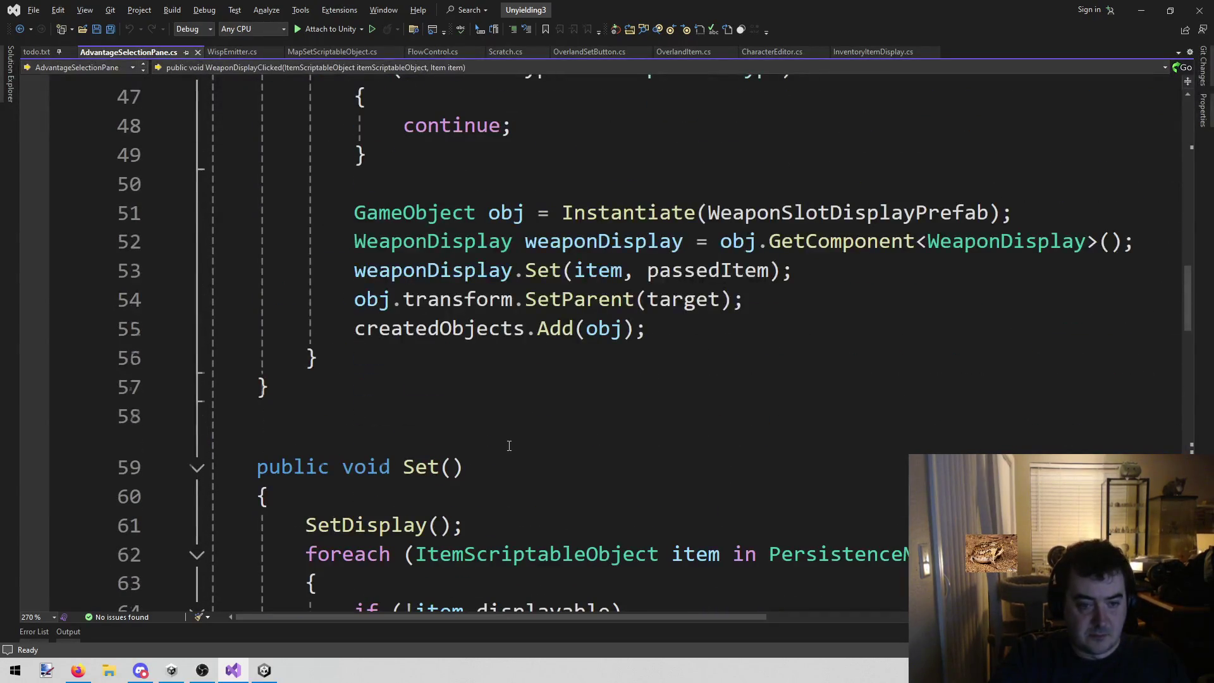
pyautogui.scroll(6, 500, 442)
pyautogui.scroll(5, 494, 442)
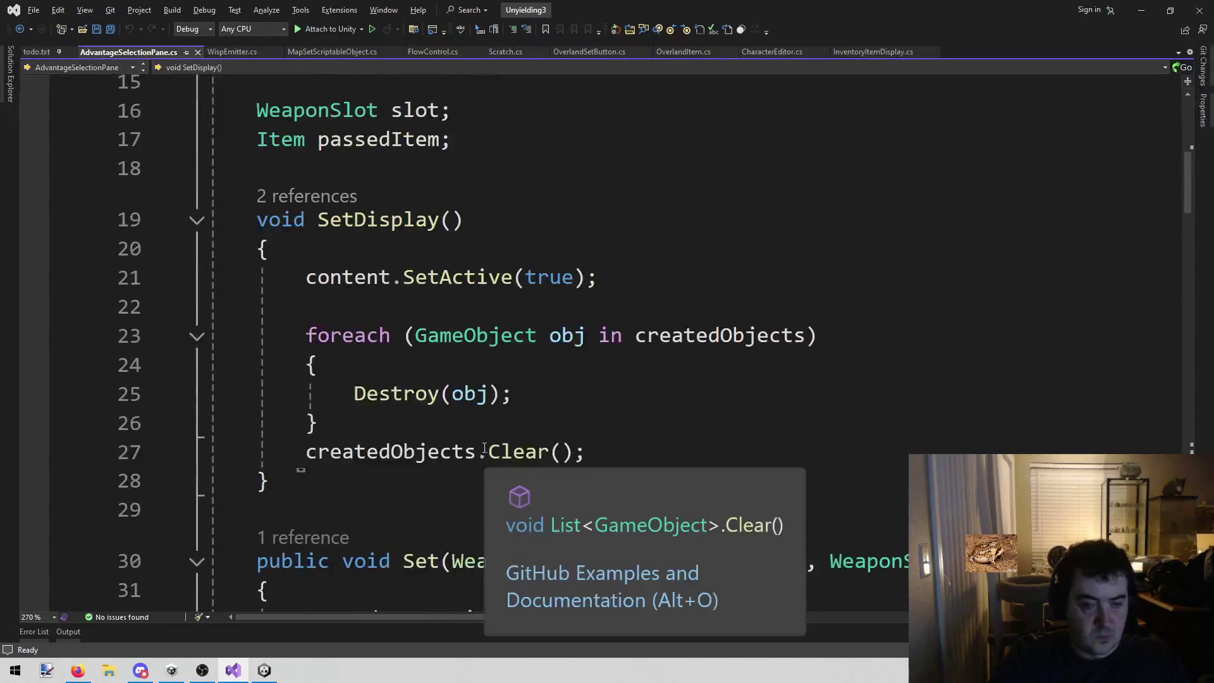
pyautogui.scroll(1, 651, 281)
pyautogui.scroll(-6, 639, 304)
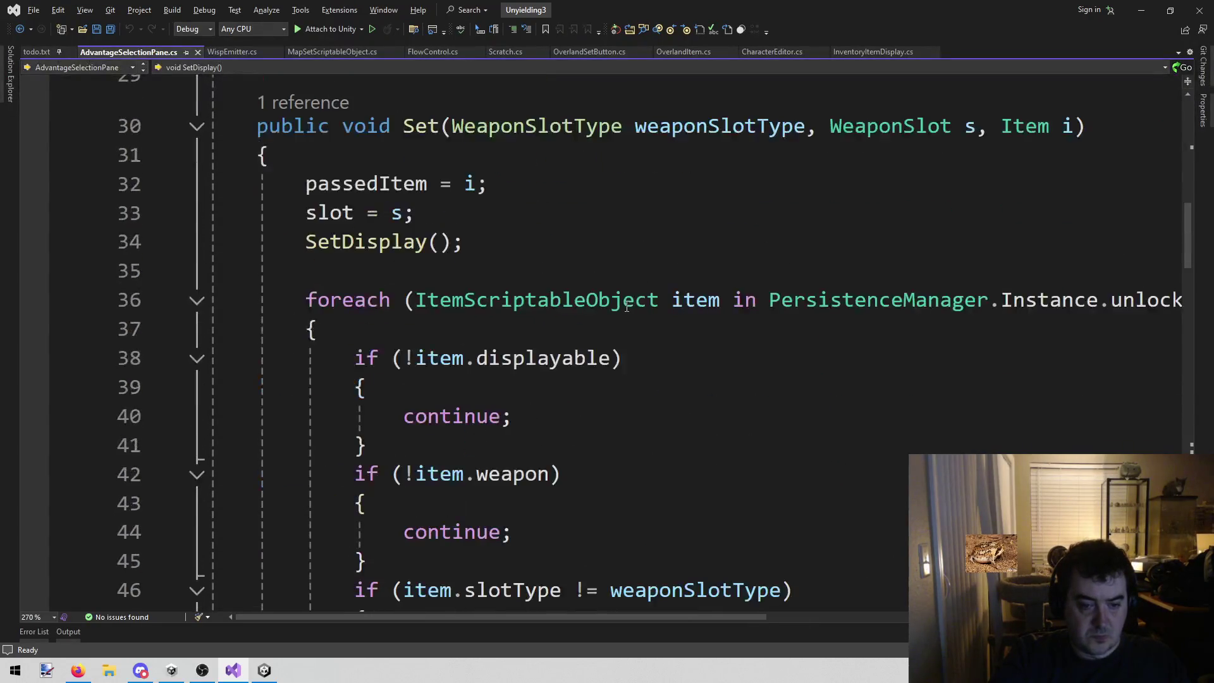
pyautogui.scroll(-5, 634, 575)
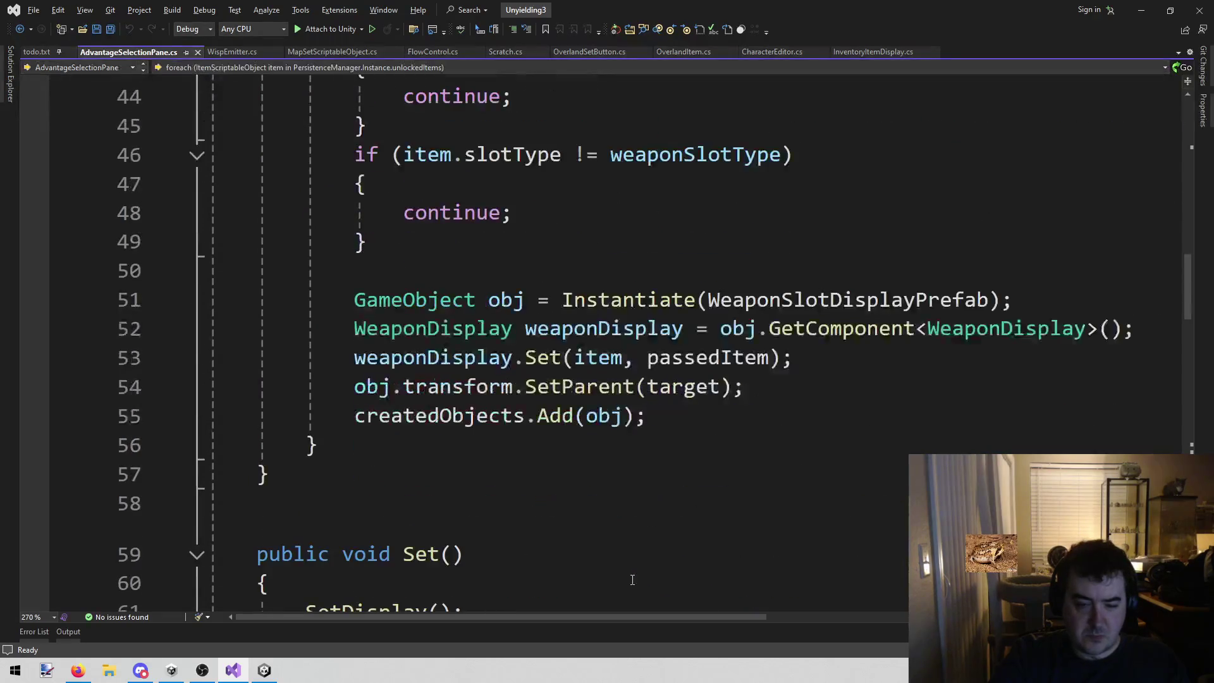
pyautogui.click(623, 443)
pyautogui.scroll(6, 556, 461)
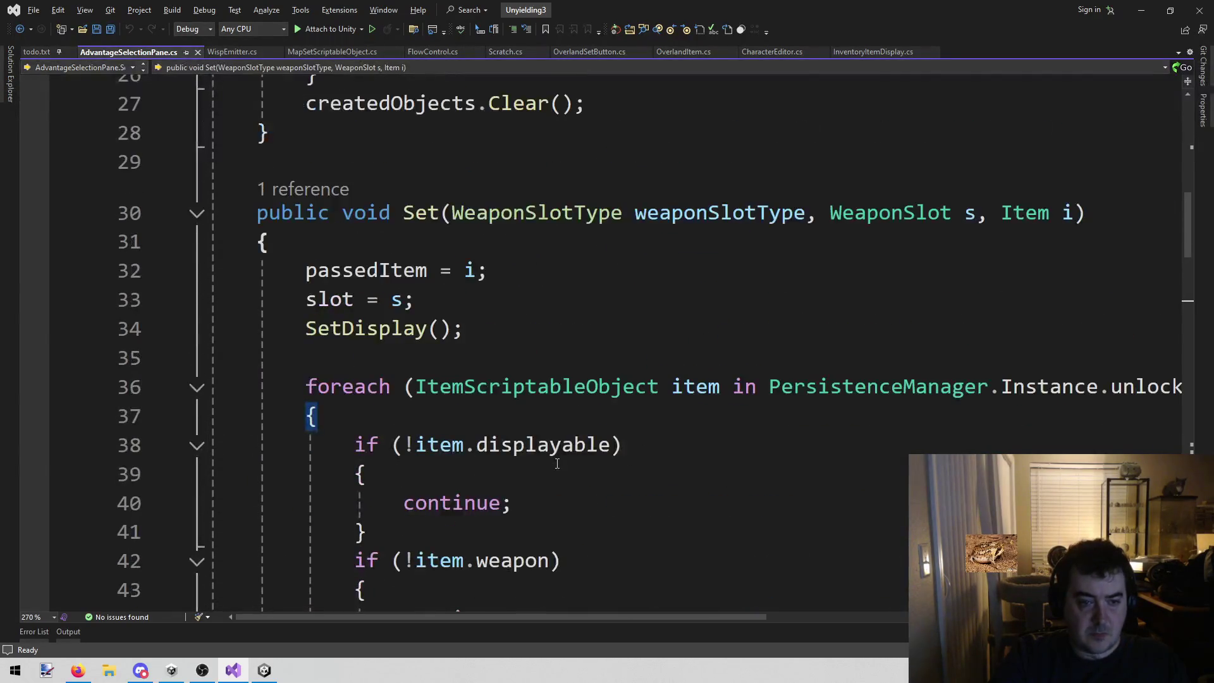
pyautogui.scroll(-6, 551, 468)
pyautogui.press('Return')
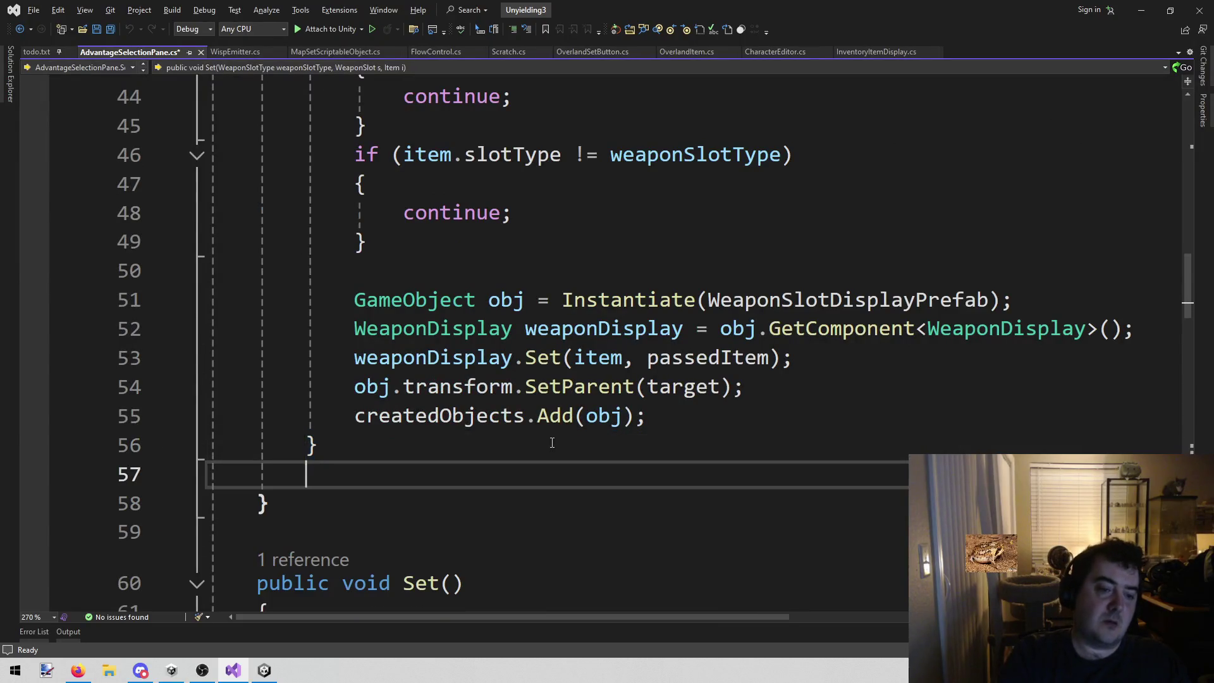
# - Add an 'asdf' placeholder line and close the six unused code tabs
pyautogui.scroll(1, 552, 443)
pyautogui.press('Return')
pyautogui.write('asdf.SetActive(false);')
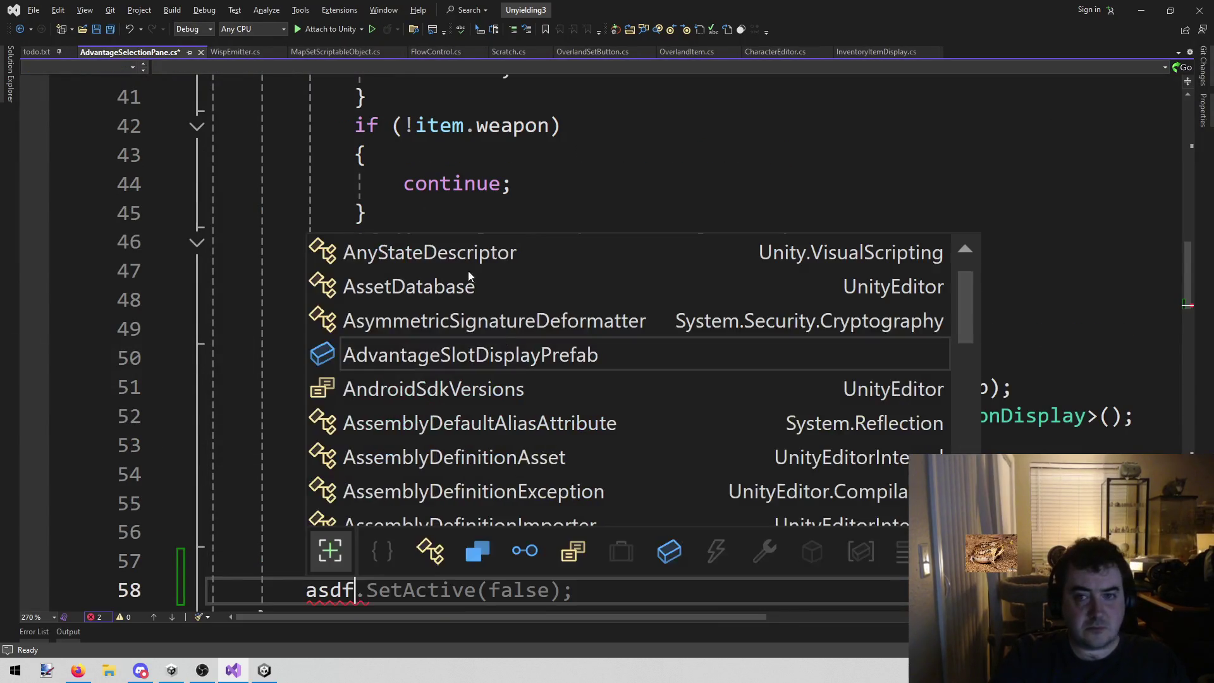
pyautogui.middleClick(693, 56)
pyautogui.middleClick(607, 56)
pyautogui.middleClick(499, 56)
pyautogui.middleClick(452, 52)
pyautogui.middleClick(341, 54)
pyautogui.middleClick(234, 50)
# - Copy the Canvas.ForceUpdateCanvases and LayoutRebuilder lines from CharacterEditor.cs over the placeholder
pyautogui.click(234, 51)
pyautogui.scroll(-5, 670, 421)
pyautogui.scroll(5, 674, 422)
pyautogui.scroll(6, 446, 375)
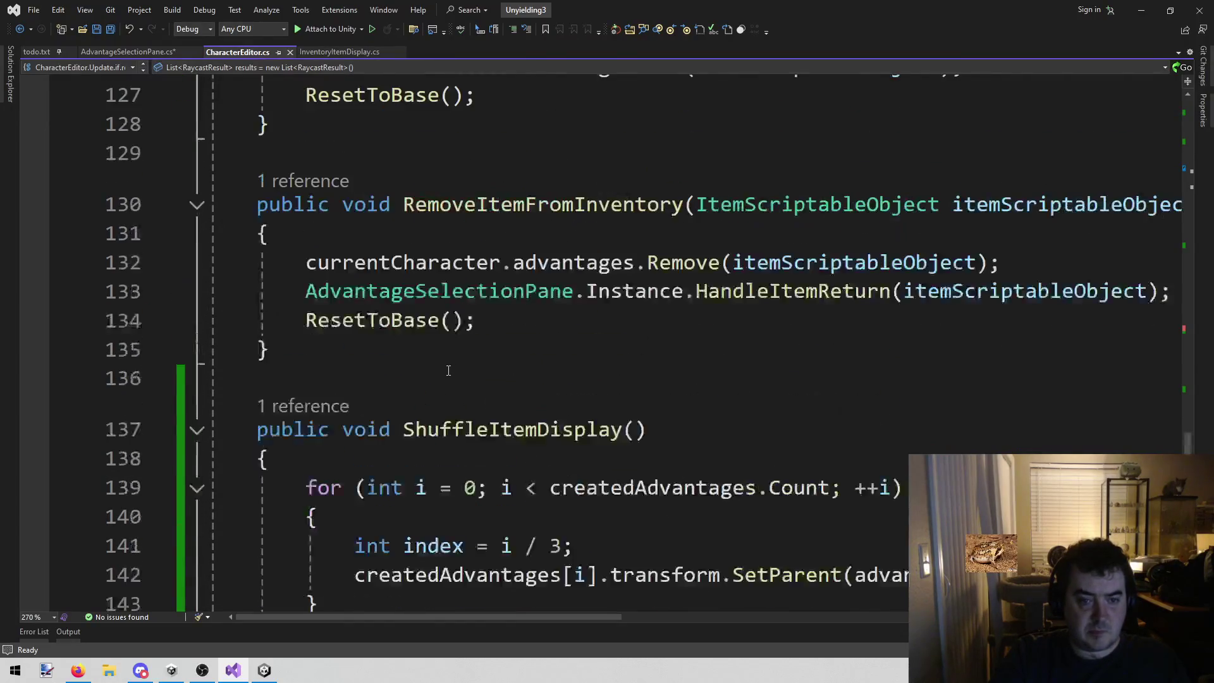
pyautogui.scroll(6, 446, 375)
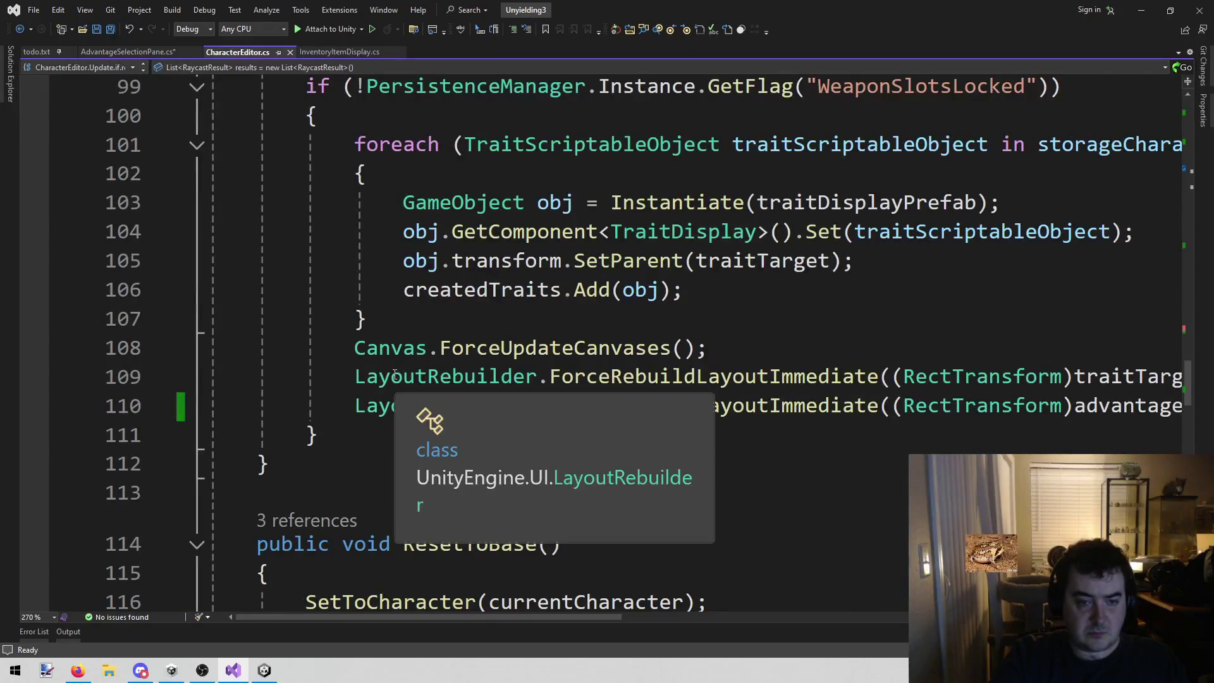
pyautogui.moveTo(350, 348); pyautogui.dragTo(388, 379)
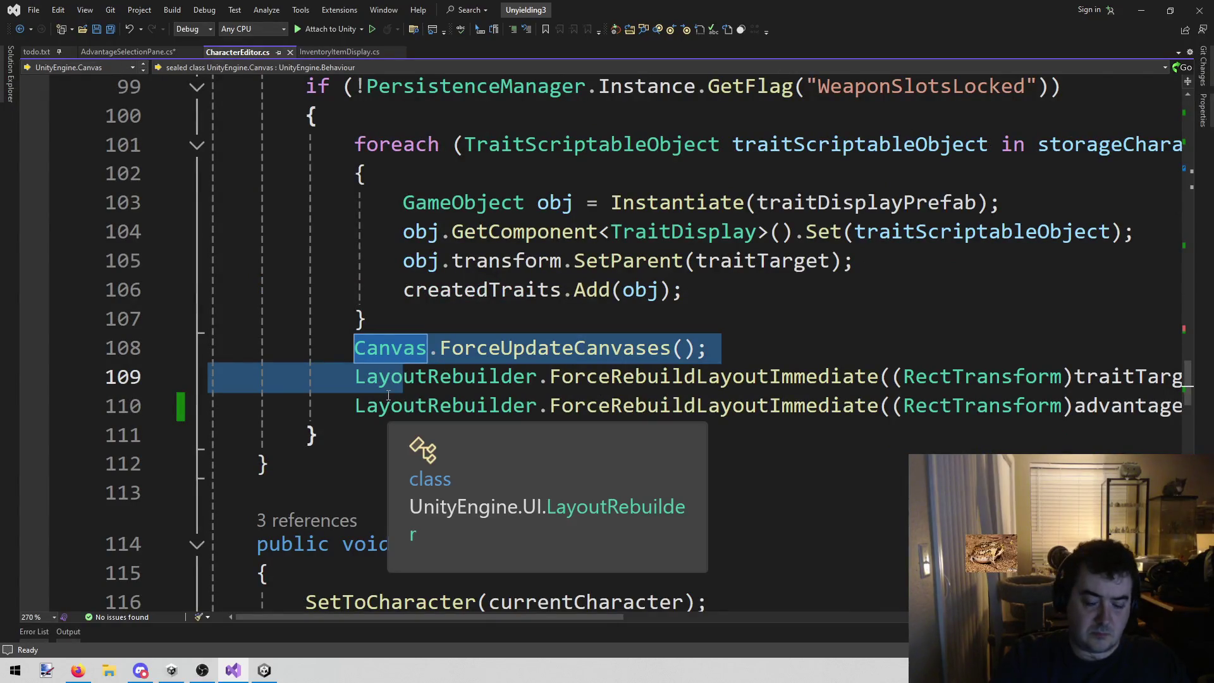
pyautogui.hotkey('shift', 'End')
pyautogui.hotkey('ctrl', 'c')
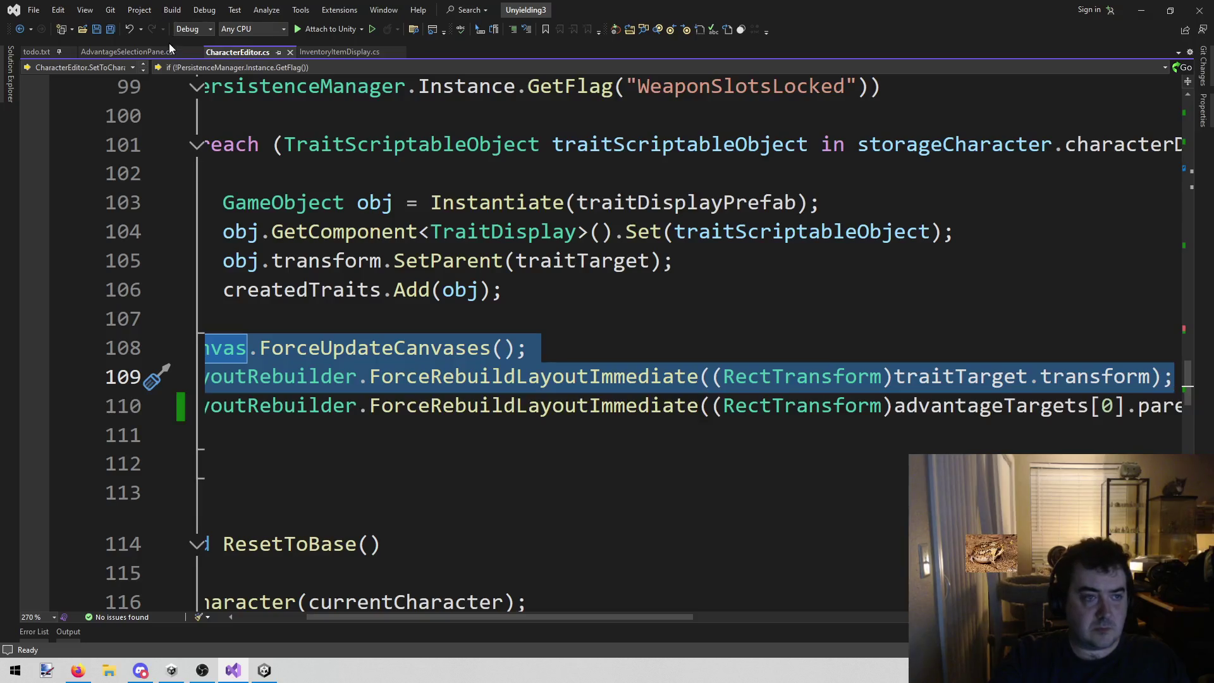
pyautogui.click(162, 52)
pyautogui.scroll(-3, 392, 411)
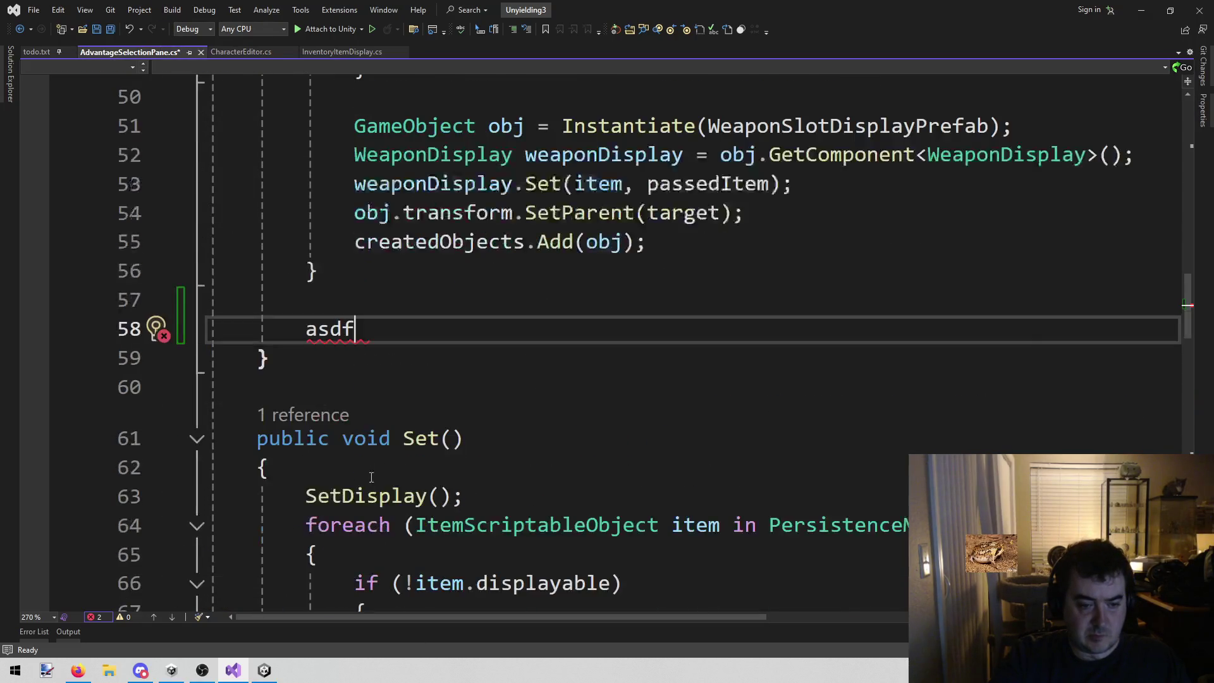
pyautogui.moveTo(409, 334); pyautogui.dragTo(305, 330)
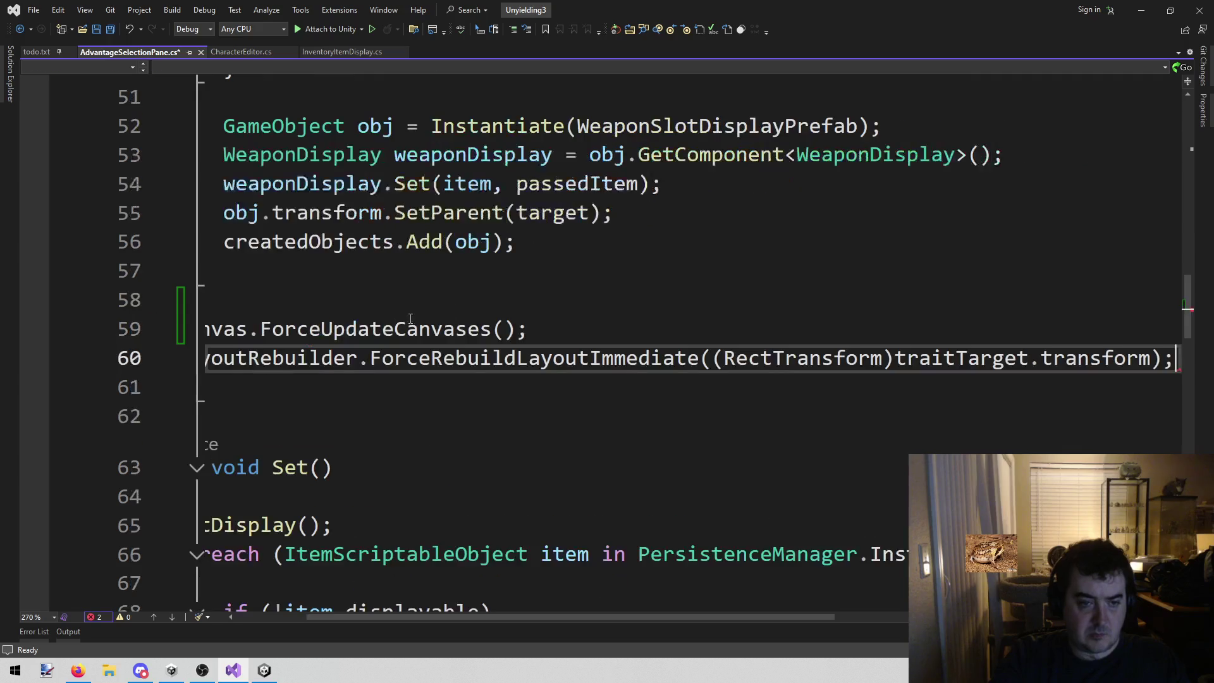
pyautogui.hotkey('ctrl', 'v')
# - Change the rebuild call's traitTarget argument to target and save AdvantageSelectionPane.cs
pyautogui.scroll(1, 555, 352)
pyautogui.doubleClick(553, 300)
pyautogui.hotkey('ctrl', 'c')
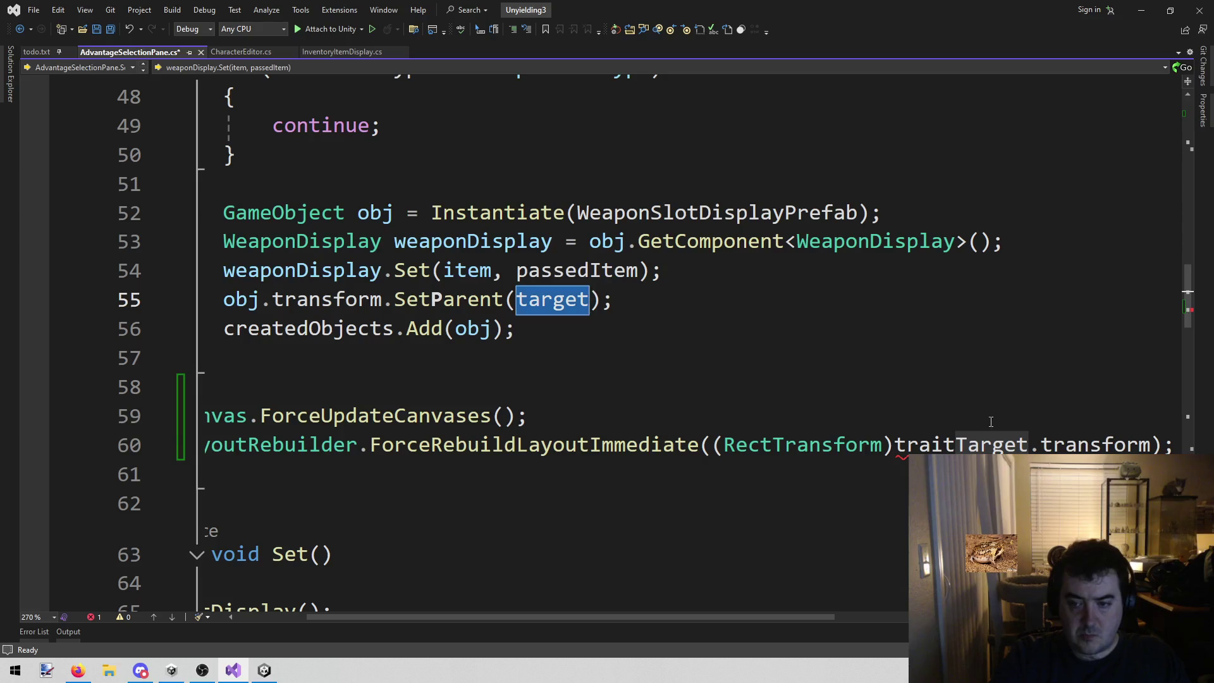
pyautogui.click(952, 446)
pyautogui.hotkey('ctrl', 'v')
pyautogui.click(528, 415)
pyautogui.doubleClick(948, 446)
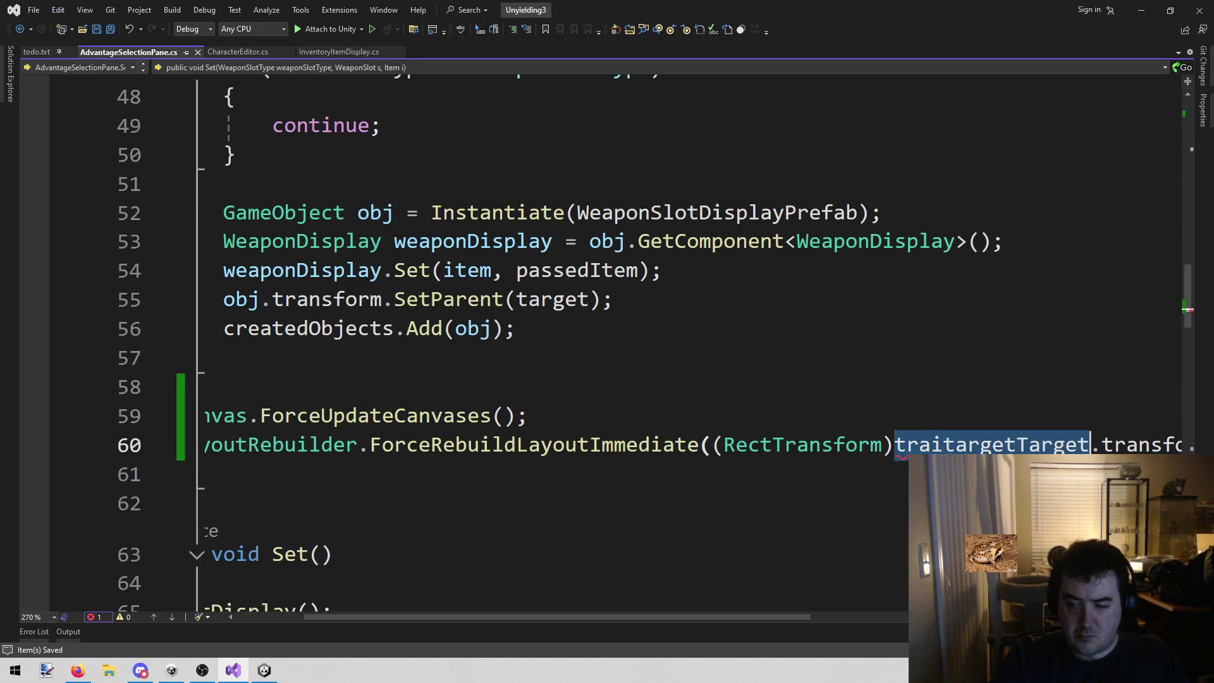
pyautogui.write('target')
pyautogui.hotkey('ctrl', 's')
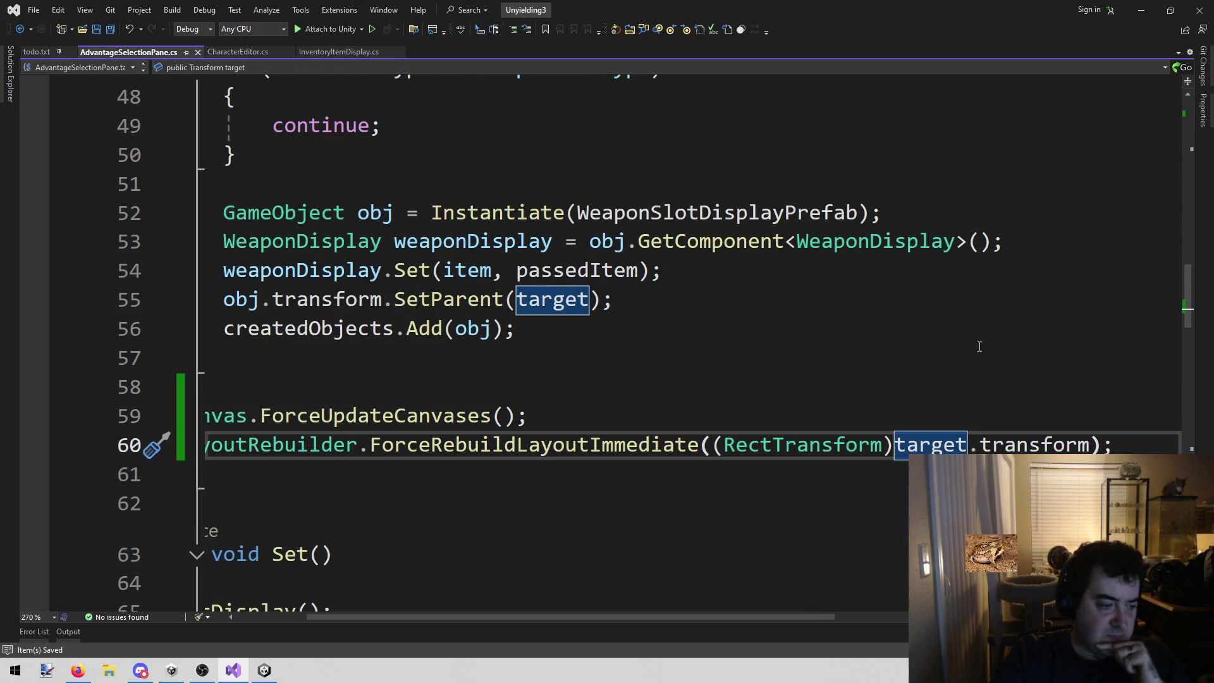
pyautogui.click(951, 357)
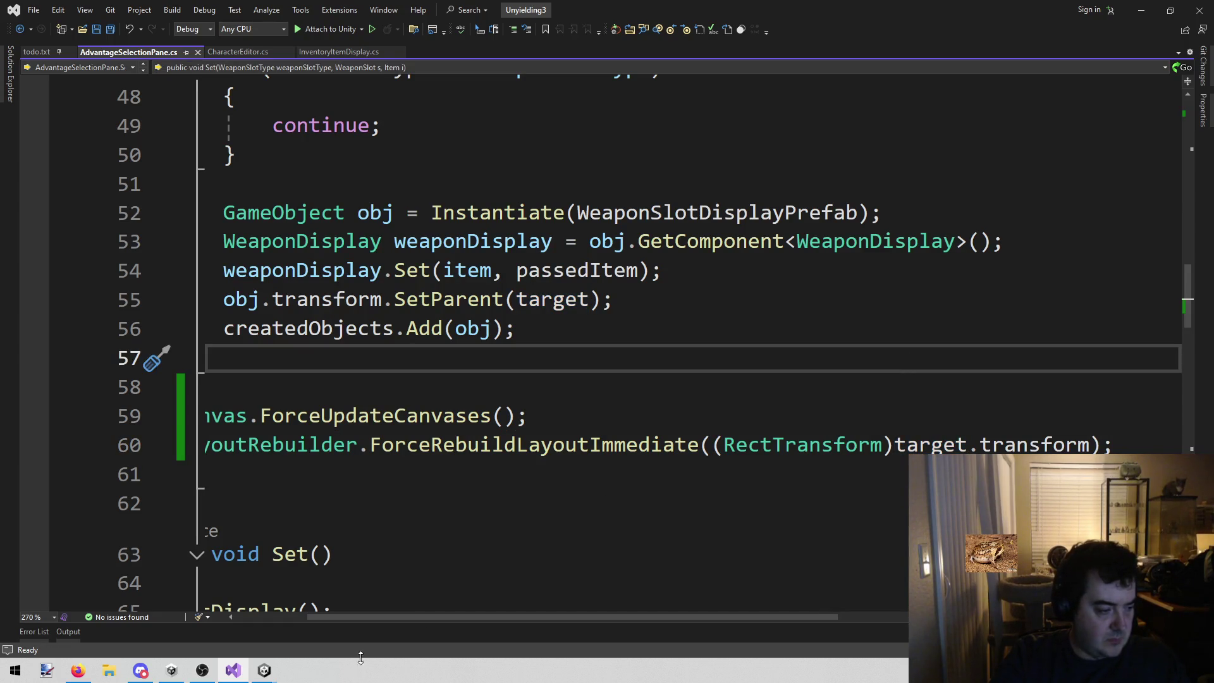
pyautogui.moveTo(415, 619); pyautogui.dragTo(343, 619)
pyautogui.click(626, 300)
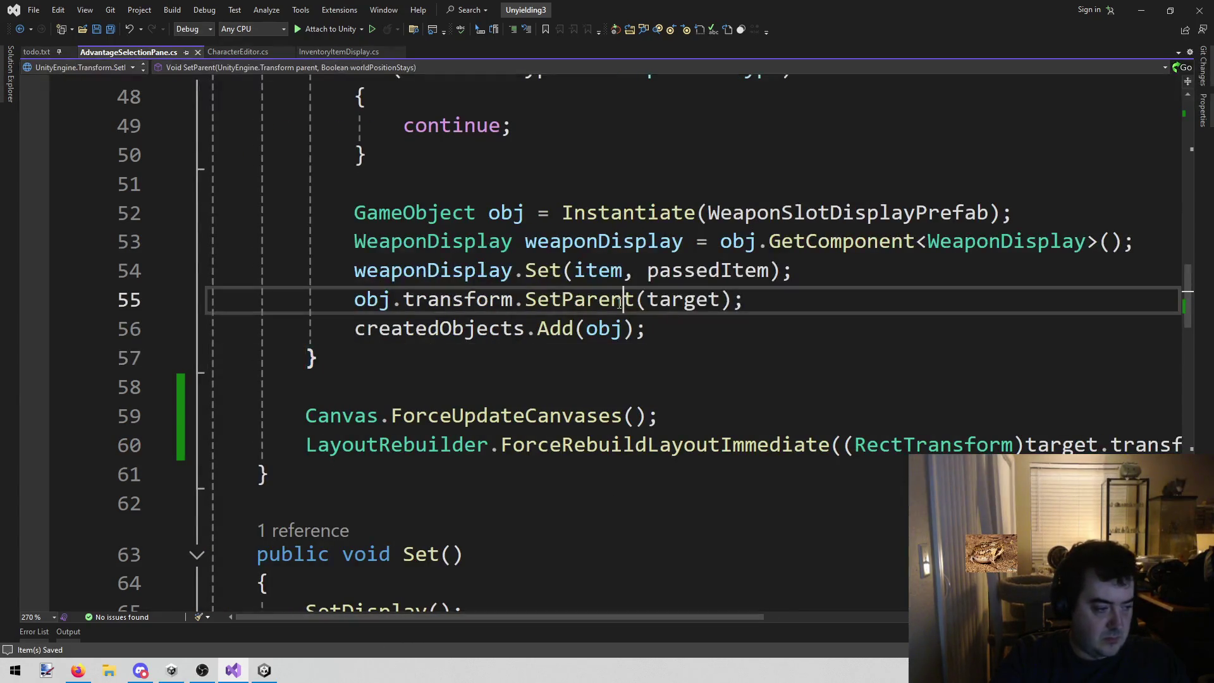
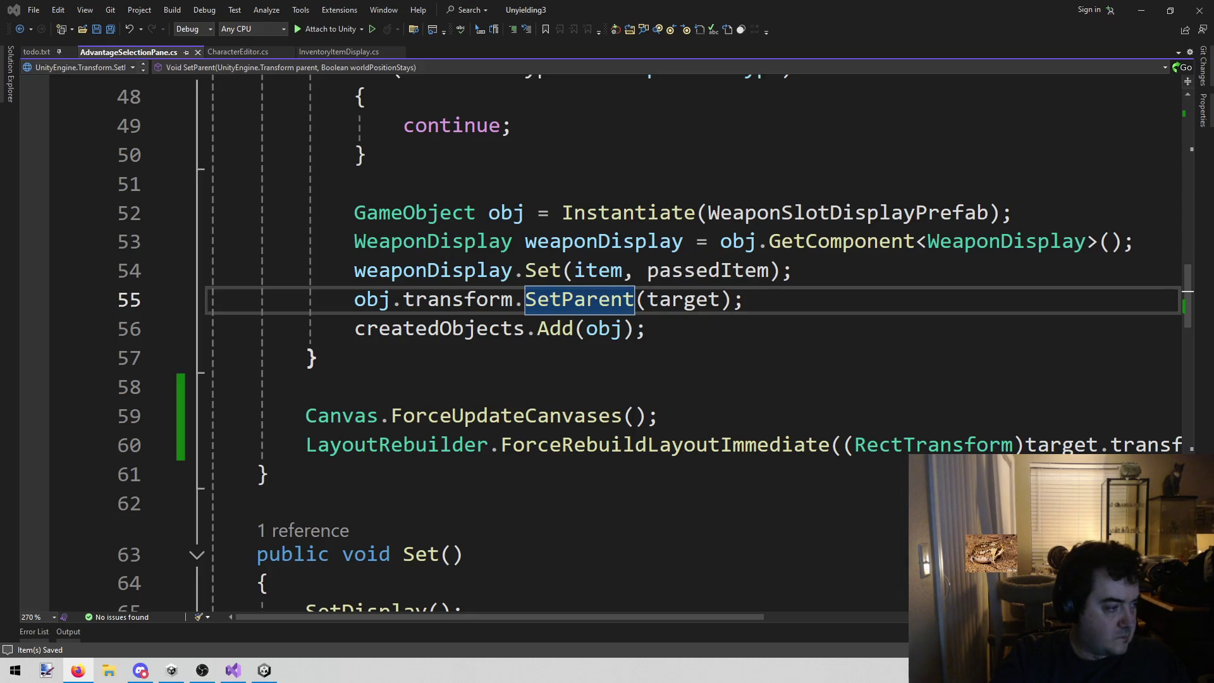
# - Review the slot loop on lines 55–57 of AdvantageSelectionPane.cs, then bring Unity forward
pyautogui.click(612, 330)
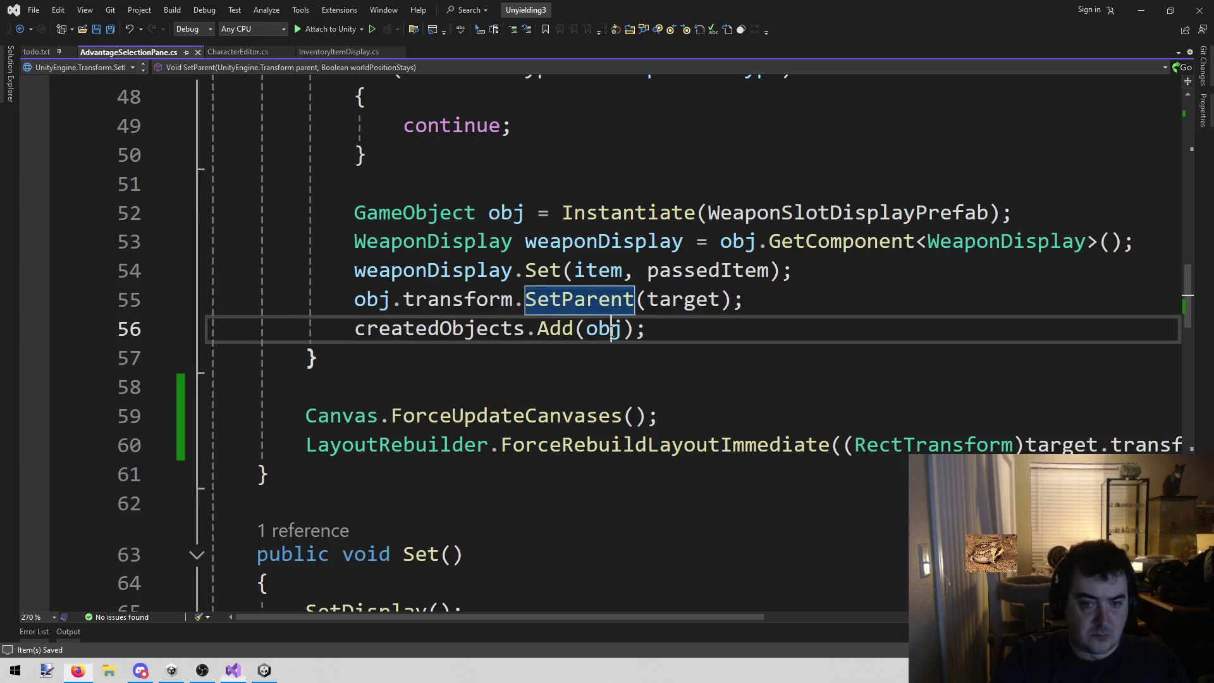
pyautogui.click(529, 355)
pyautogui.scroll(6, 523, 426)
pyautogui.scroll(-3, 504, 451)
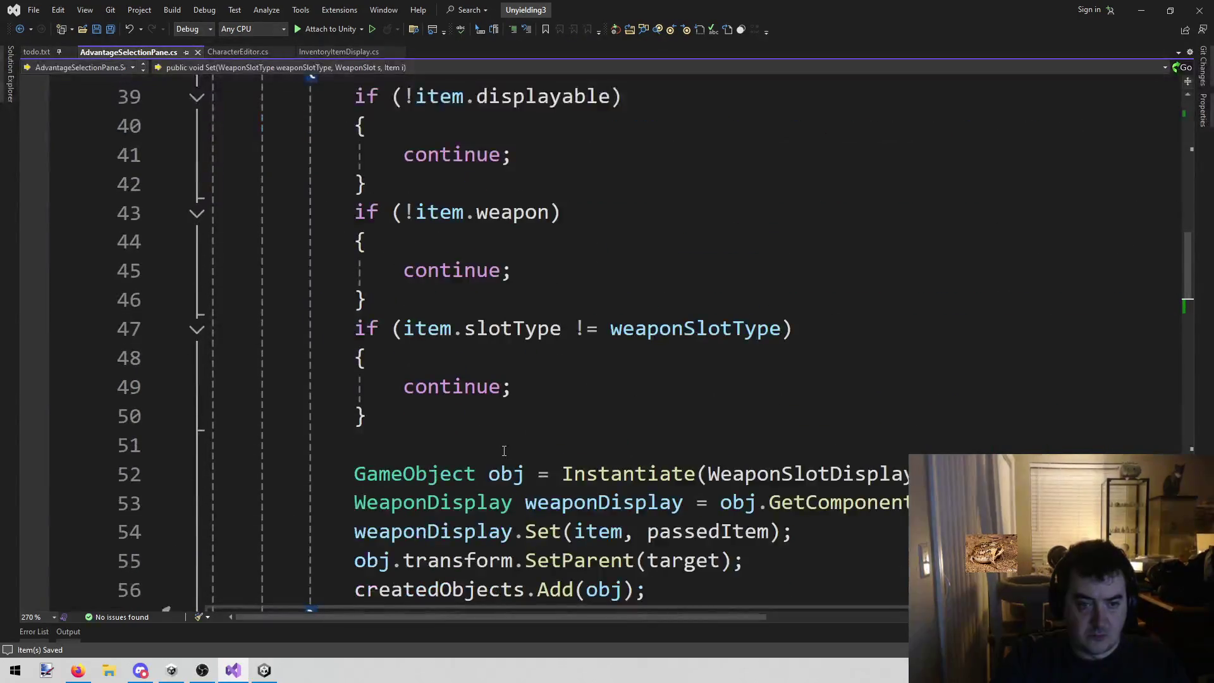
pyautogui.scroll(-3, 504, 450)
pyautogui.click(264, 671)
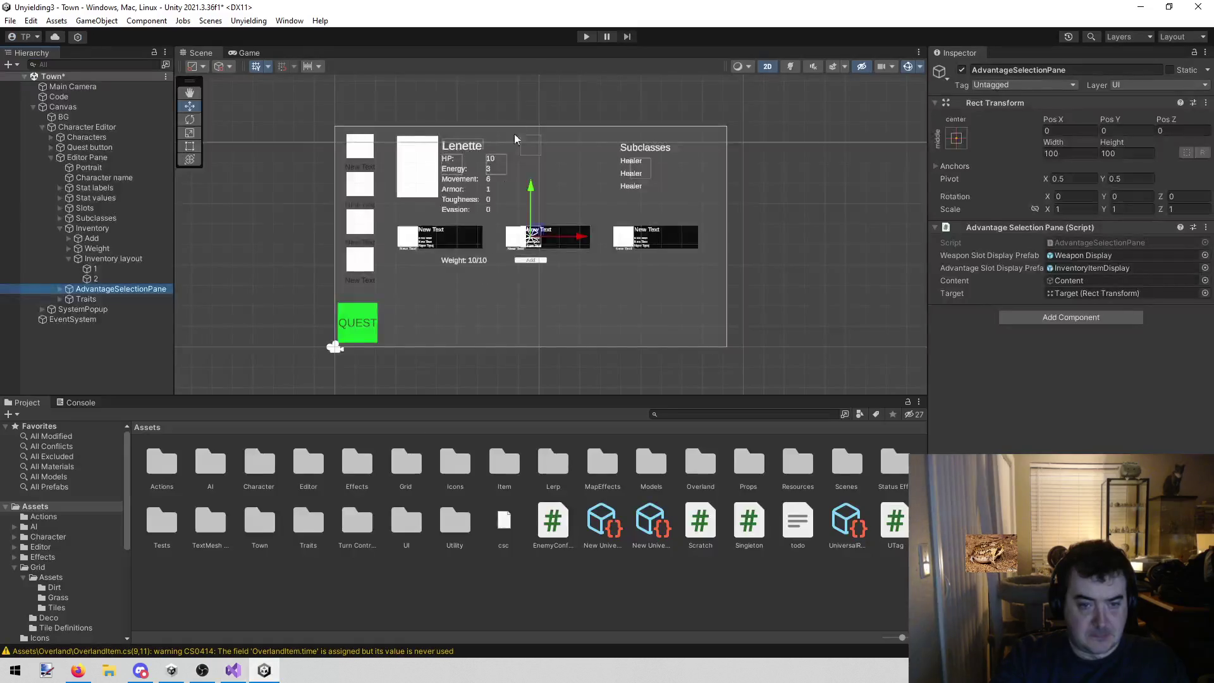
# - Play-test the Town character editor and confirm the Add button's On Click calls CharacterEditor.AddAdvantageClicked
pyautogui.click(586, 36)
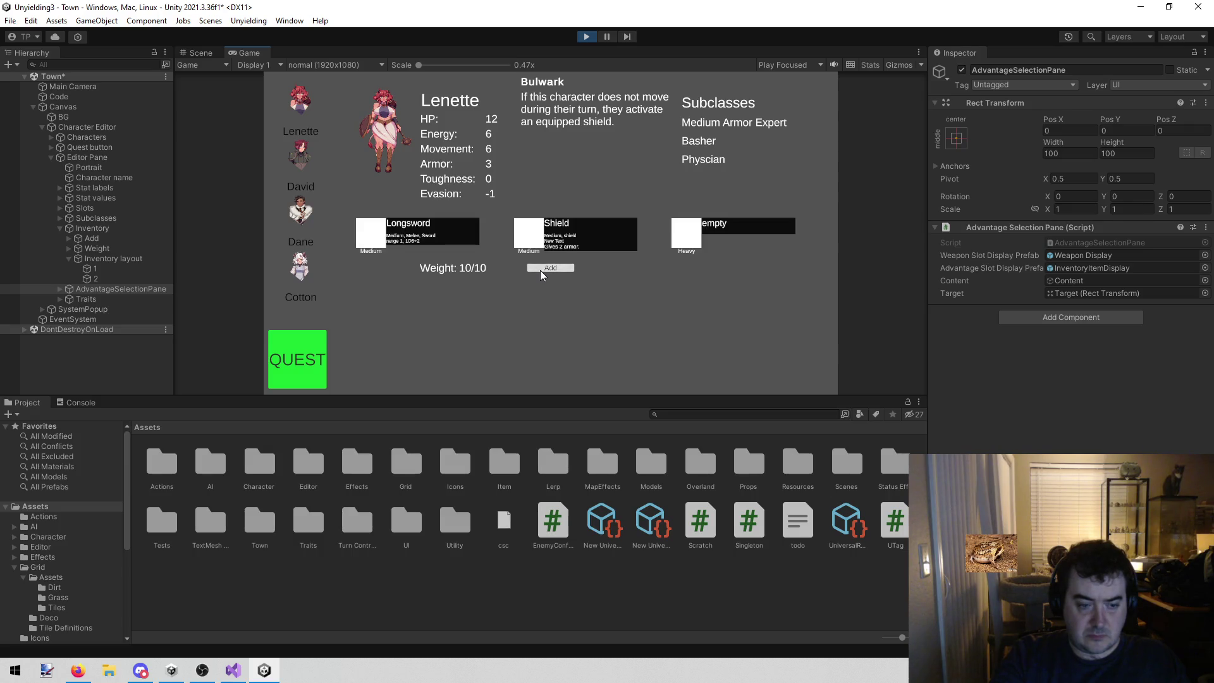
pyautogui.click(577, 38)
pyautogui.click(130, 238)
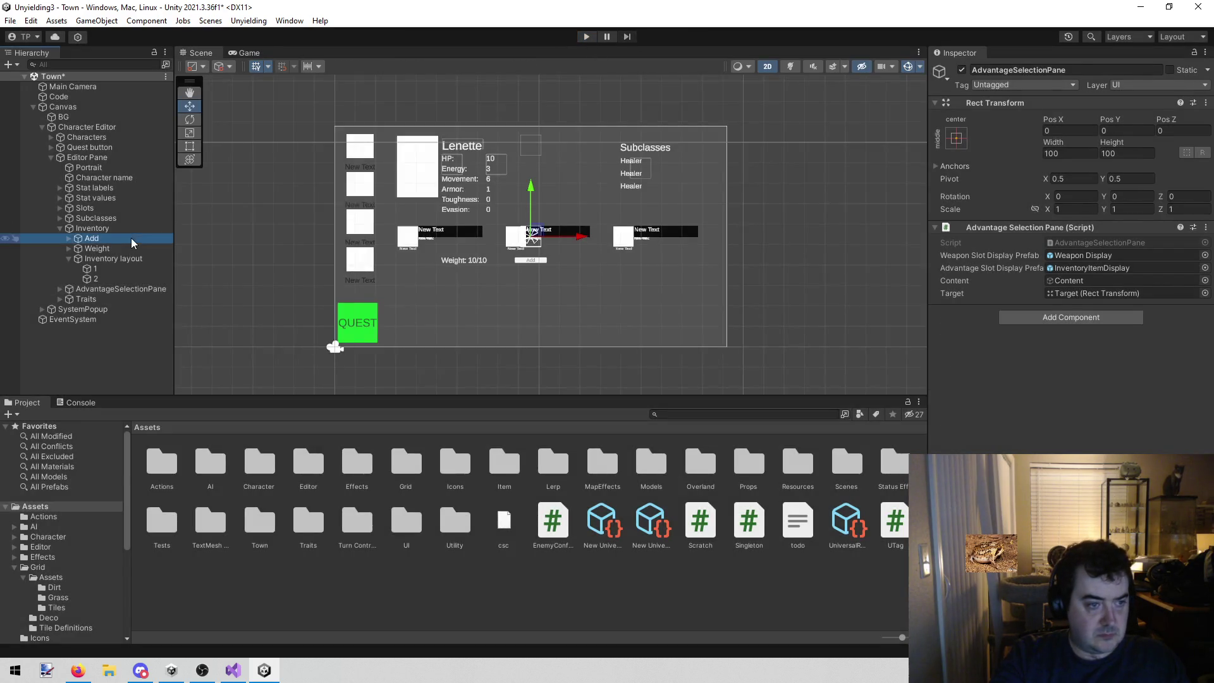
pyautogui.scroll(-2, 1120, 365)
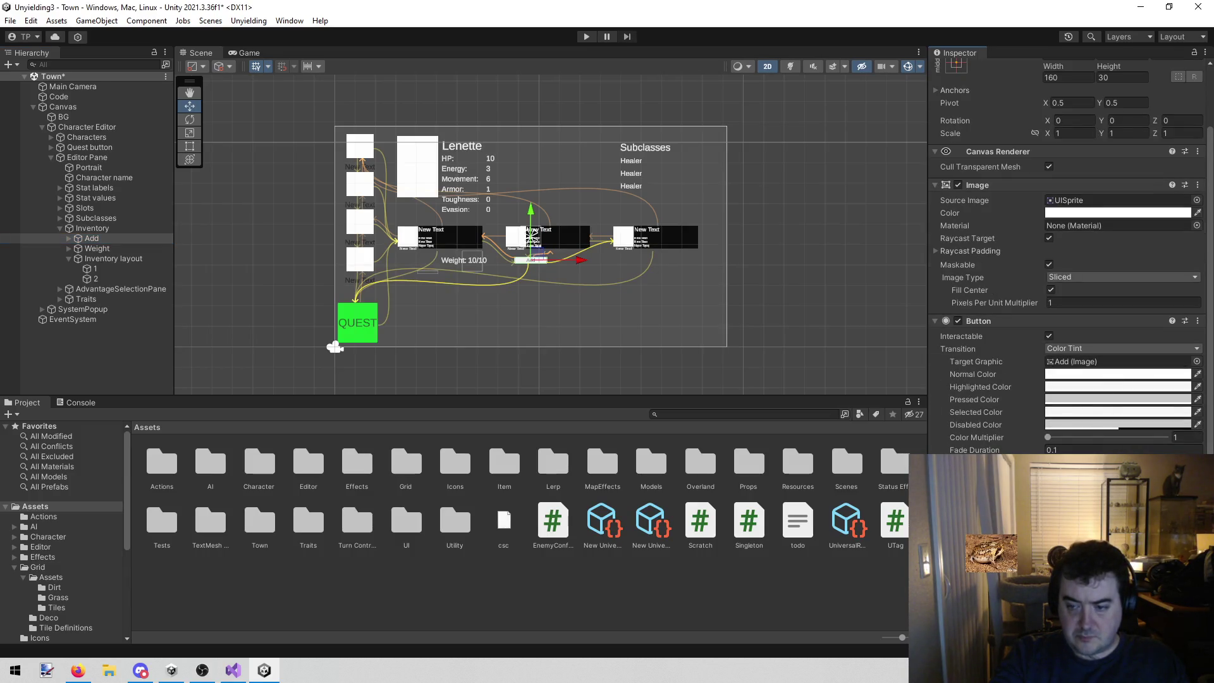
pyautogui.scroll(-3, 1069, 253)
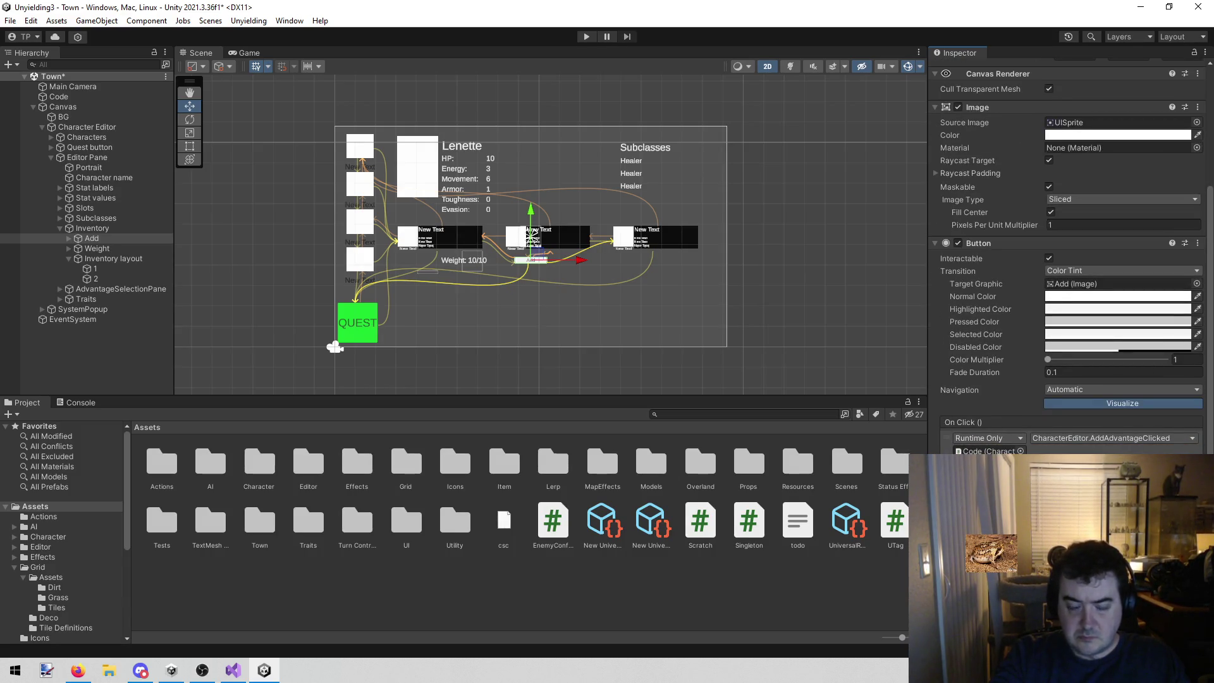
pyautogui.click(232, 670)
pyautogui.scroll(2, 607, 342)
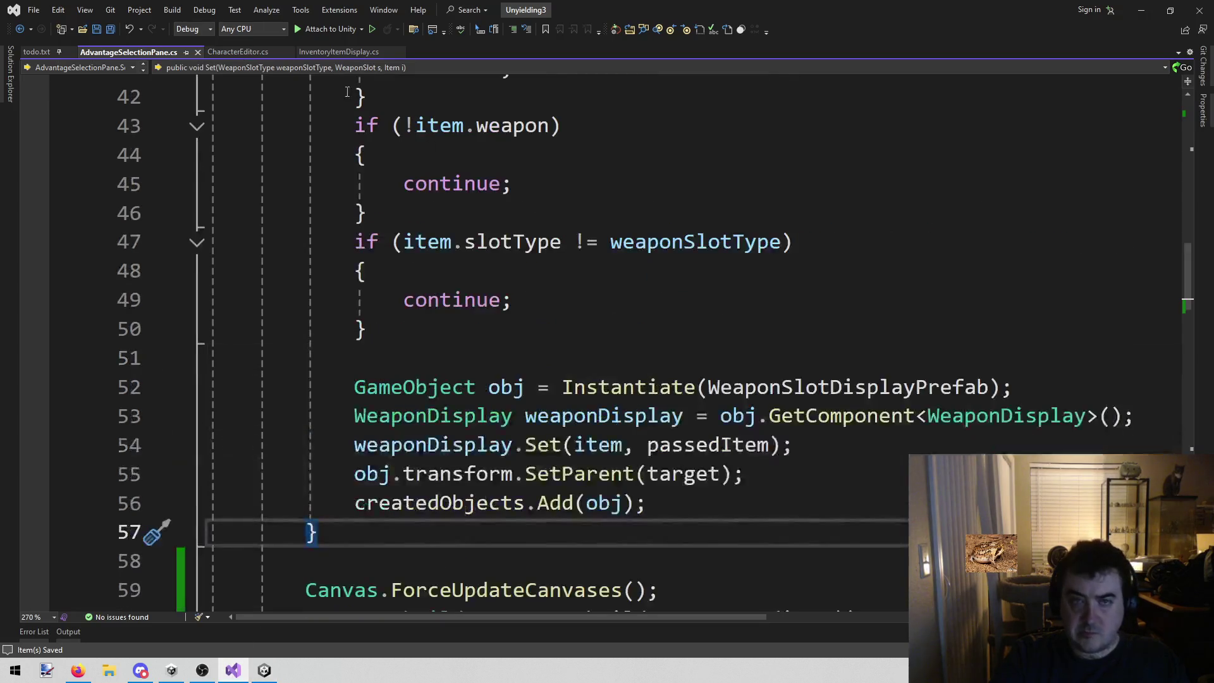
# - Compare InventoryItemDisplay.cs and CharacterEditor.cs, selecting the KeepScreenOpen tag check near line 158
pyautogui.click(327, 54)
pyautogui.click(230, 50)
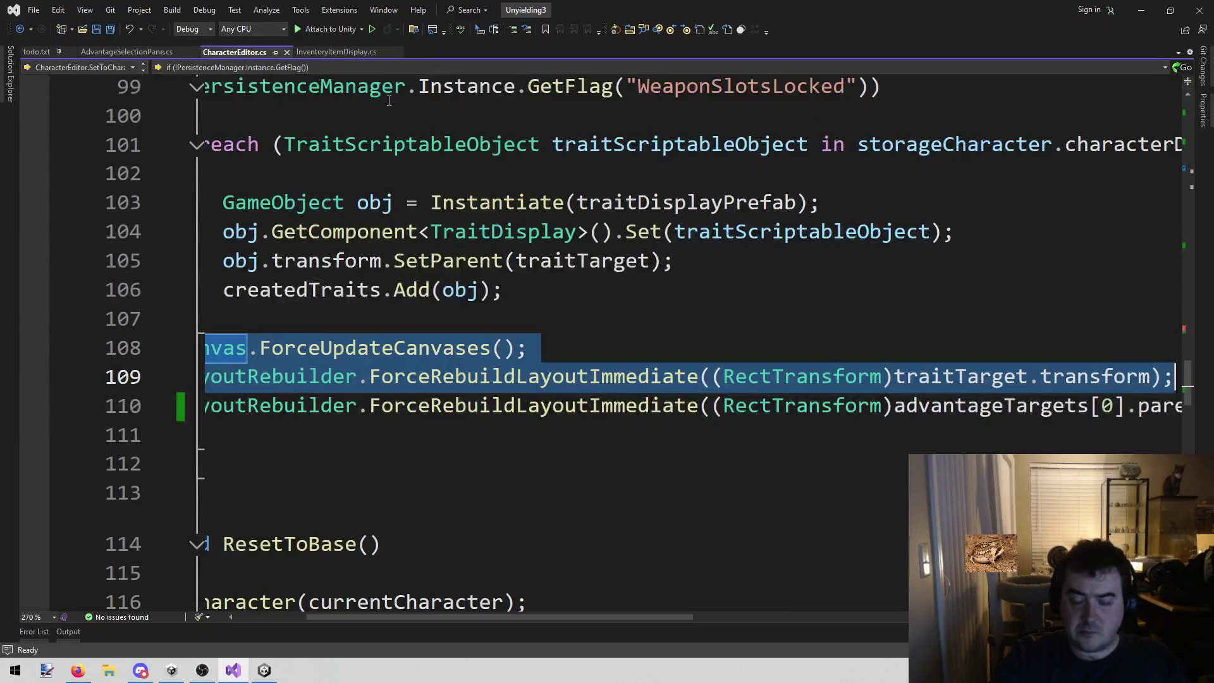
pyautogui.click(332, 52)
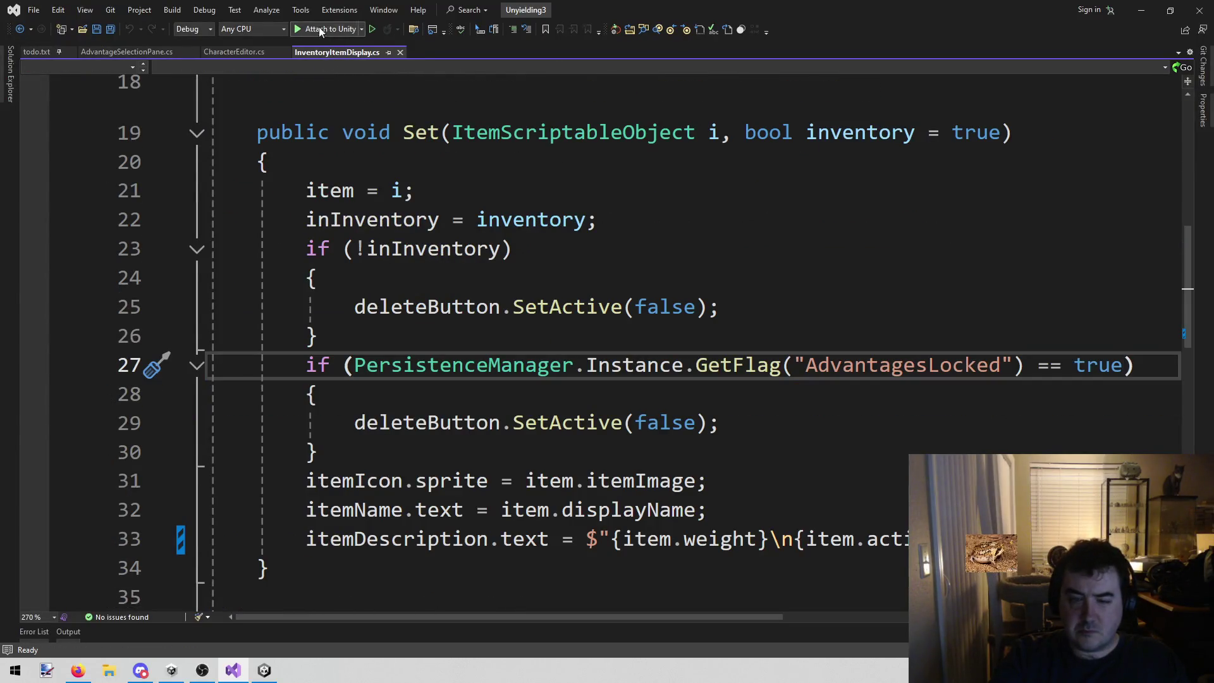
pyautogui.click(255, 52)
pyautogui.scroll(-3, 696, 272)
pyautogui.scroll(6, 696, 273)
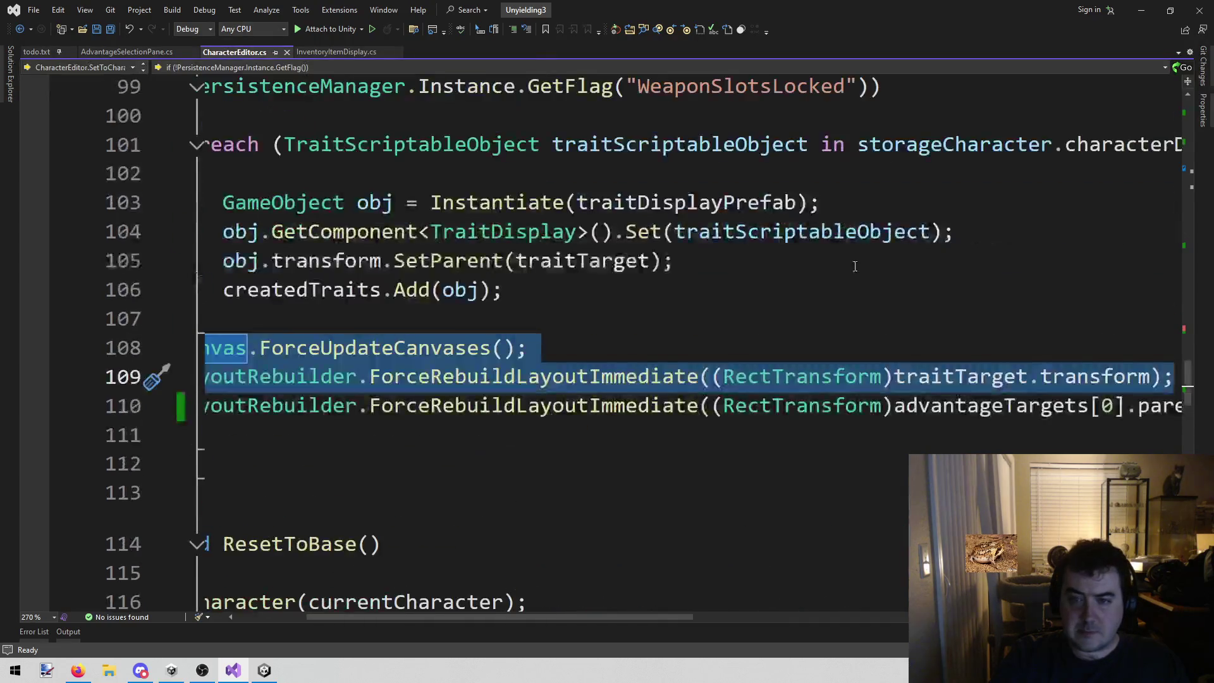
pyautogui.scroll(-20, 697, 273)
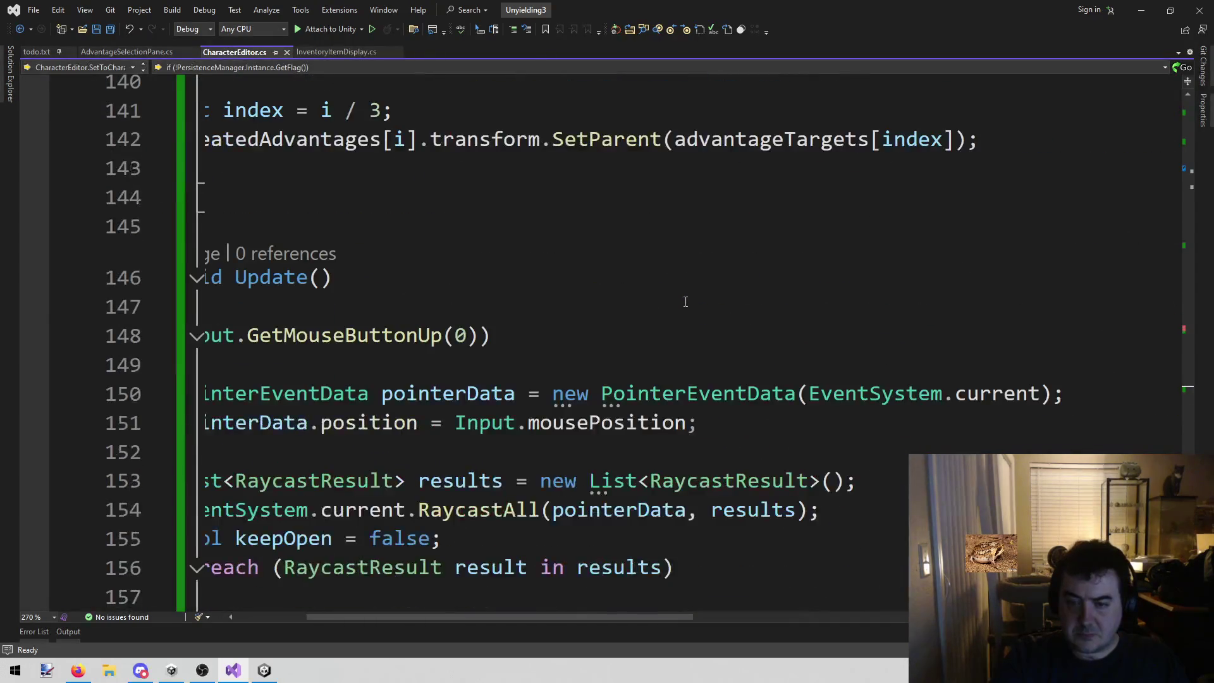
pyautogui.scroll(2, 679, 301)
pyautogui.doubleClick(753, 365)
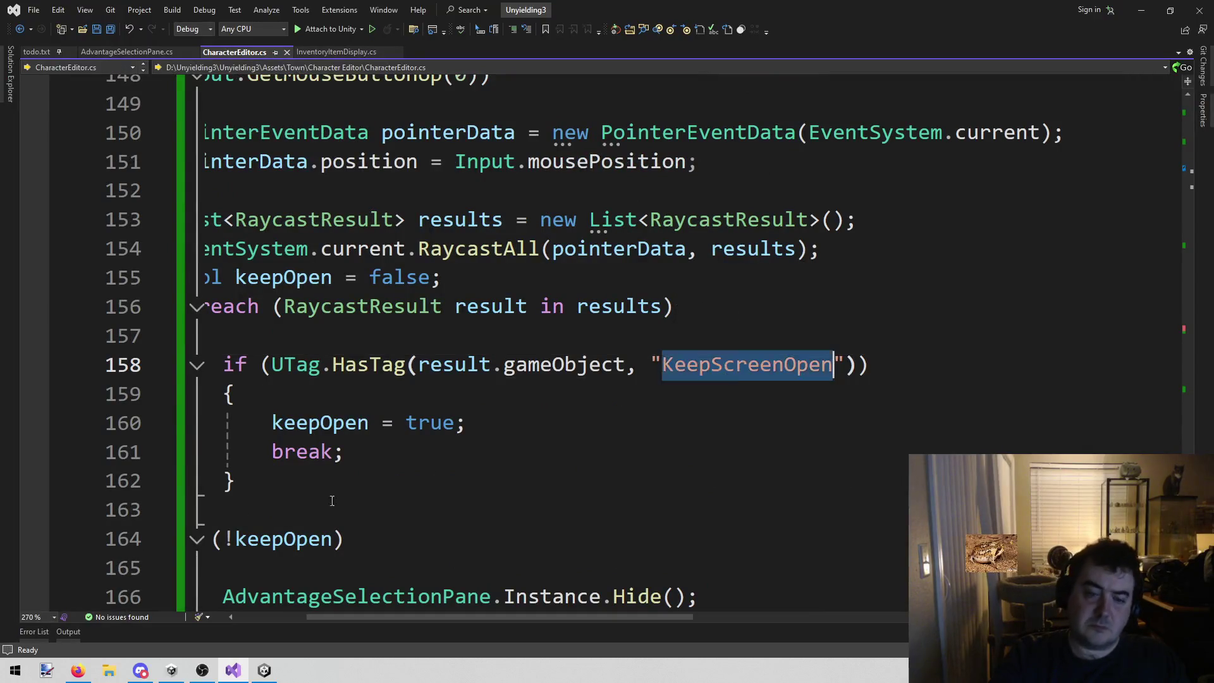
pyautogui.click(266, 672)
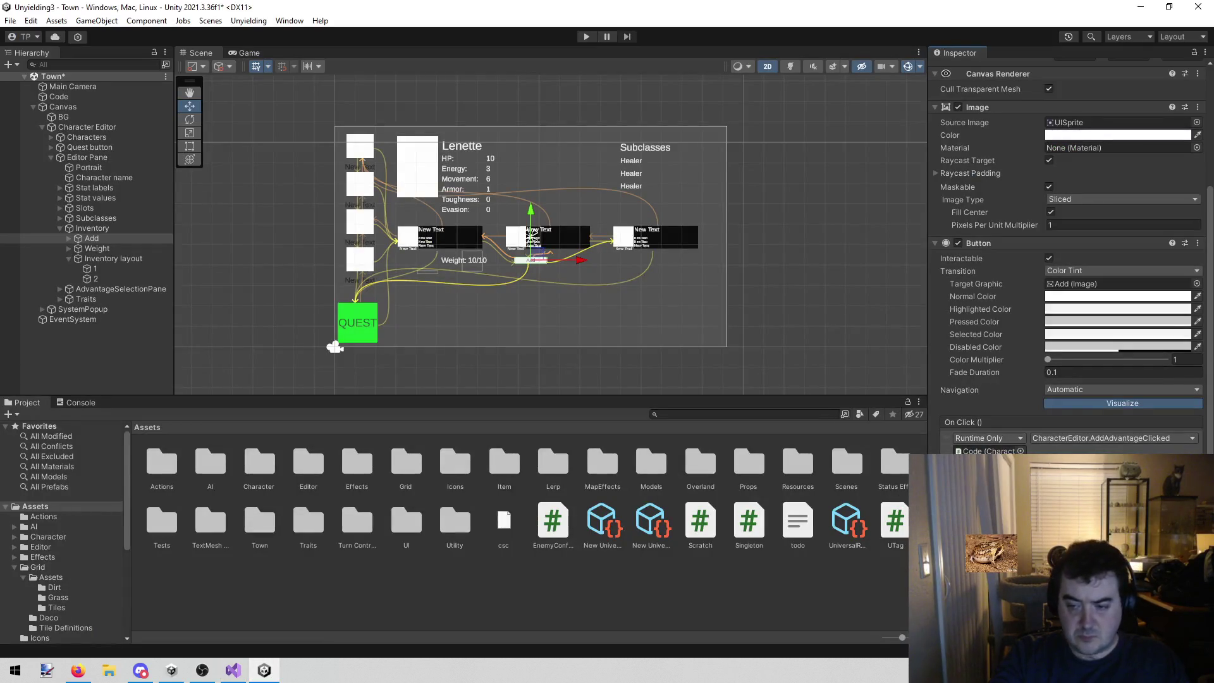
# - Save the Town scene and play-test that clicking Add opens the advantage item list
pyautogui.hotkey('ctrl', 's')
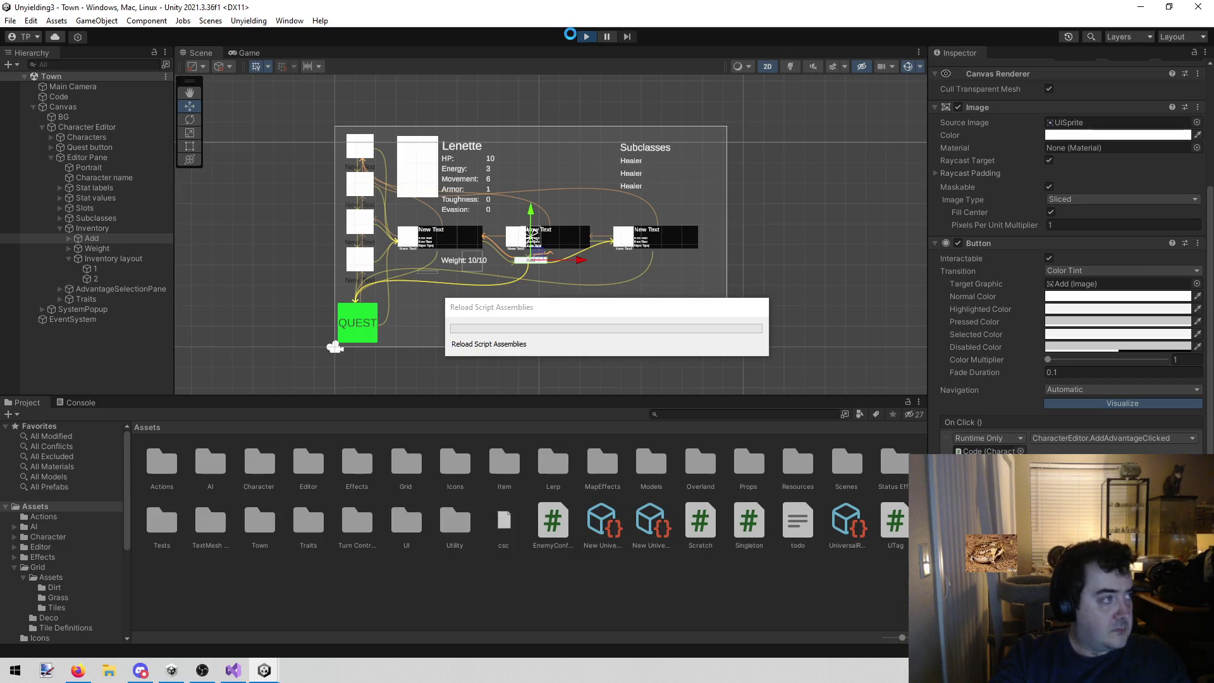
pyautogui.click(573, 35)
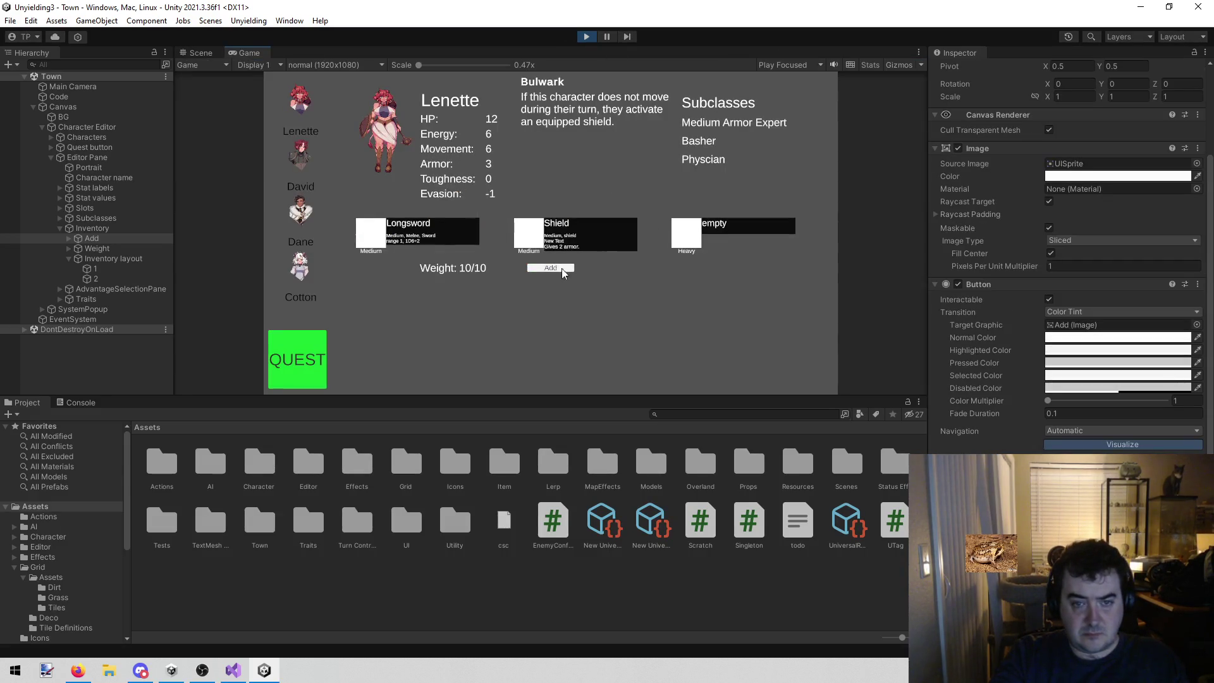
pyautogui.click(538, 270)
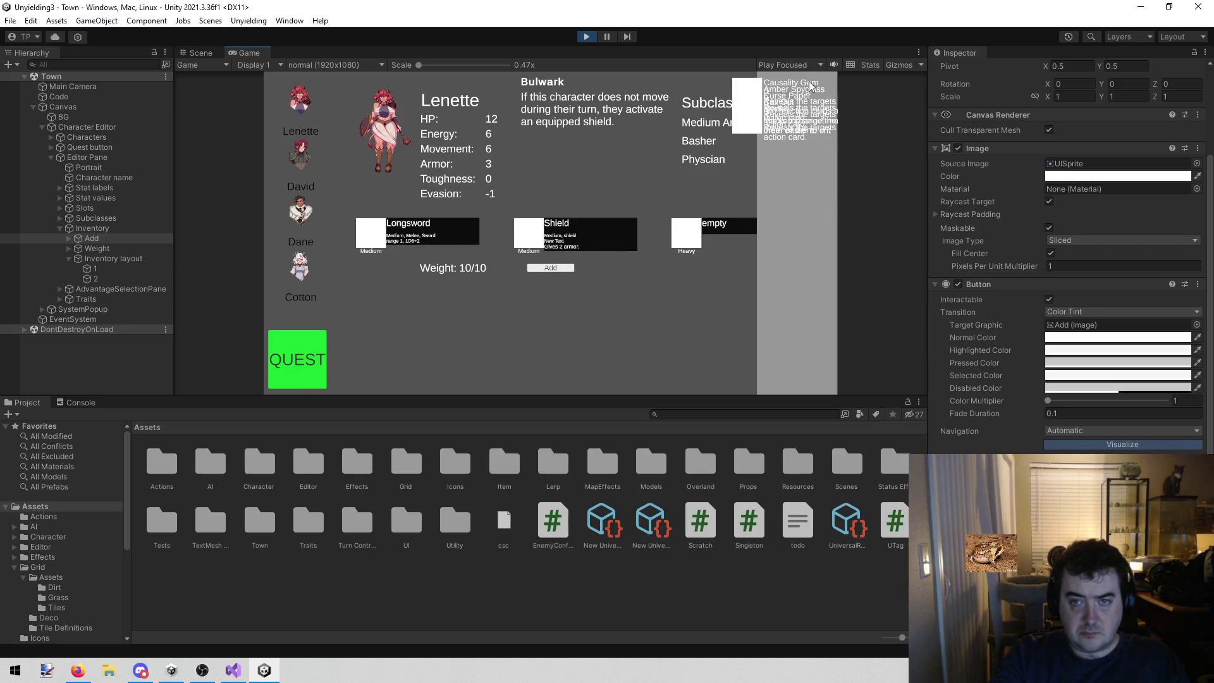
pyautogui.click(593, 39)
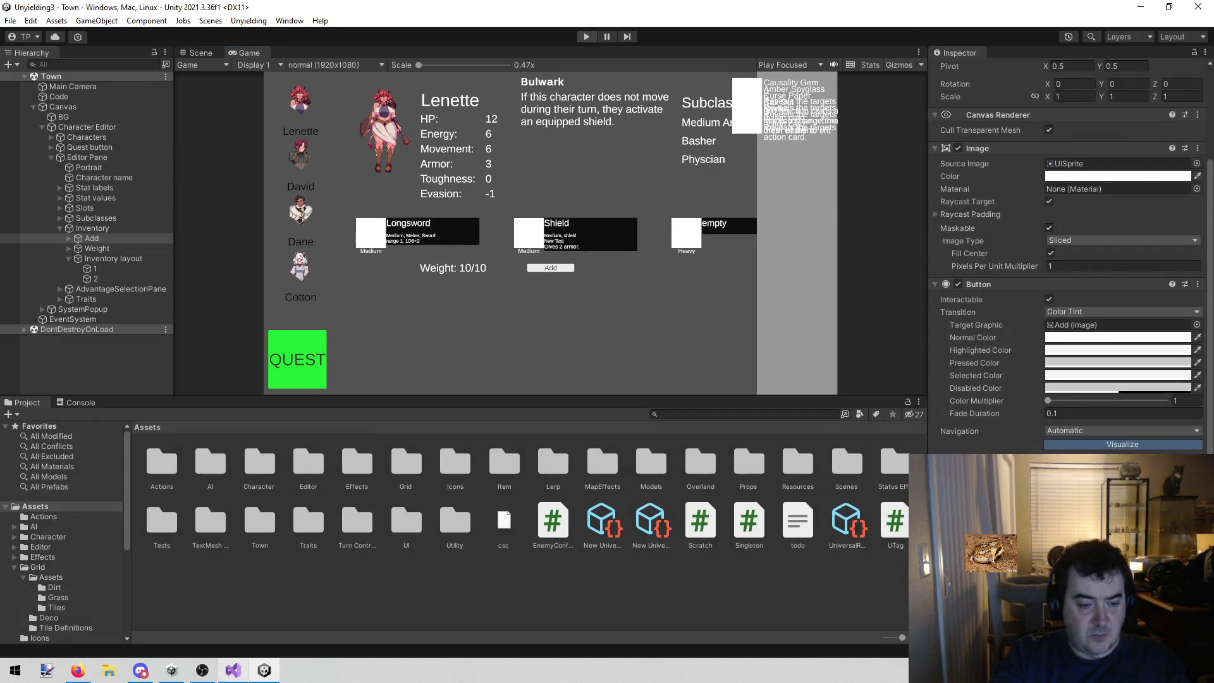
pyautogui.hotkey('alt', 'Tab')
pyautogui.click(126, 53)
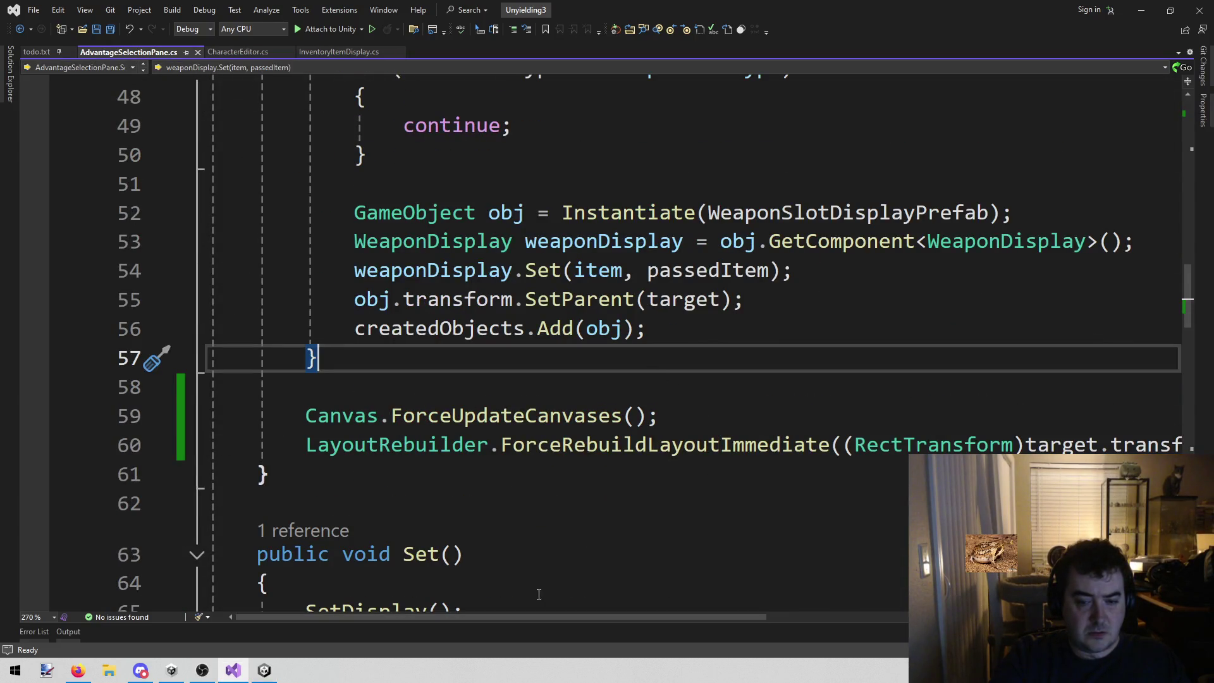
# - Cut the Canvas.ForceUpdateCanvases and LayoutRebuilder lines from lines 59–60
pyautogui.moveTo(534, 619)
pyautogui.mouseDown()
pyautogui.moveTo(804, 632)
pyautogui.moveTo(509, 608)
pyautogui.mouseUp()
pyautogui.scroll(7, 712, 479)
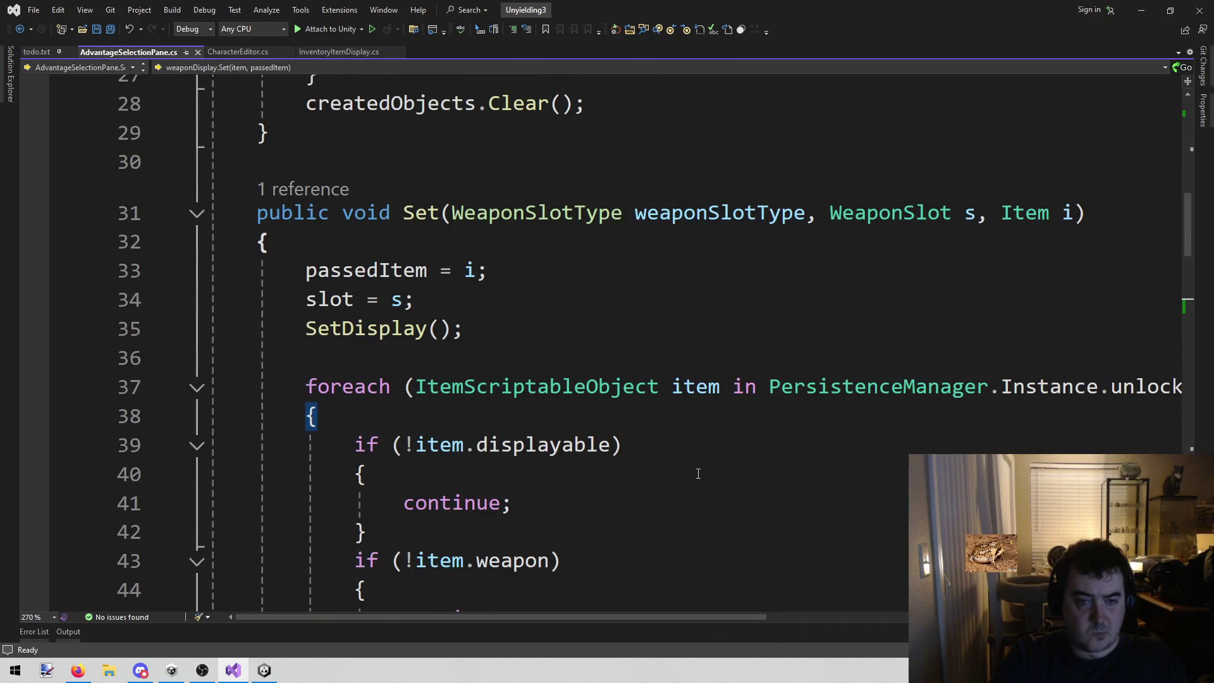
pyautogui.scroll(-10, 699, 473)
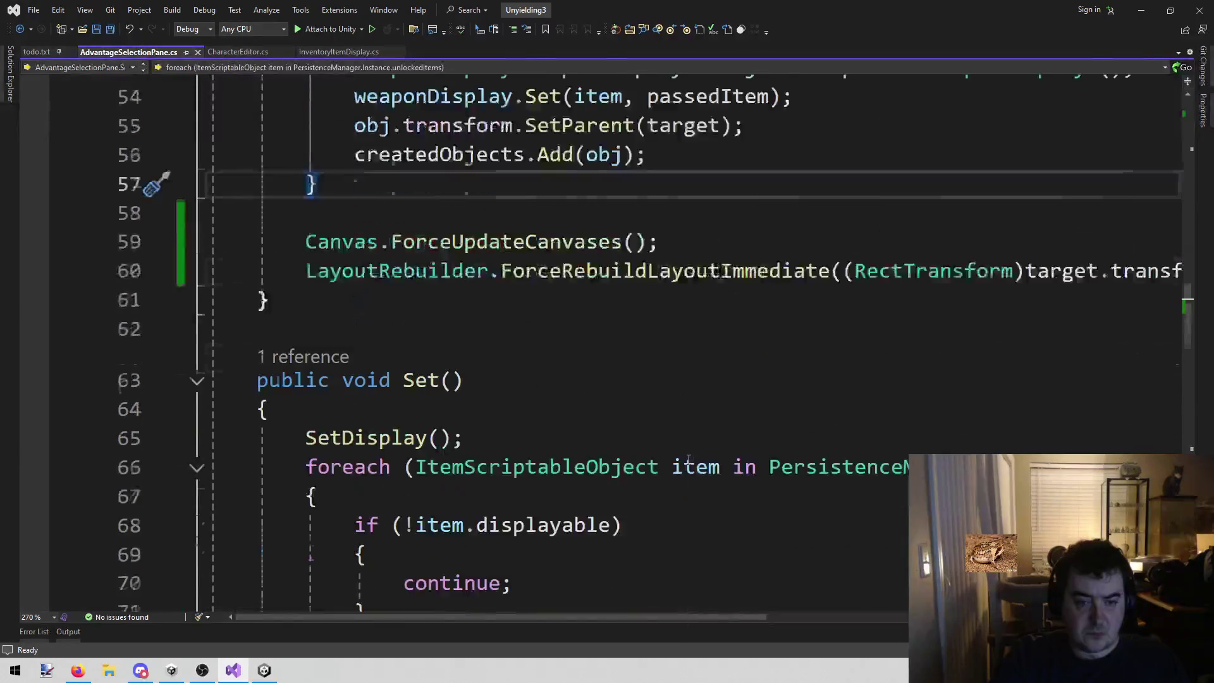
pyautogui.scroll(2, 670, 380)
pyautogui.click(662, 355)
pyautogui.press('End')
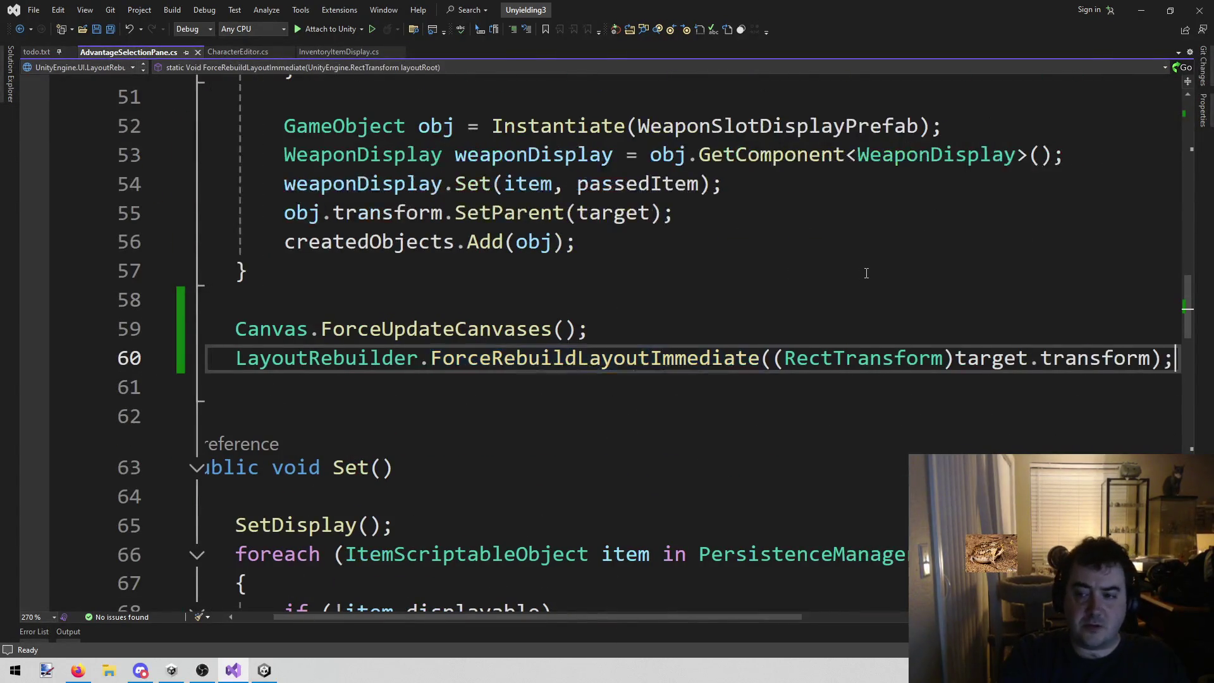
pyautogui.hotkey('shift', 'Up')
pyautogui.hotkey('shift', 'Home')
pyautogui.hotkey('ctrl', 'x')
# - Paste the two layout-refresh lines at line 81 after the item loop and save
pyautogui.scroll(-8, 866, 272)
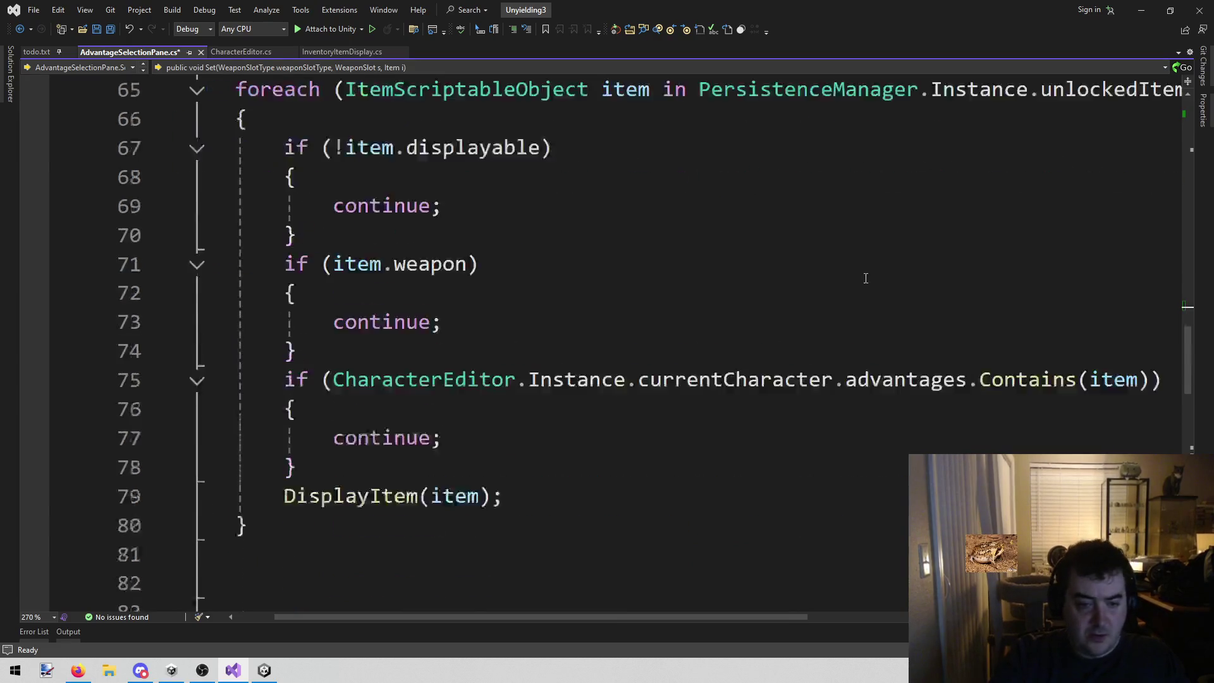
pyautogui.scroll(1, 656, 253)
pyautogui.click(518, 373)
pyautogui.scroll(4, 518, 373)
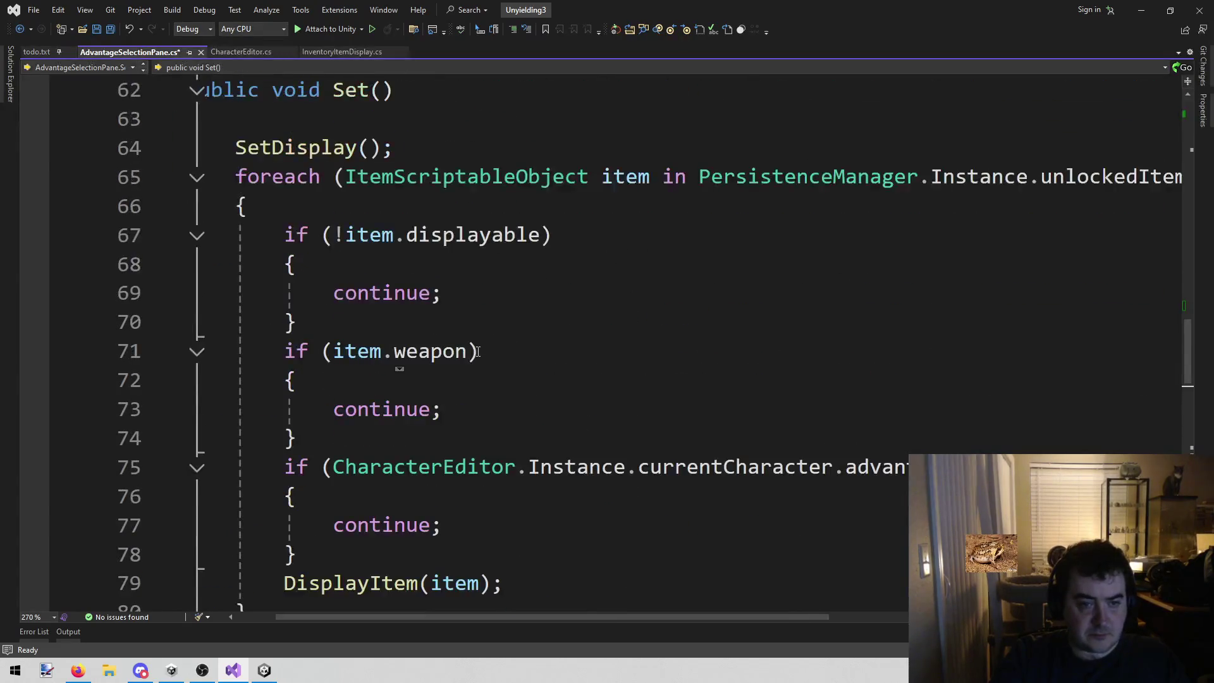
pyautogui.scroll(-1, 499, 351)
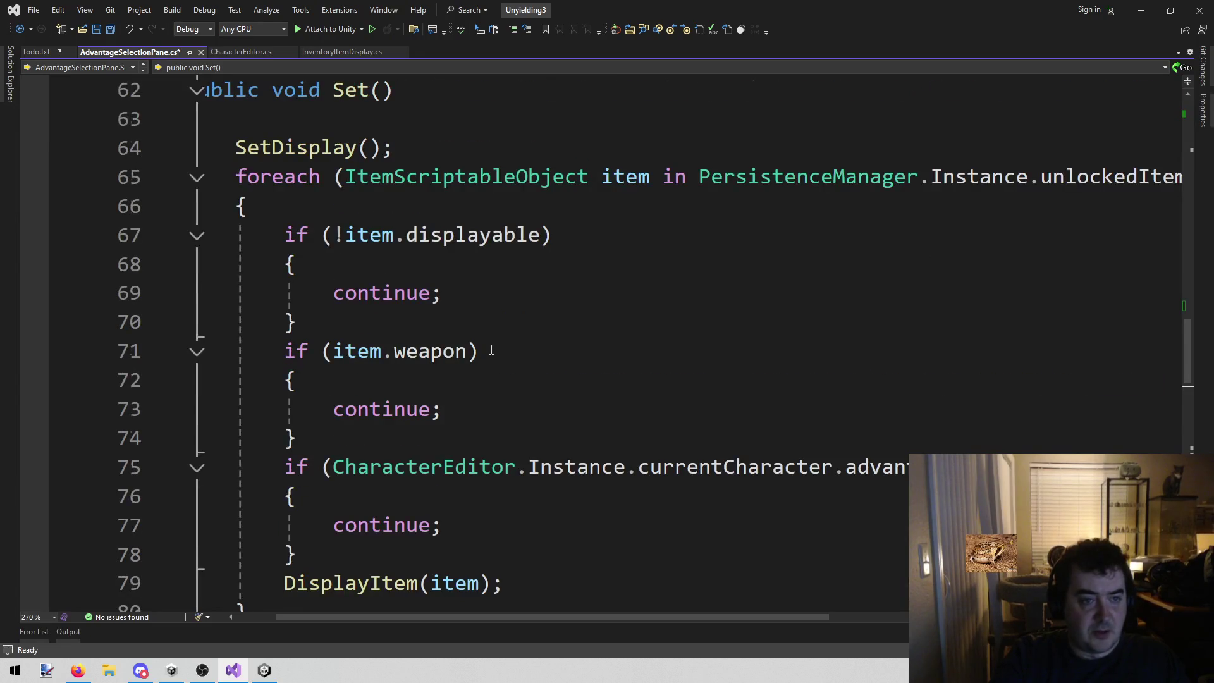
pyautogui.scroll(-1, 491, 350)
pyautogui.hotkey('ctrl', 'v')
pyautogui.hotkey('ctrl', 's')
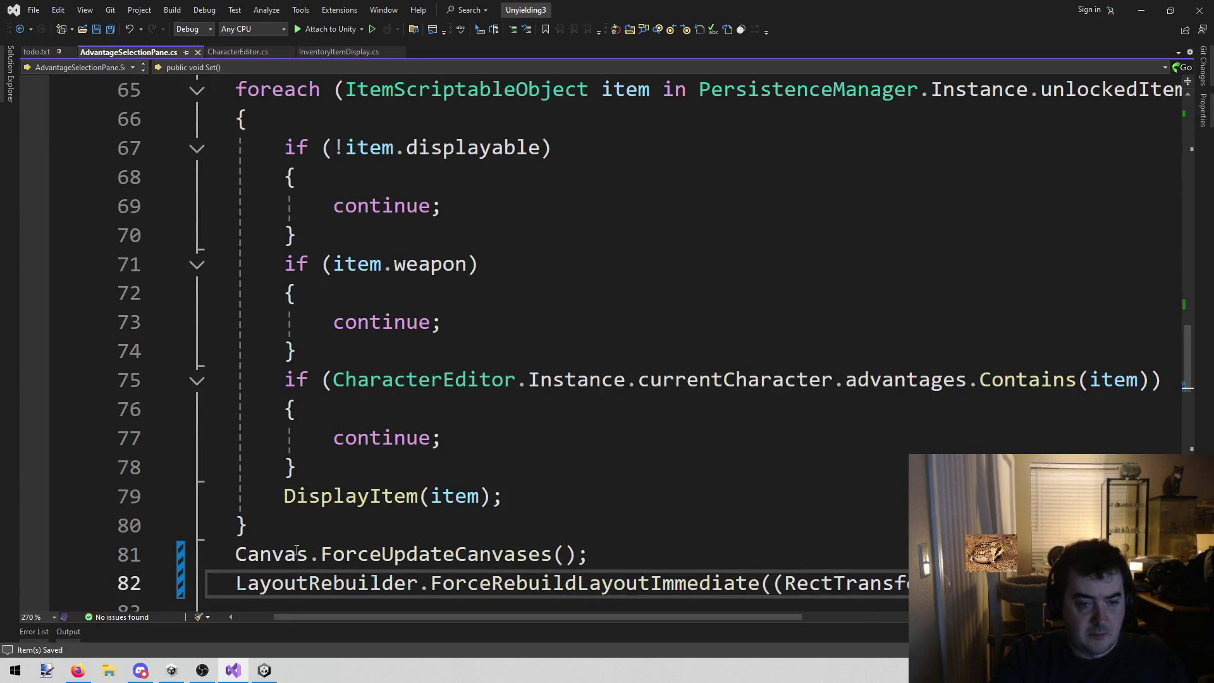
pyautogui.scroll(-5, 477, 583)
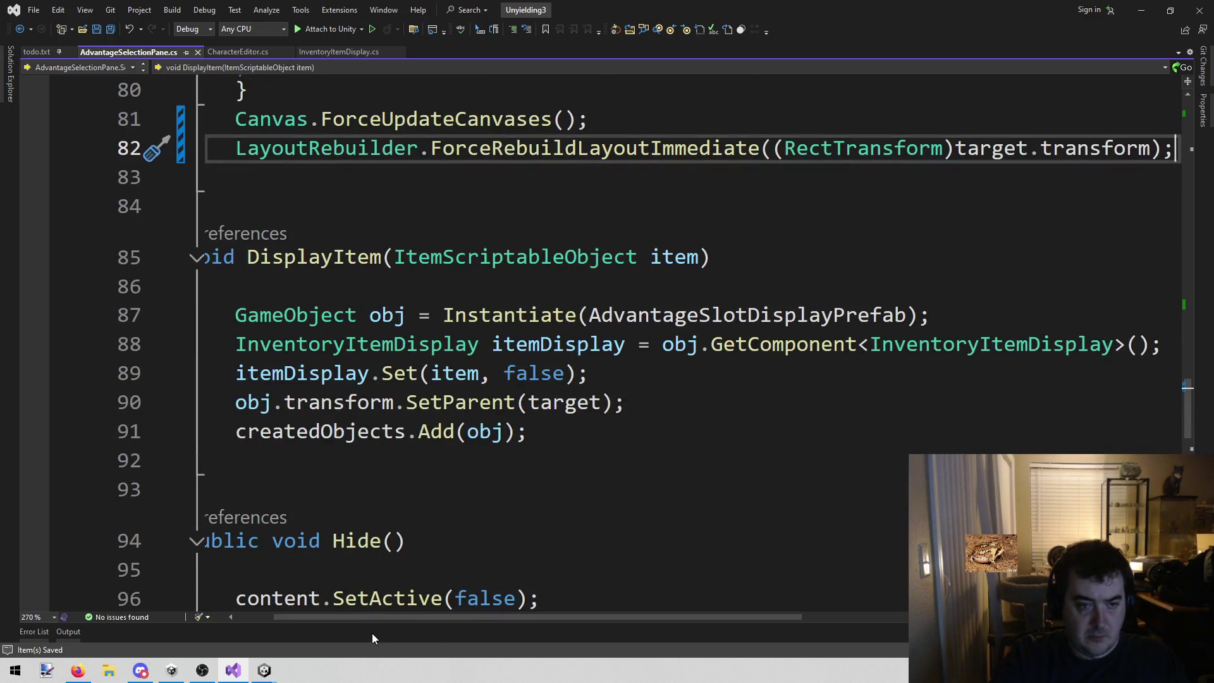
pyautogui.click(264, 670)
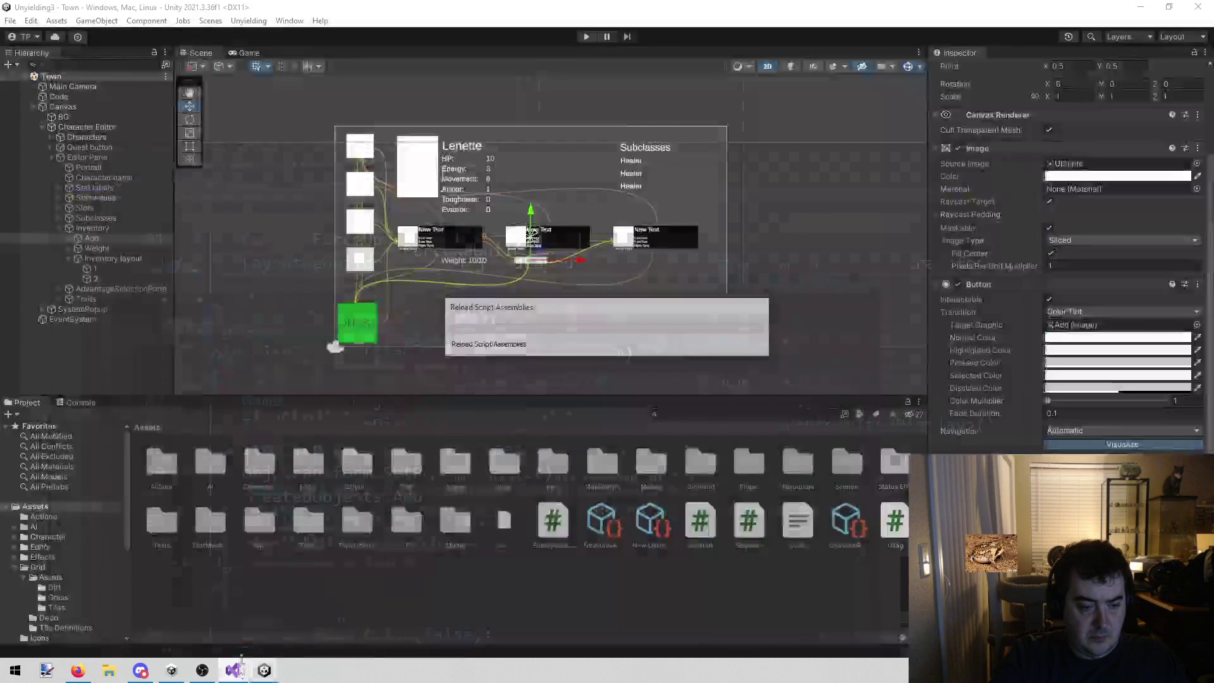
# - Play-test by switching between David and Lenette and giving Lenette the Amber Spyglass advantage
pyautogui.click(593, 36)
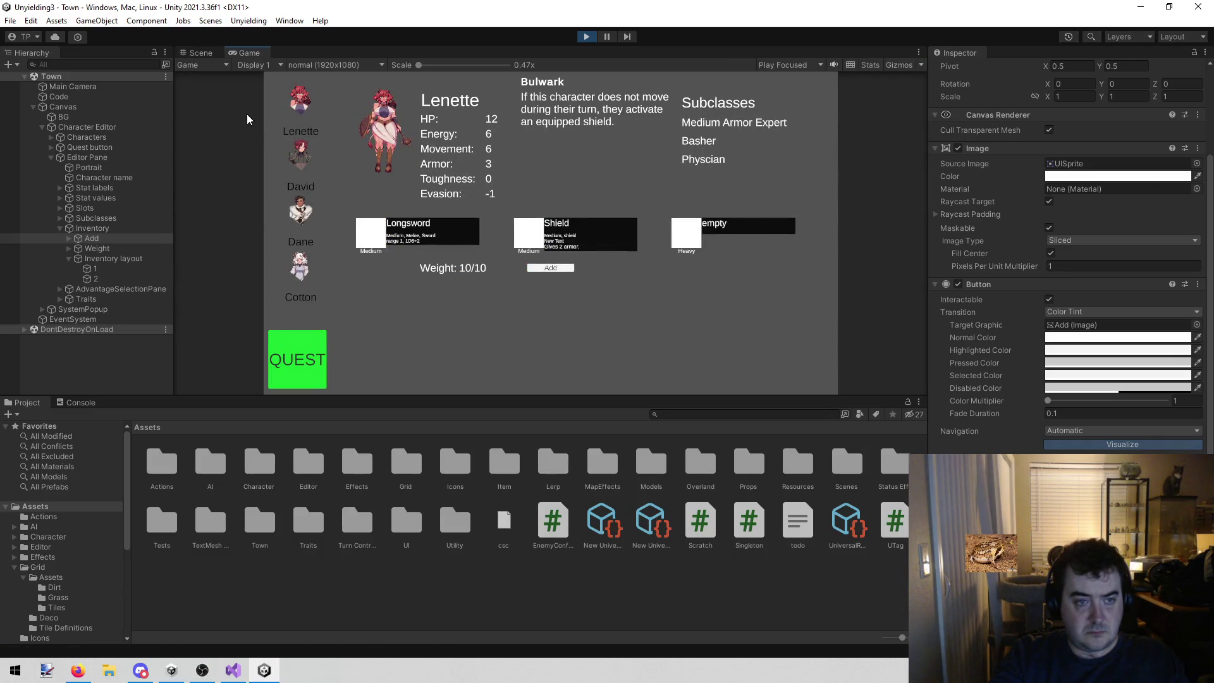
pyautogui.click(288, 153)
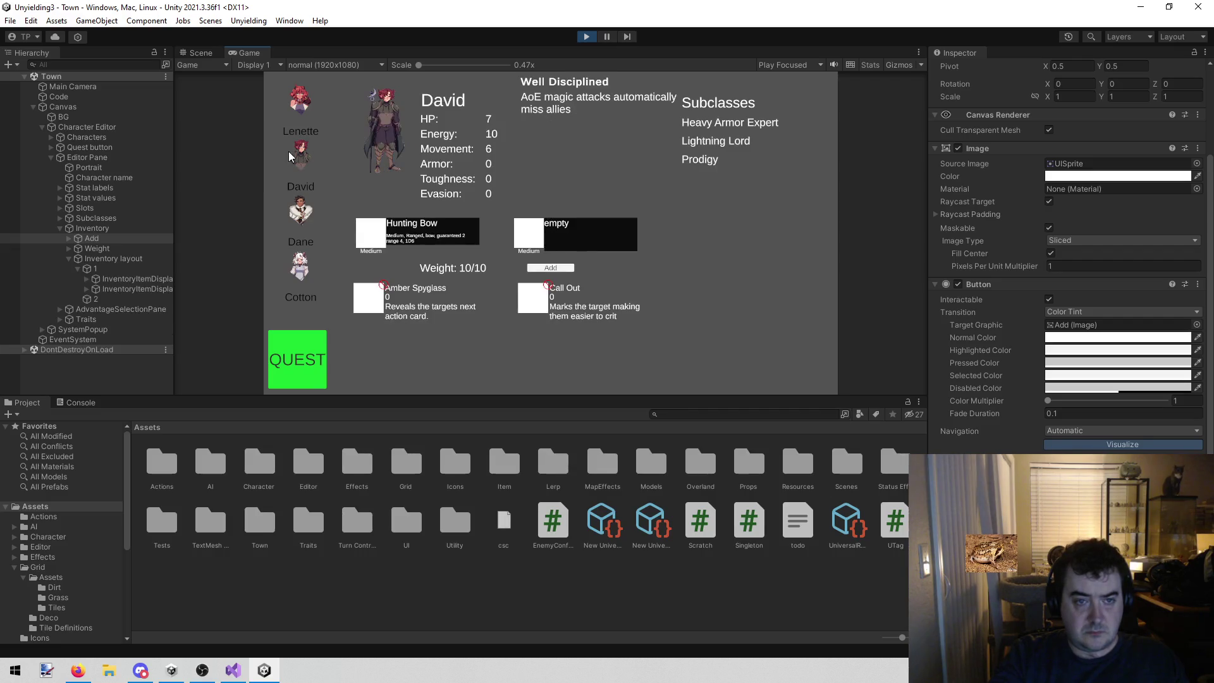
pyautogui.click(300, 103)
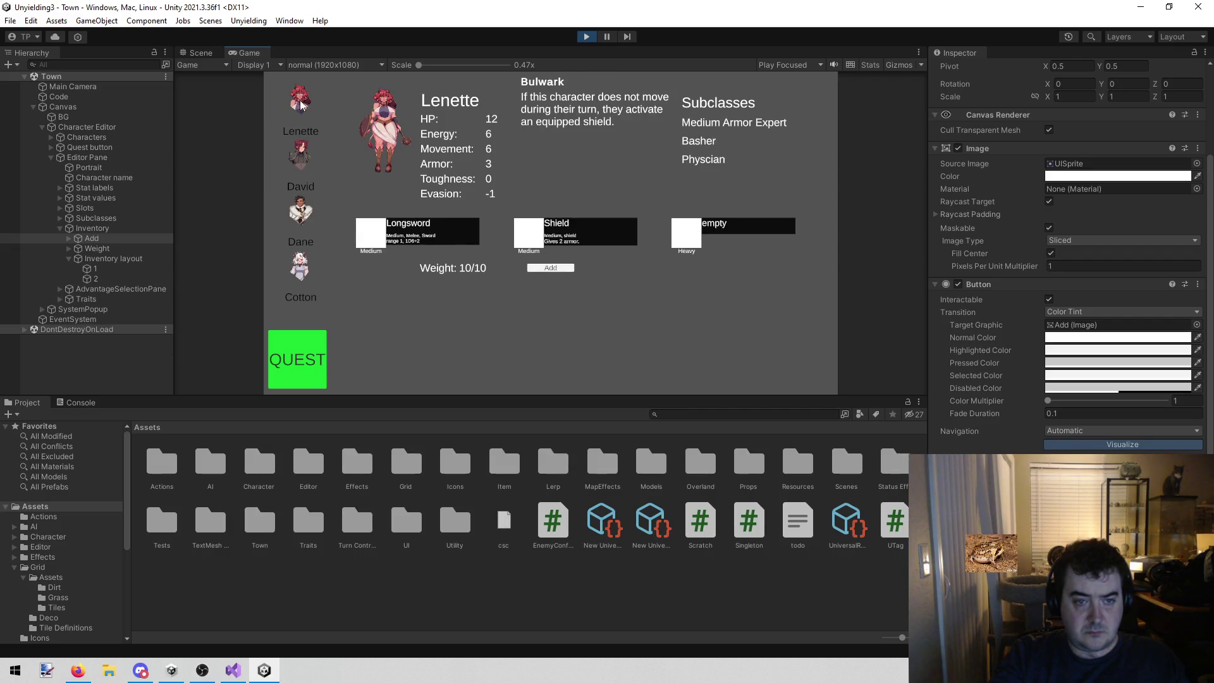
pyautogui.click(538, 268)
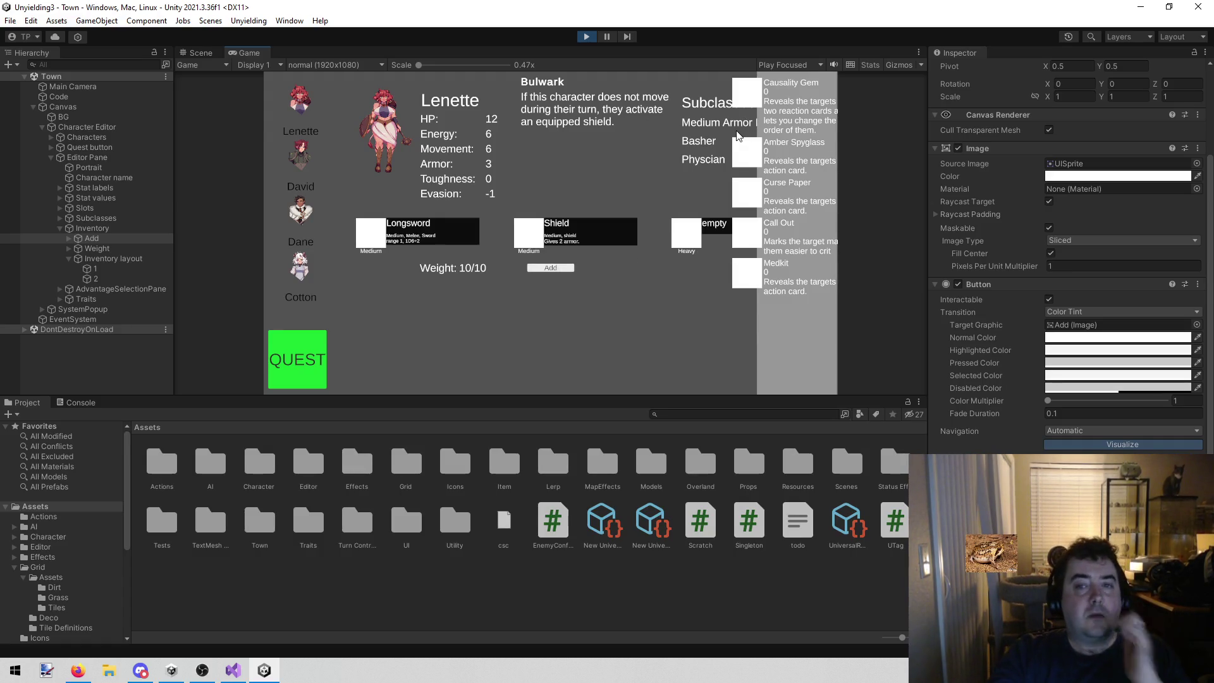
pyautogui.click(747, 164)
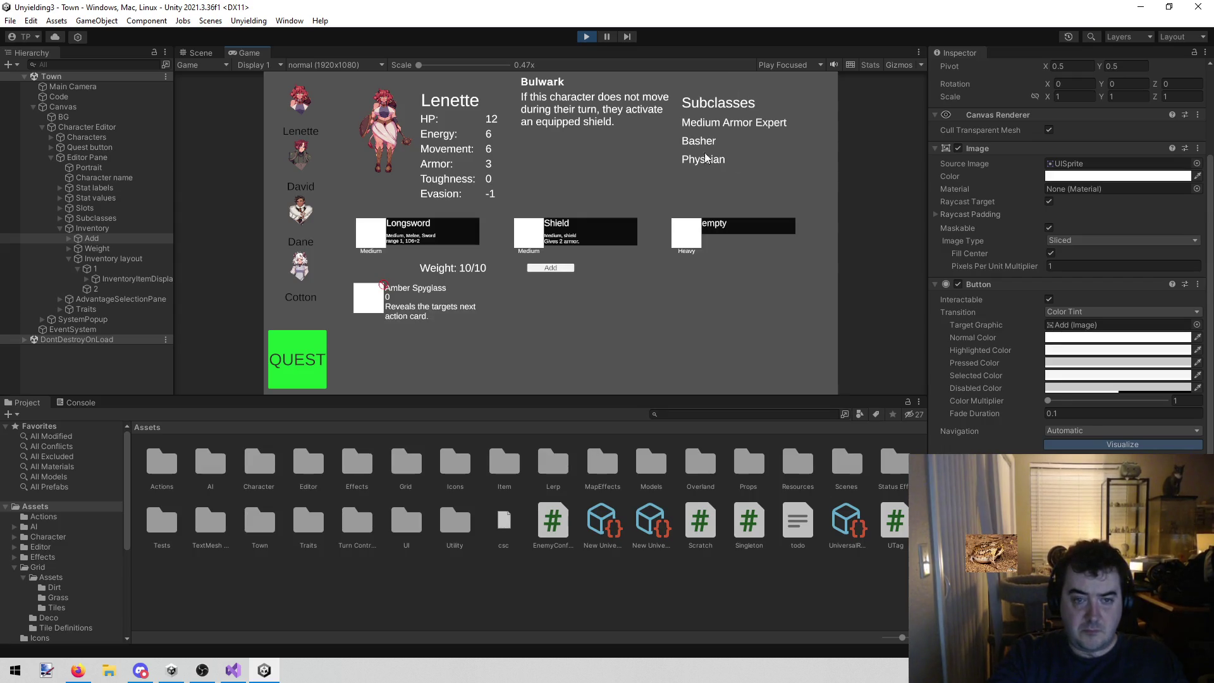
pyautogui.click(584, 39)
pyautogui.hotkey('alt', 'Tab')
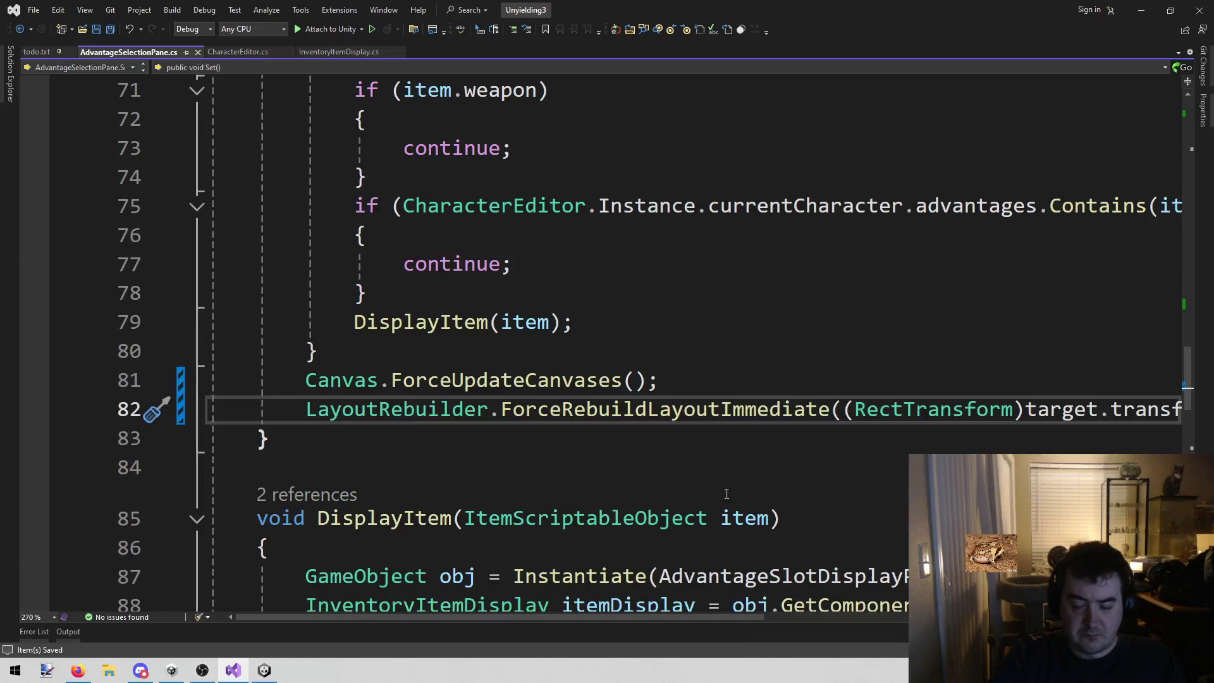
# - Add 'UTag uTag = obj.AddComponent<UTag>();' right after the Instantiate line in DisplayItem
pyautogui.scroll(-2, 735, 436)
pyautogui.click(754, 432)
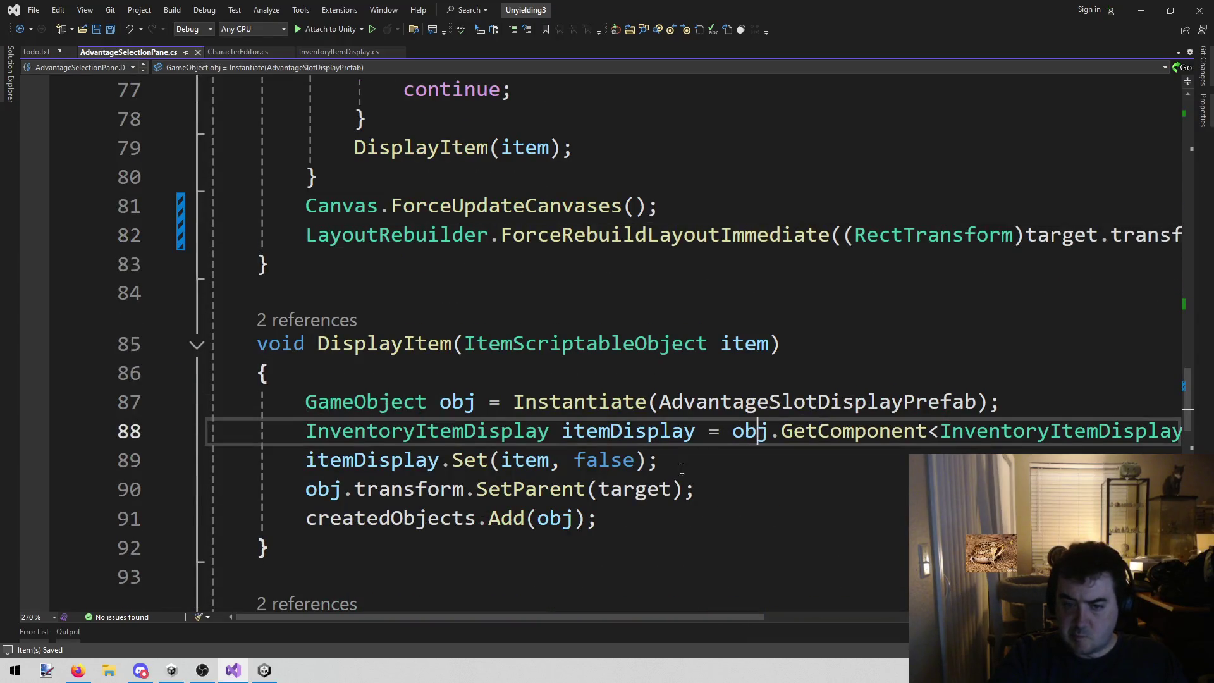
pyautogui.click(781, 402)
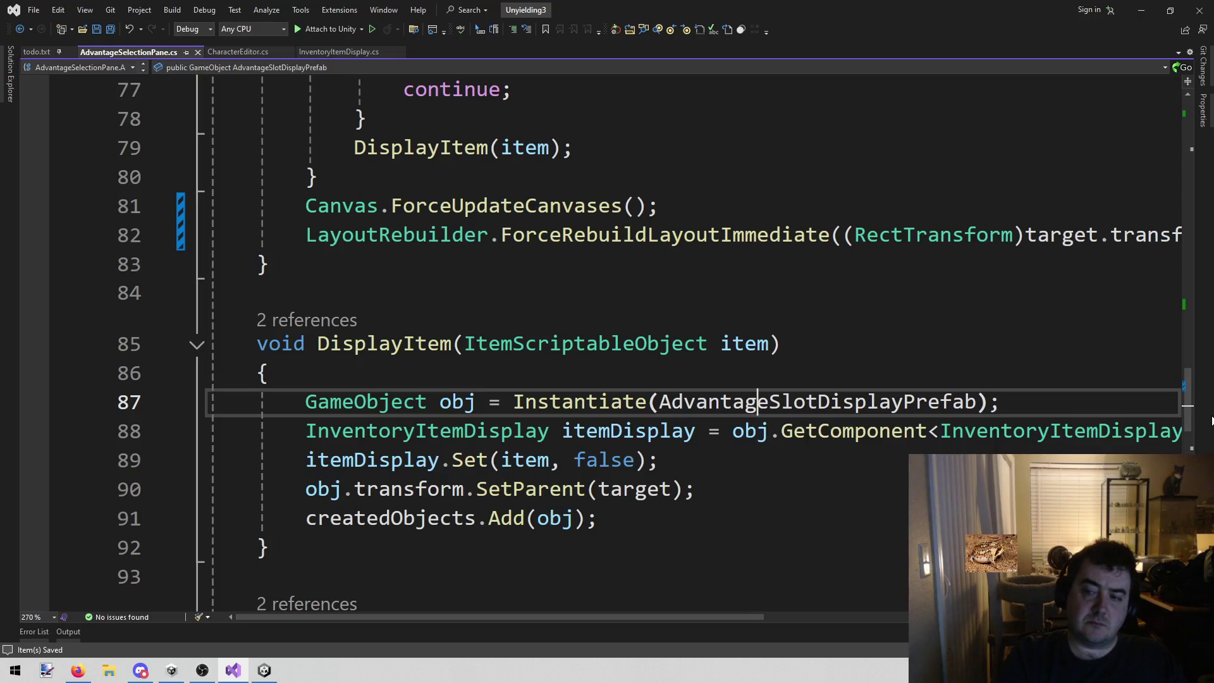
pyautogui.doubleClick(781, 403)
pyautogui.click(758, 432)
pyautogui.press('Up')
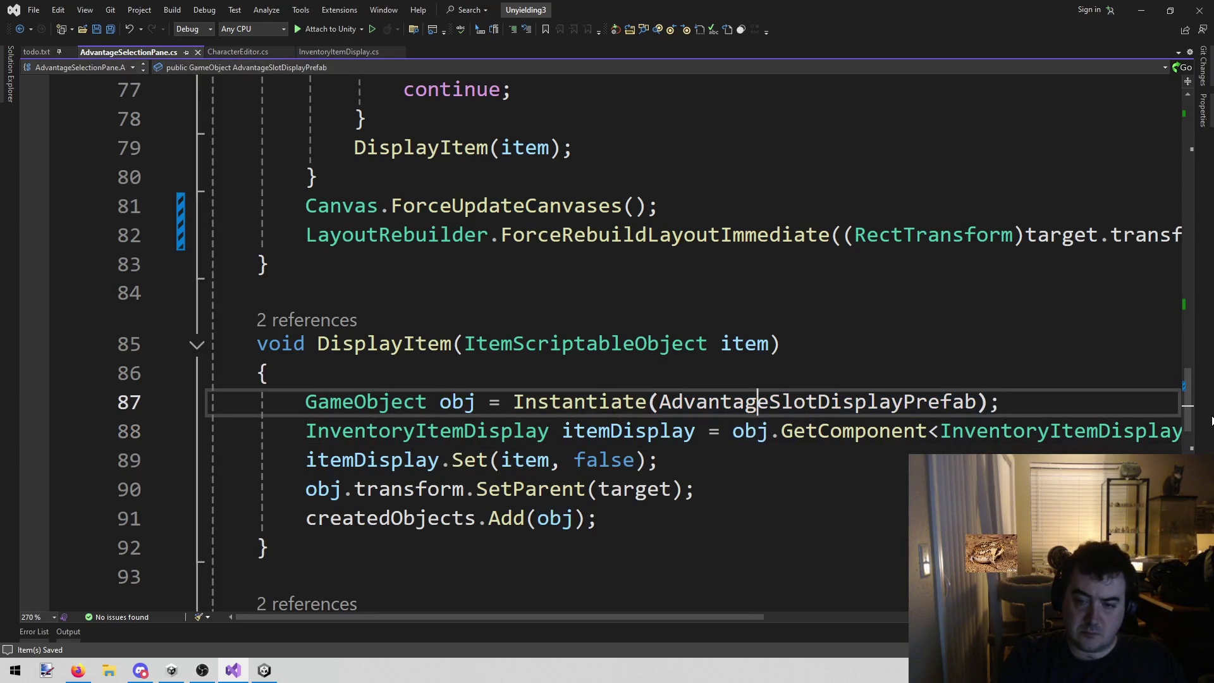
pyautogui.press('End')
pyautogui.press('Return')
pyautogui.write('obj.add<U')
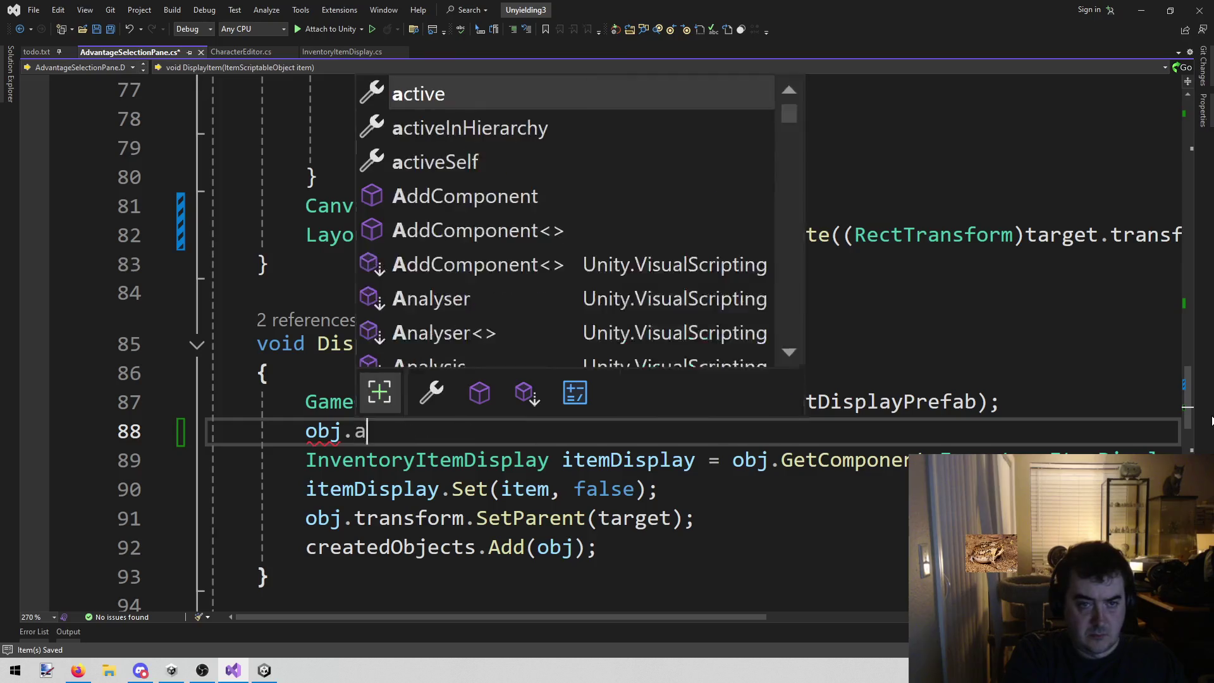
pyautogui.write('Ta>();')
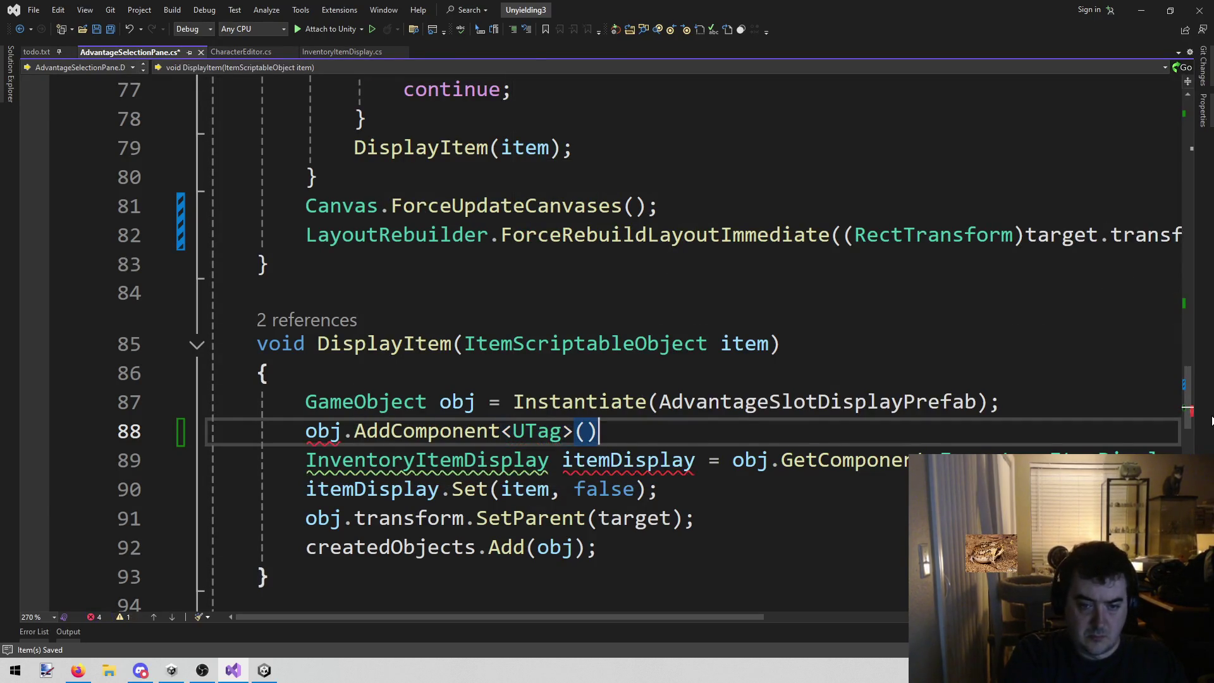
pyautogui.press('Home')
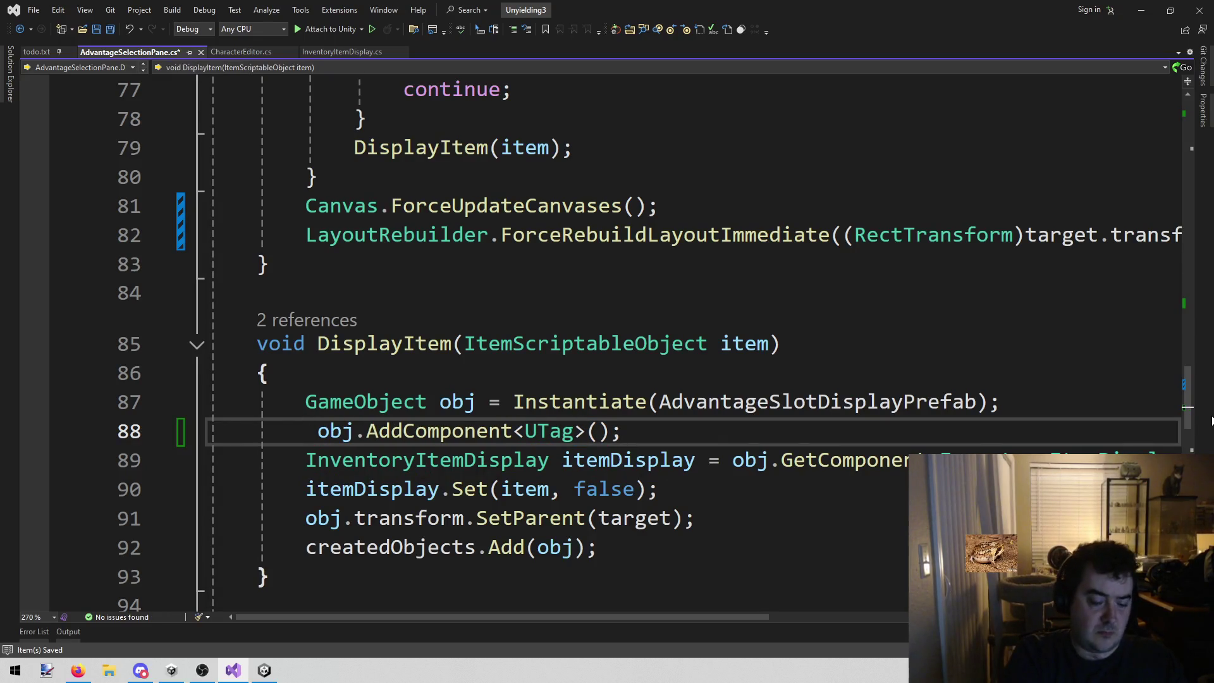
pyautogui.write('UTag  ')
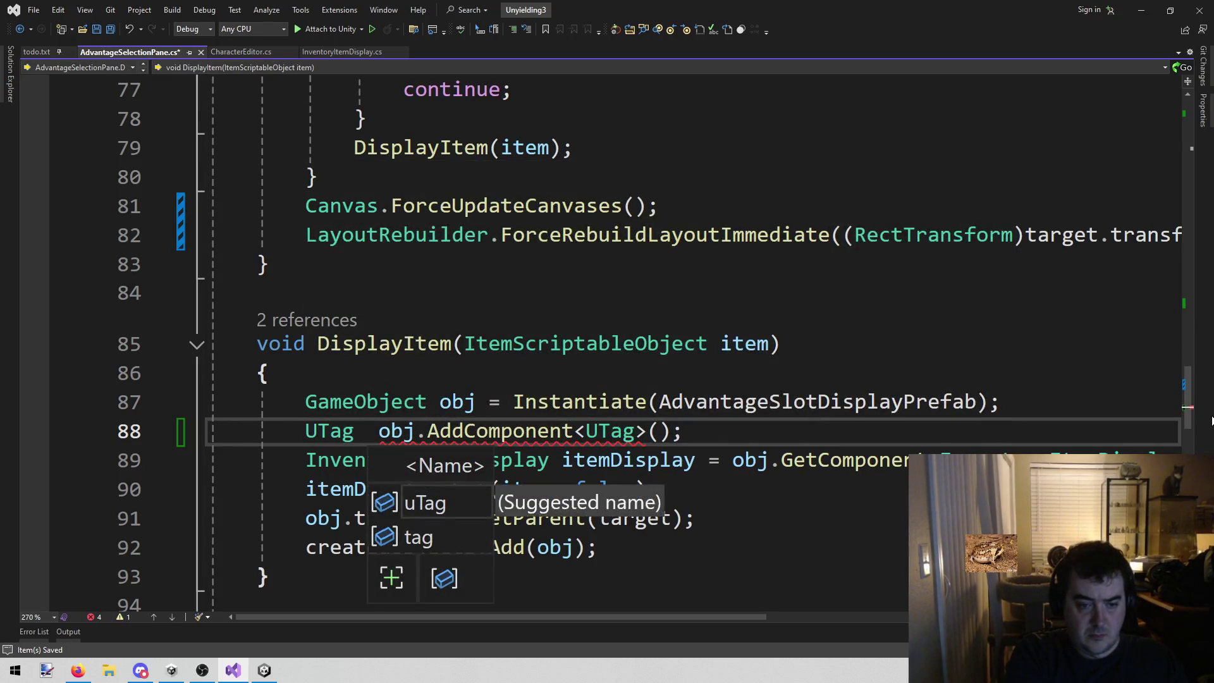
pyautogui.write('uTag =')
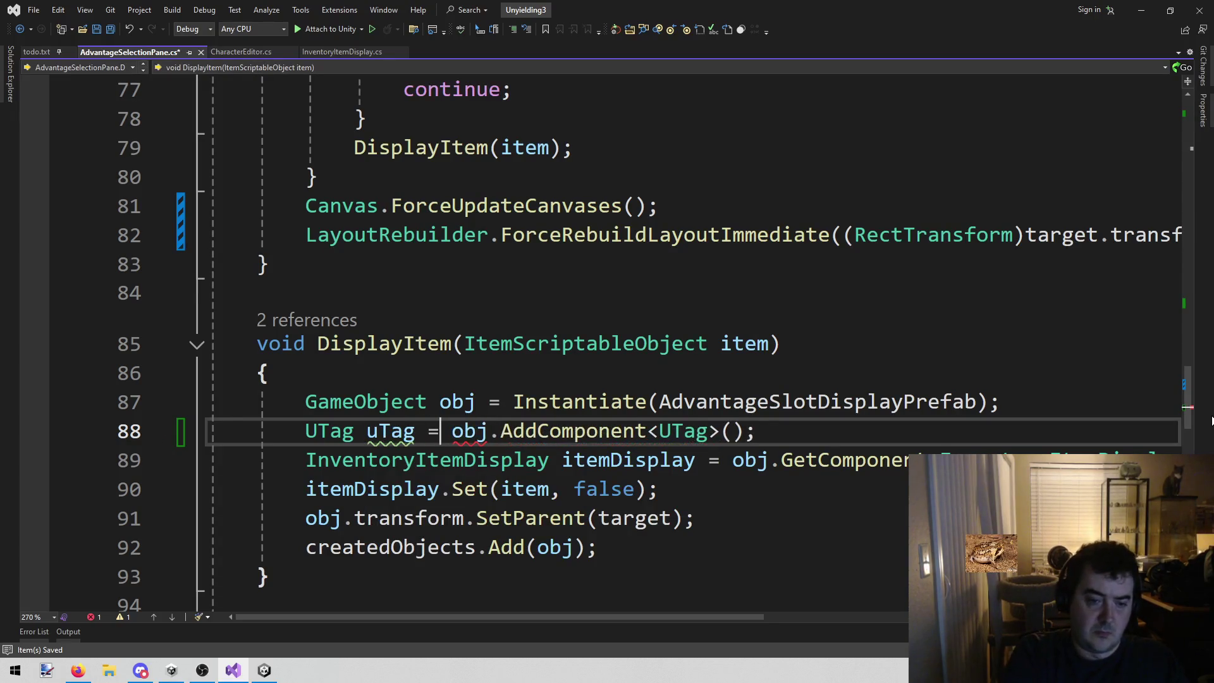
# - Start a new line below it calling uTag.tags.Add(
pyautogui.press('End')
pyautogui.press('Return')
pyautogui.write('uTag.')
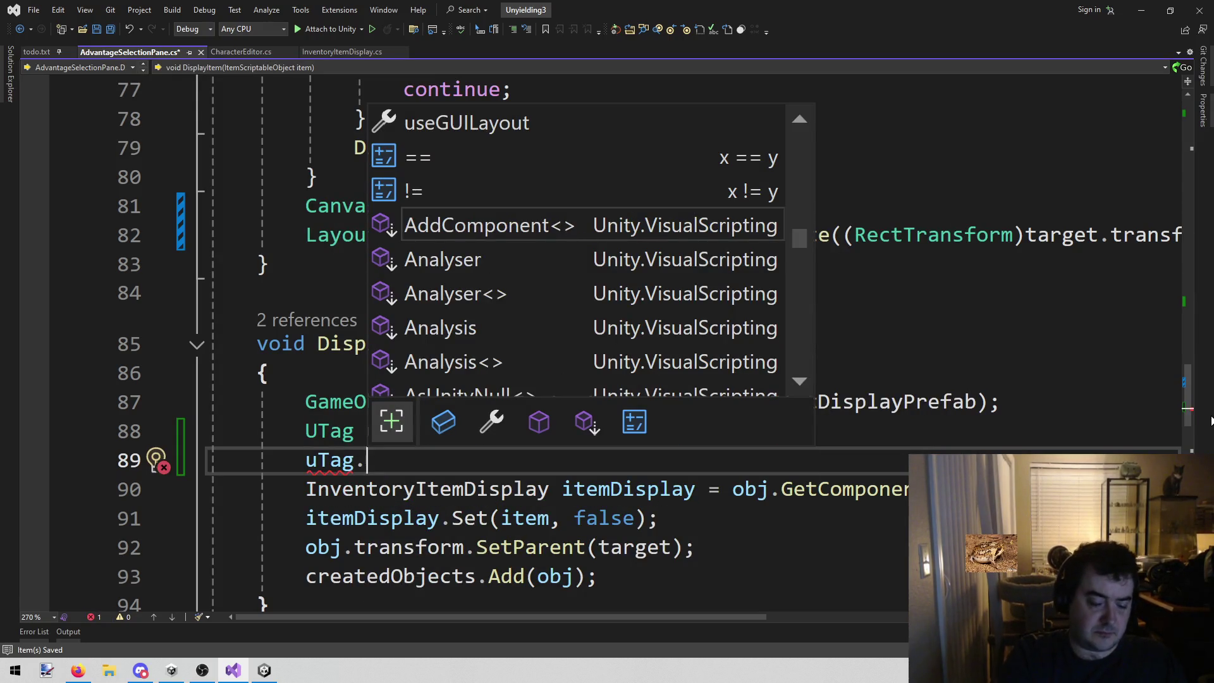
pyautogui.write('tag')
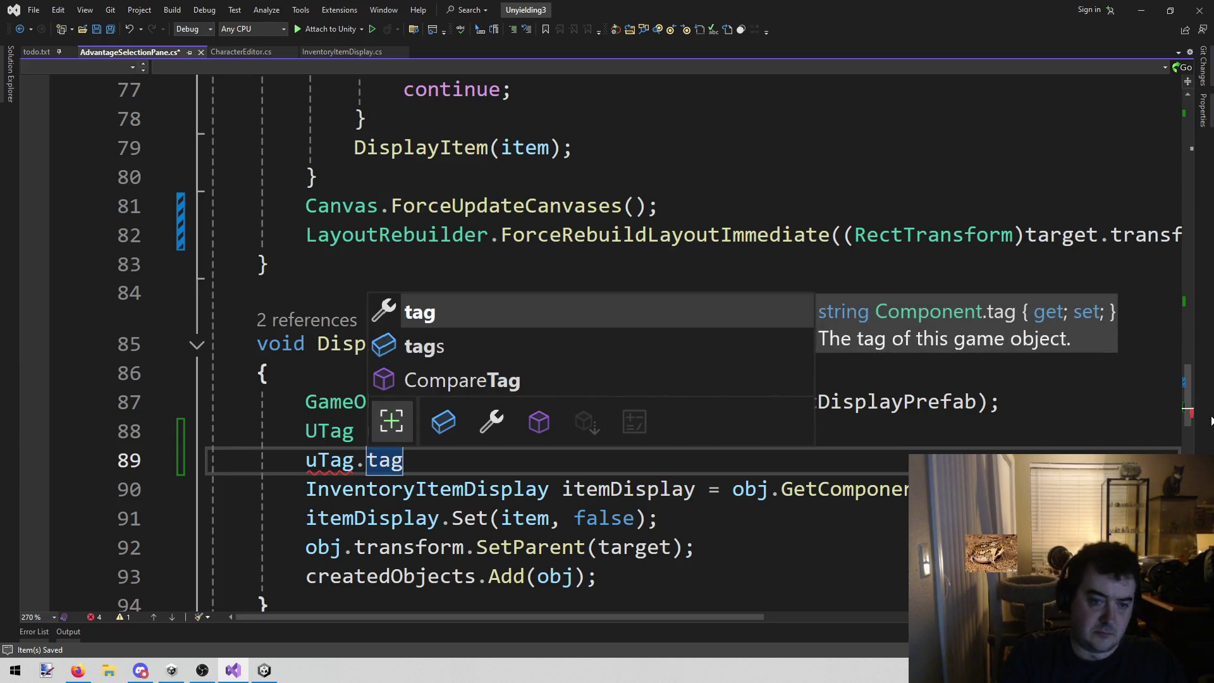
pyautogui.write('s.')
pyautogui.press('Tab')
pyautogui.write('("')
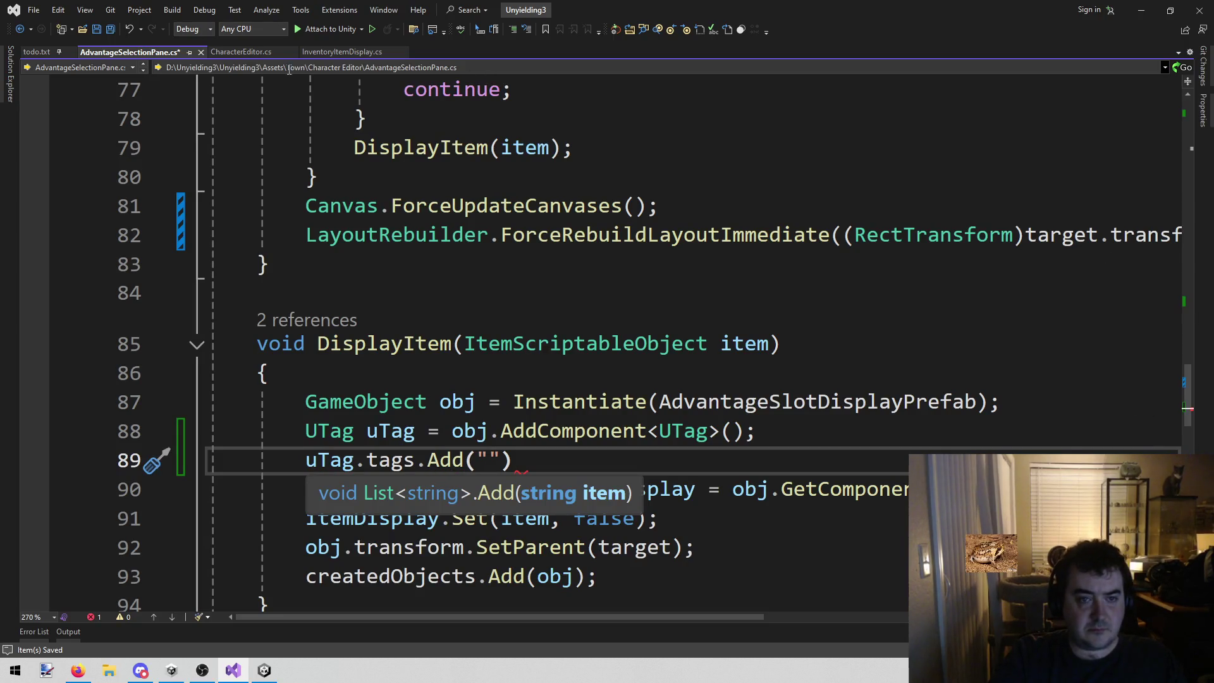
# - Complete the line as uTag.tags.Add("KeepScreenOpen"); and save AdvantageSelectionPane.cs
pyautogui.click(342, 52)
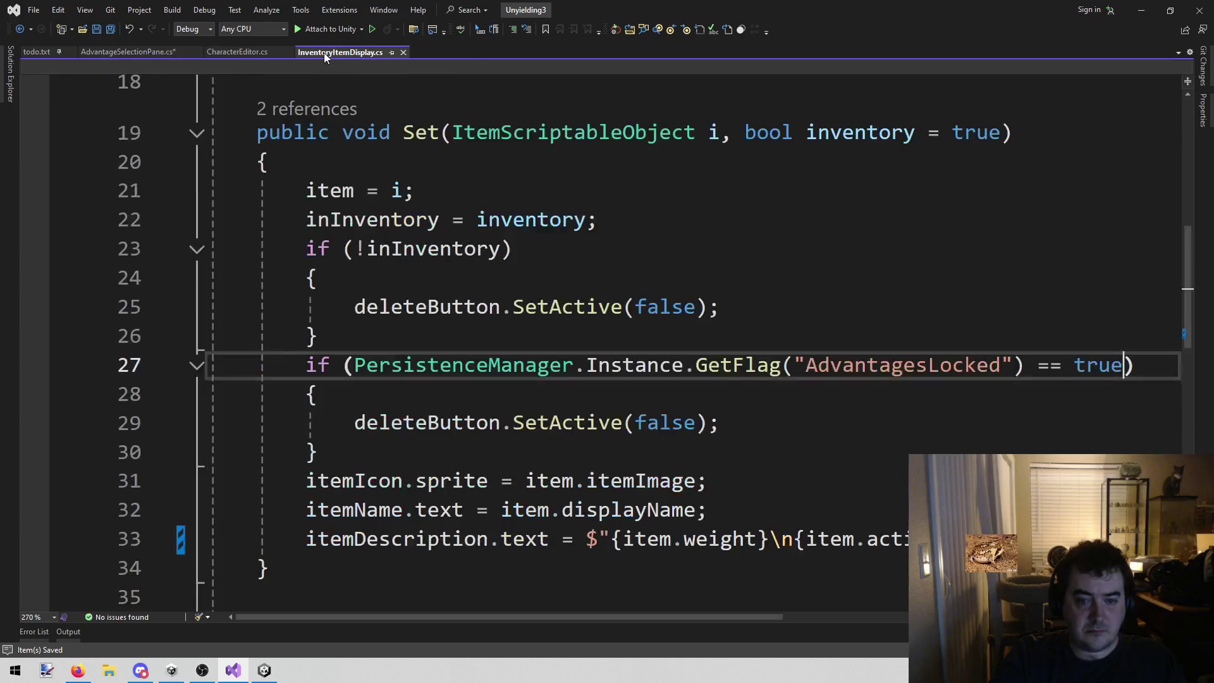
pyautogui.doubleClick(925, 365)
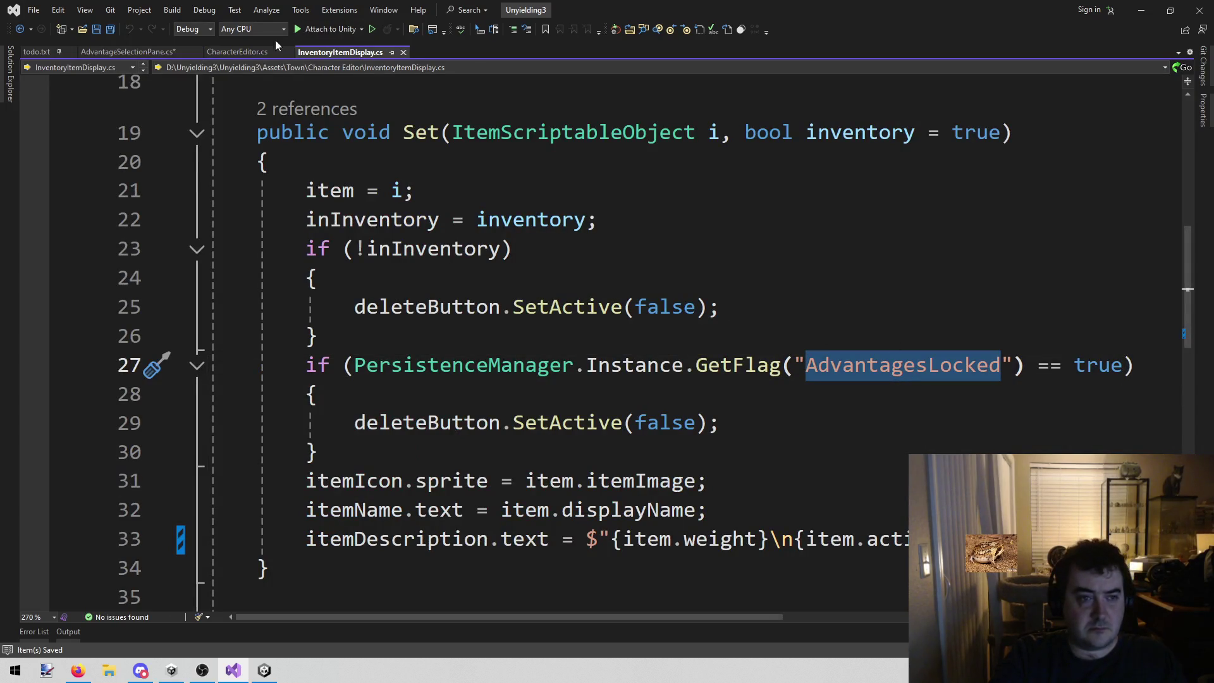
pyautogui.click(238, 49)
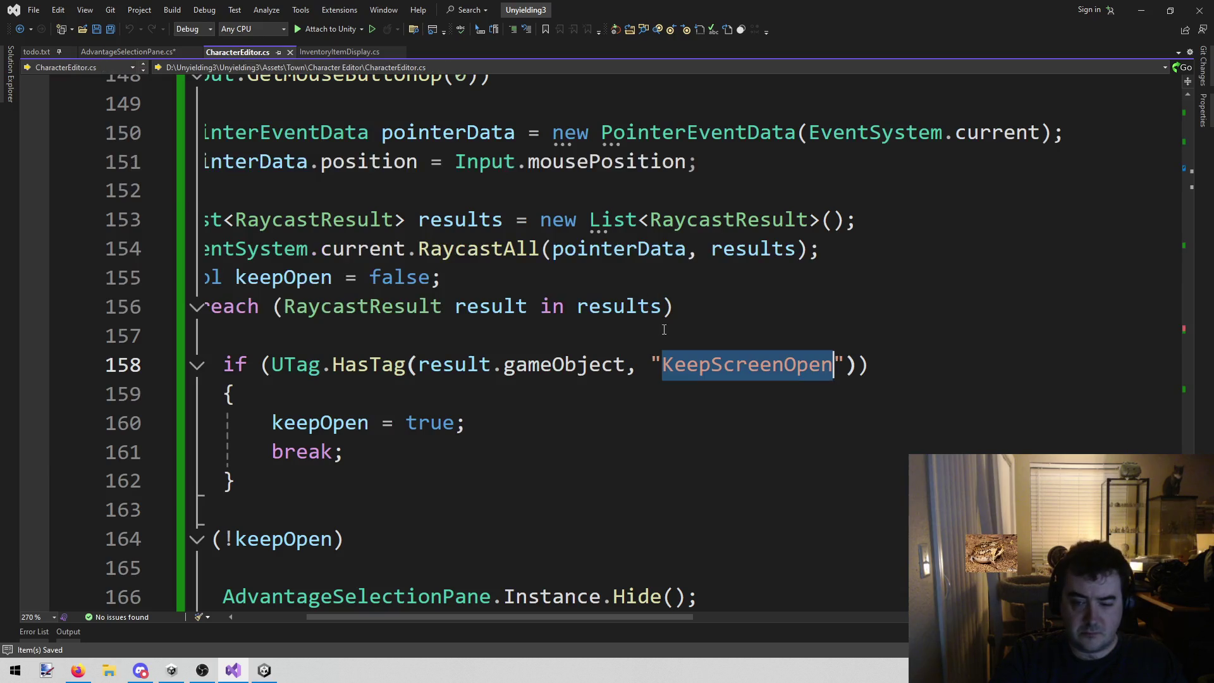
pyautogui.click(109, 51)
pyautogui.write('"')
pyautogui.write('KeepScreenOpen')
pyautogui.write('");')
pyautogui.hotkey('ctrl', 's')
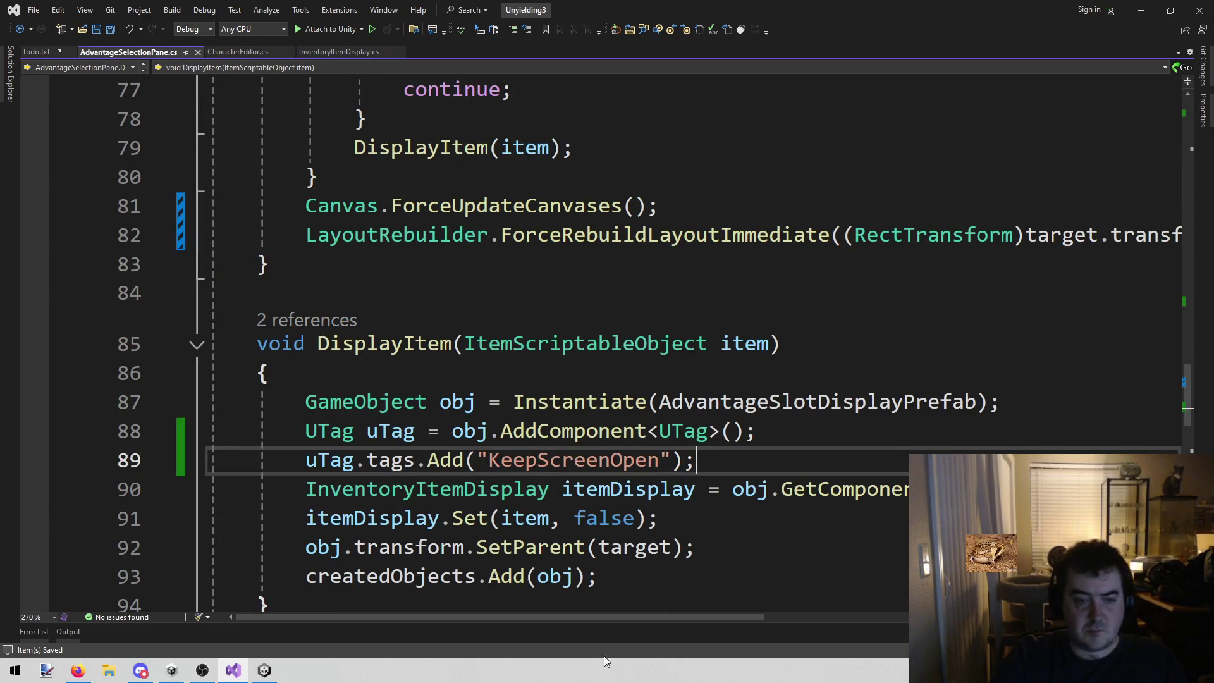
pyautogui.moveTo(265, 670)
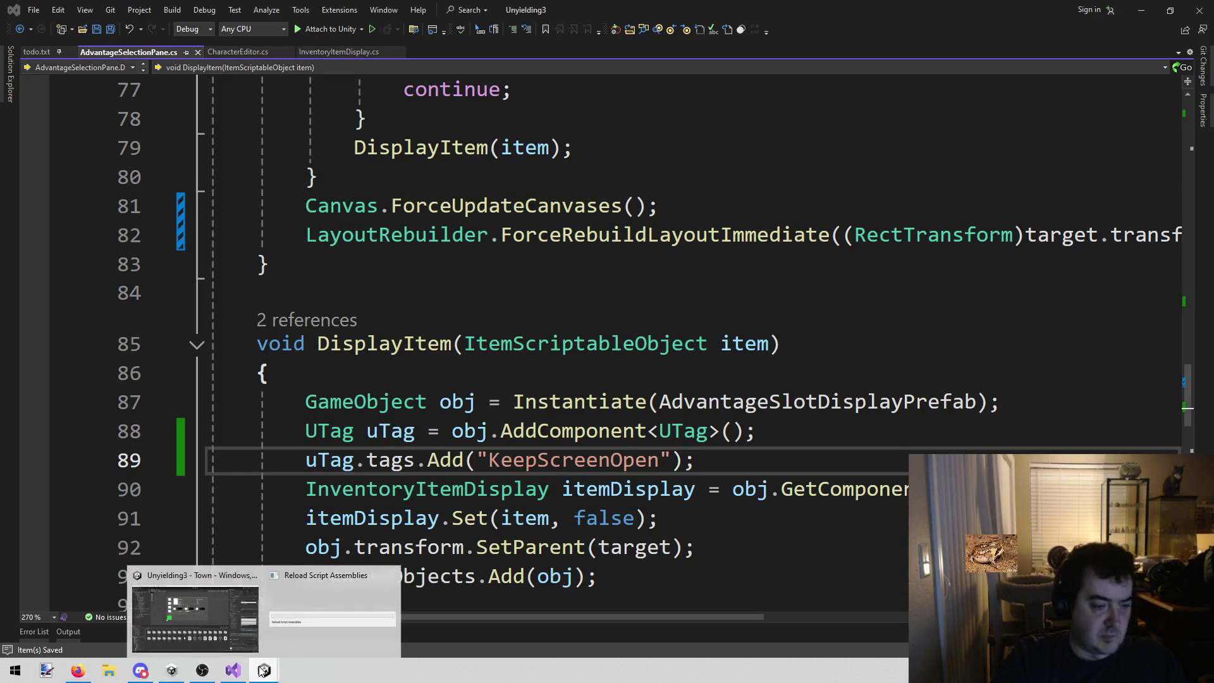
pyautogui.click(194, 610)
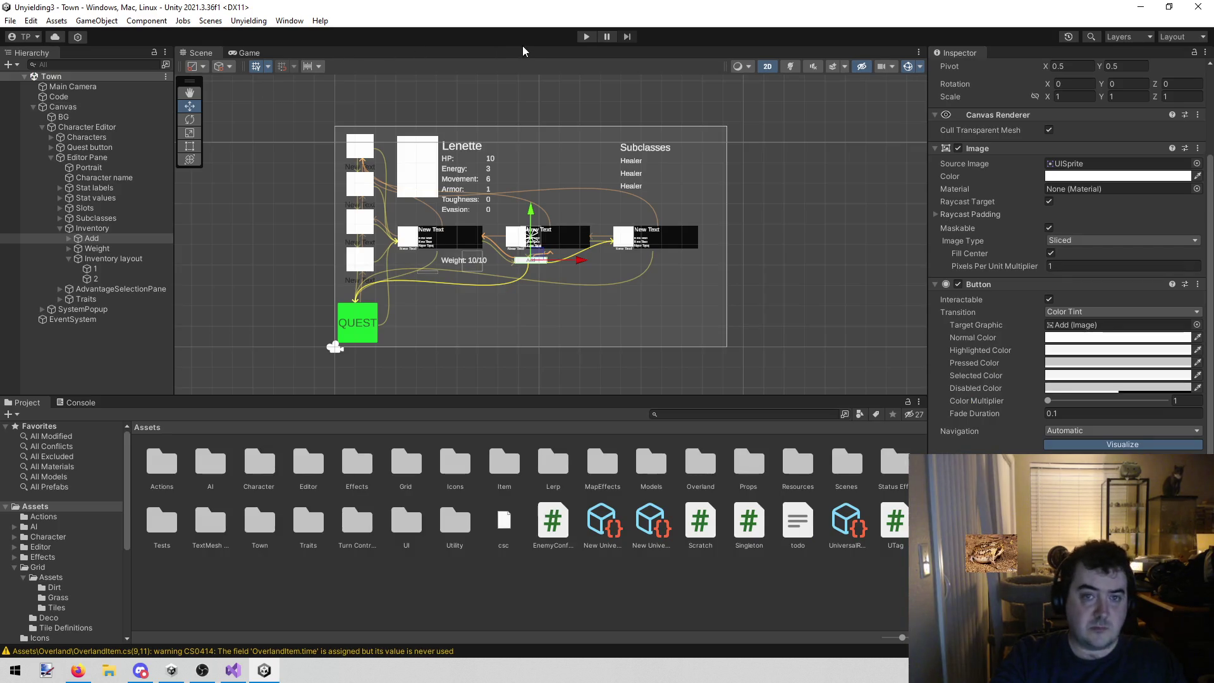
# - Play, press Add to reproduce the NullReferenceException, and open AdvantageSelectionPane.cs:89 from the Console
pyautogui.click(587, 37)
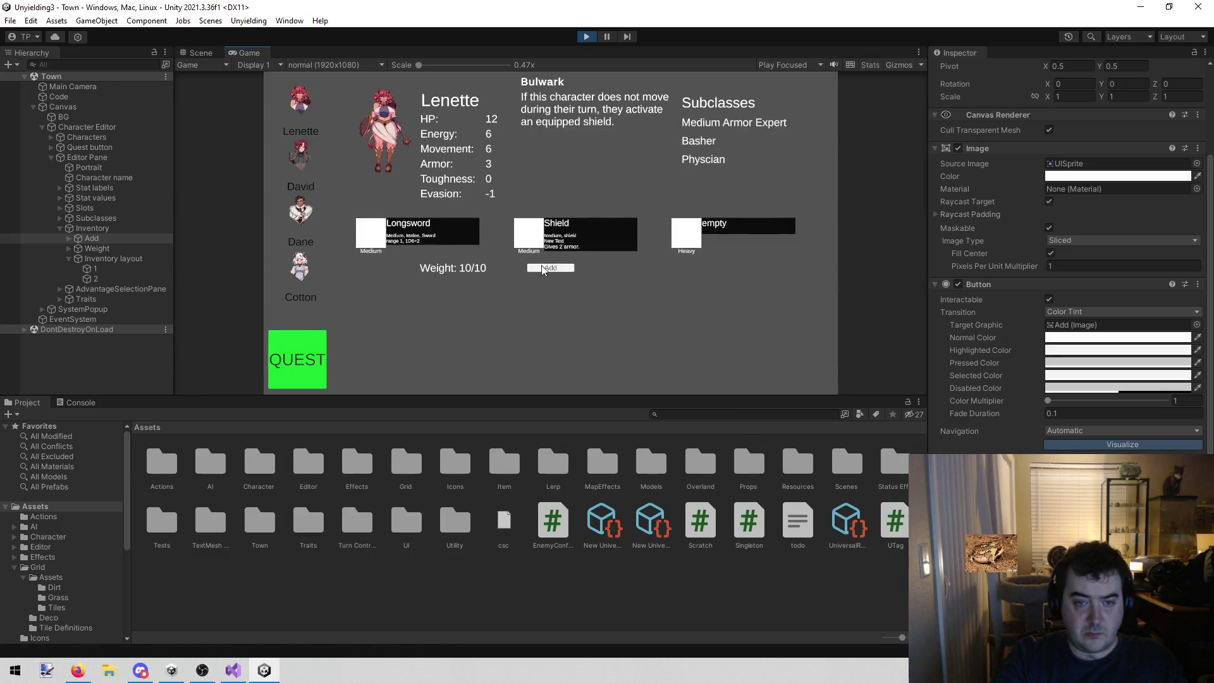
pyautogui.click(548, 269)
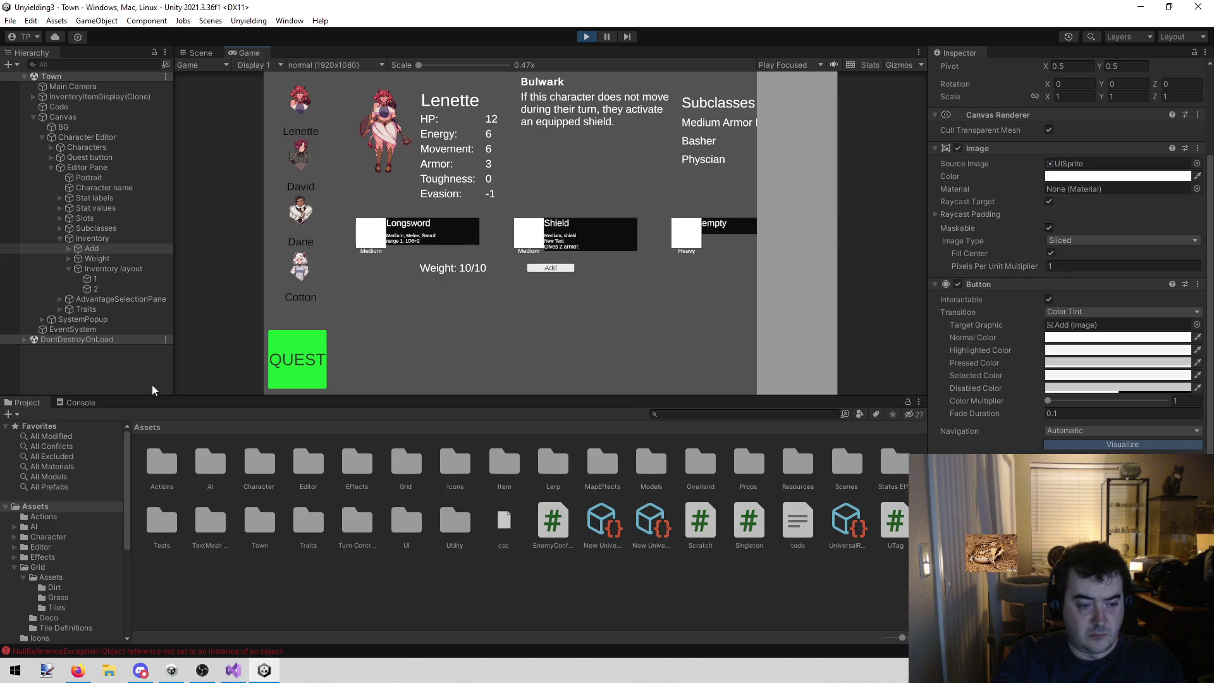
pyautogui.click(78, 403)
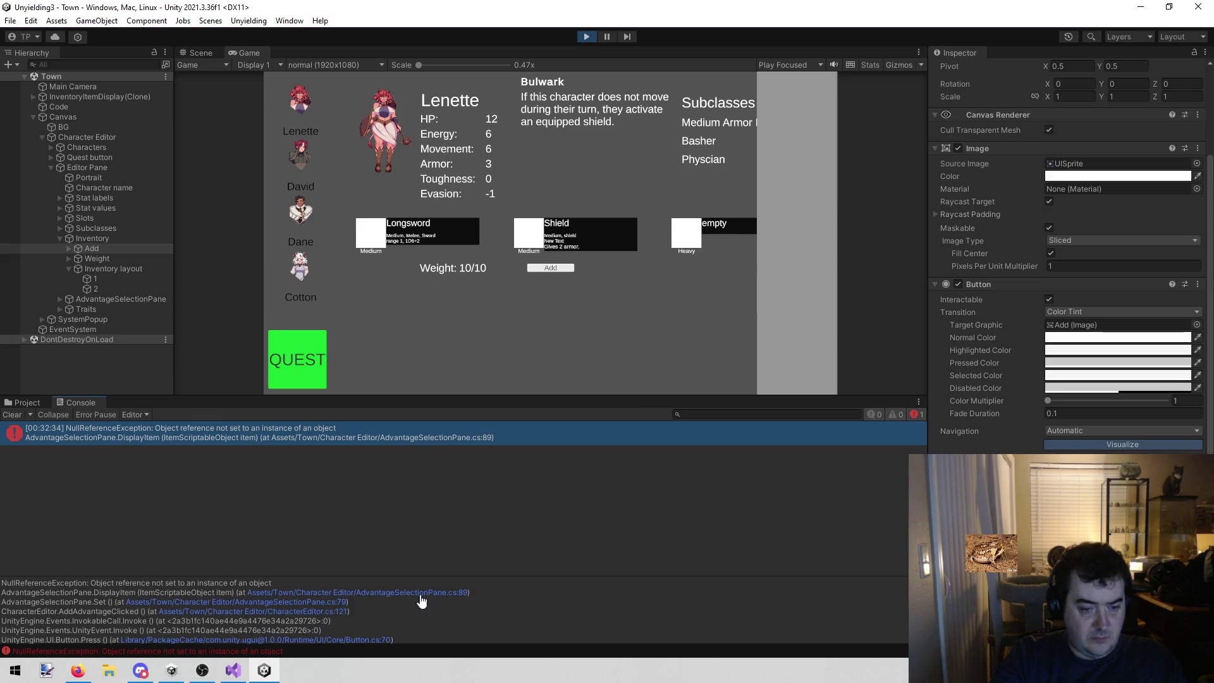
pyautogui.click(358, 592)
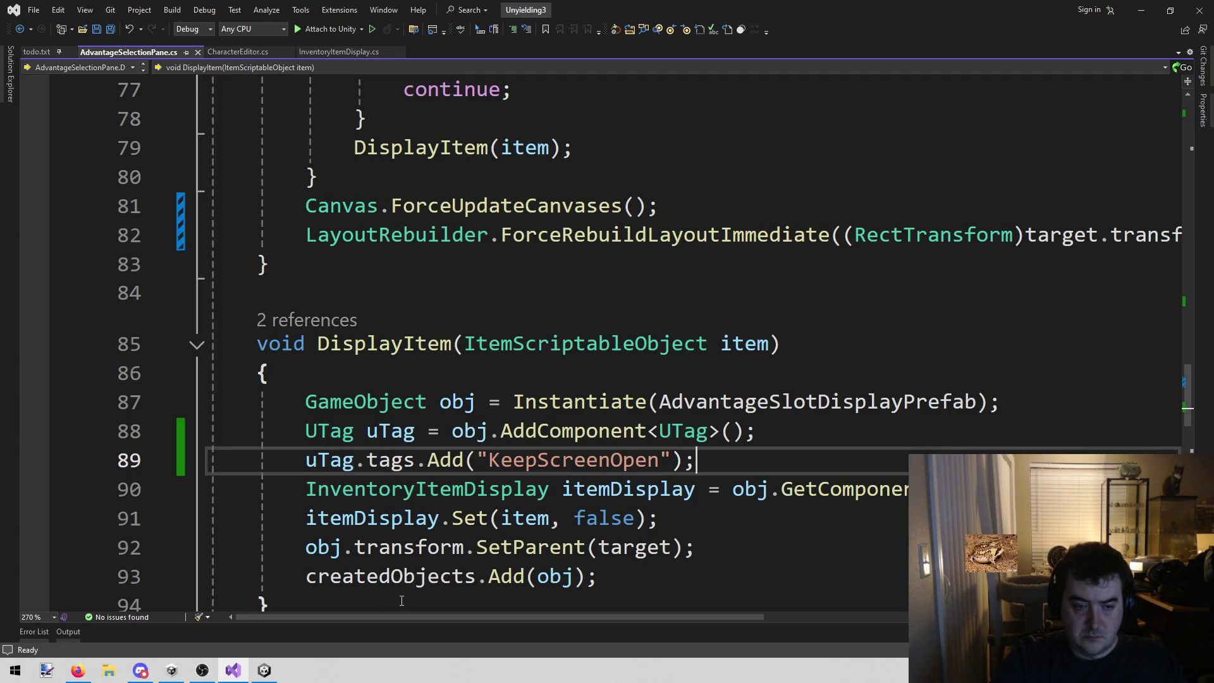
pyautogui.rightClick(381, 452)
pyautogui.click(372, 468)
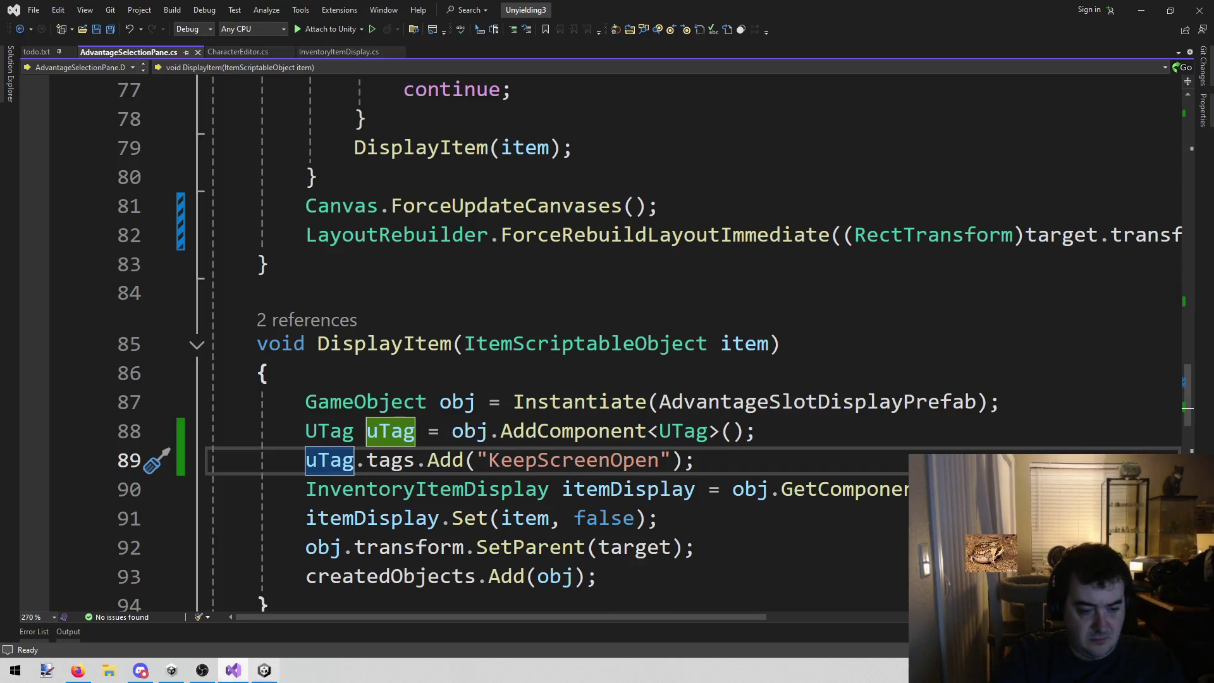
pyautogui.click(263, 669)
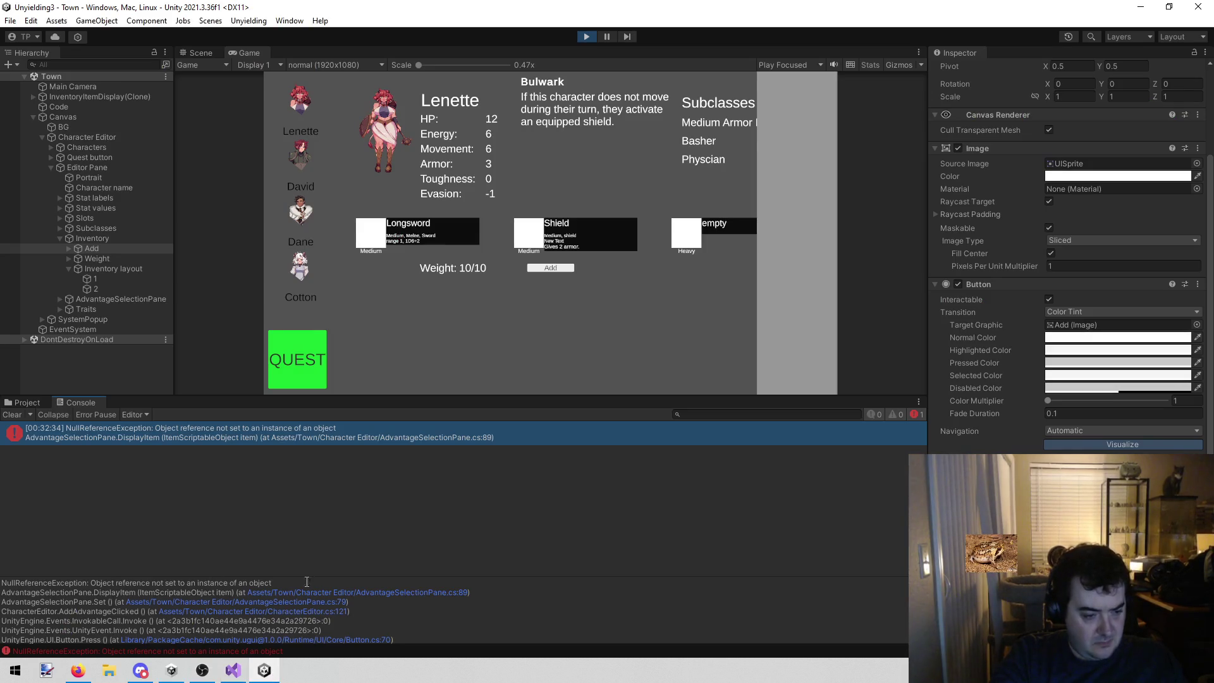
pyautogui.click(424, 594)
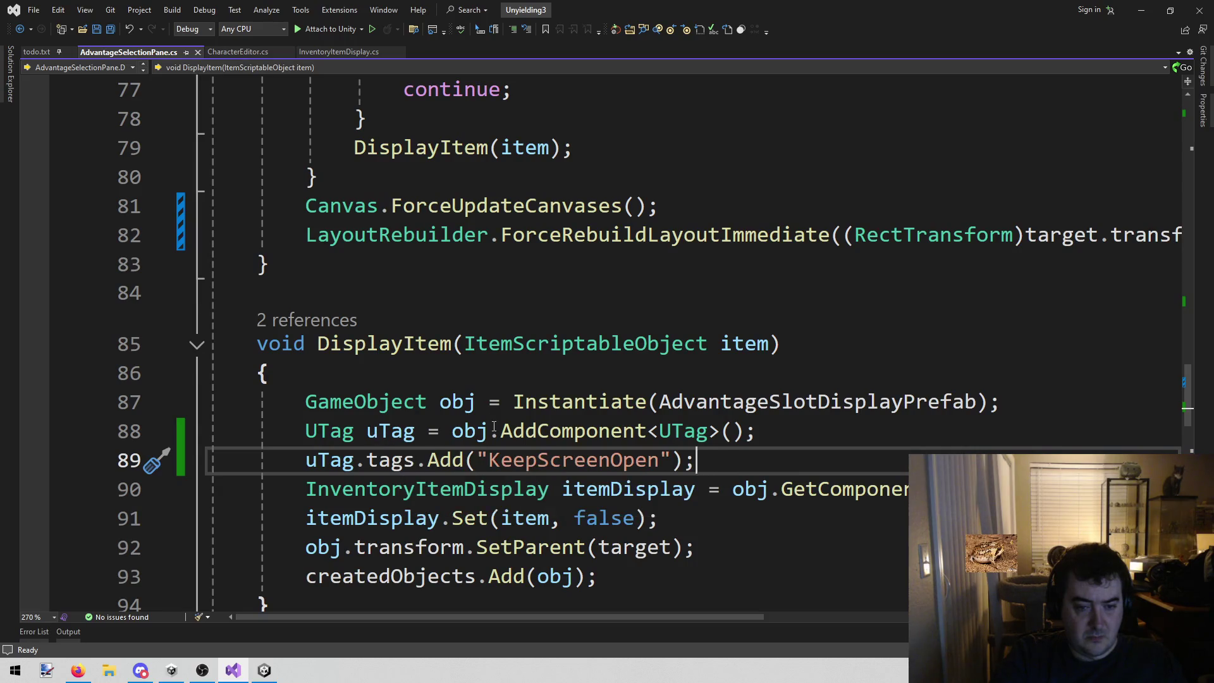
# - Inspect lines 88–89 of DisplayItem and go to the definition of the tags field
pyautogui.click(452, 431)
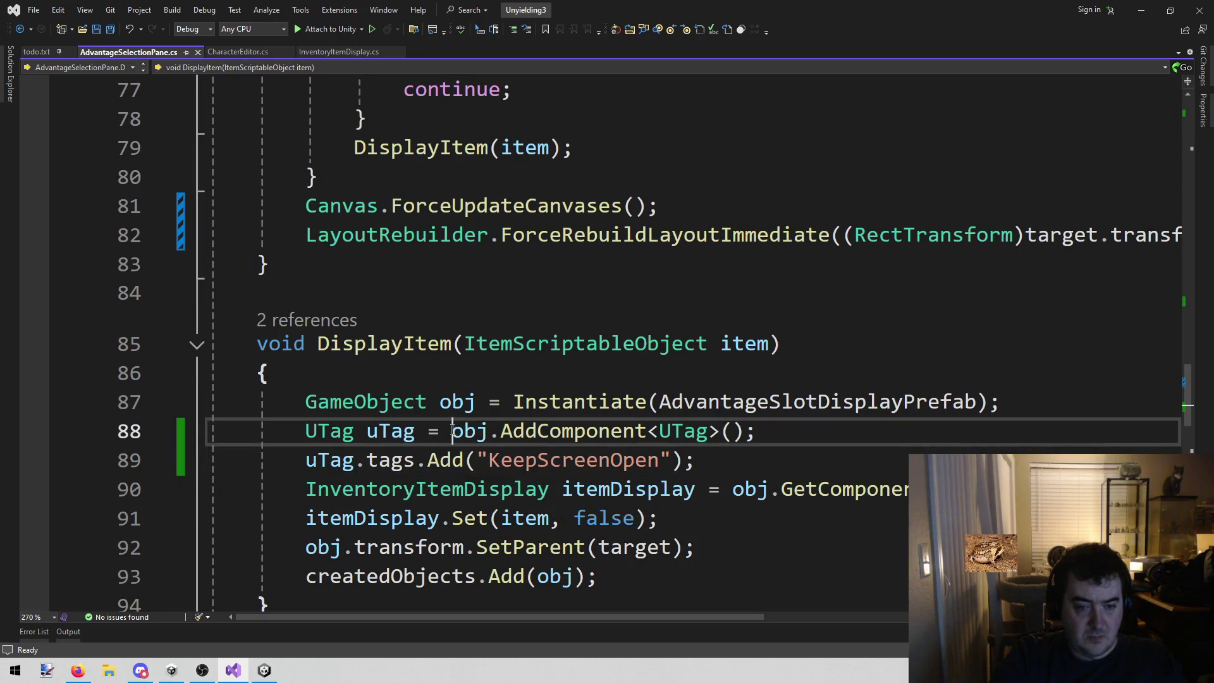
pyautogui.doubleClick(525, 431)
pyautogui.click(683, 433)
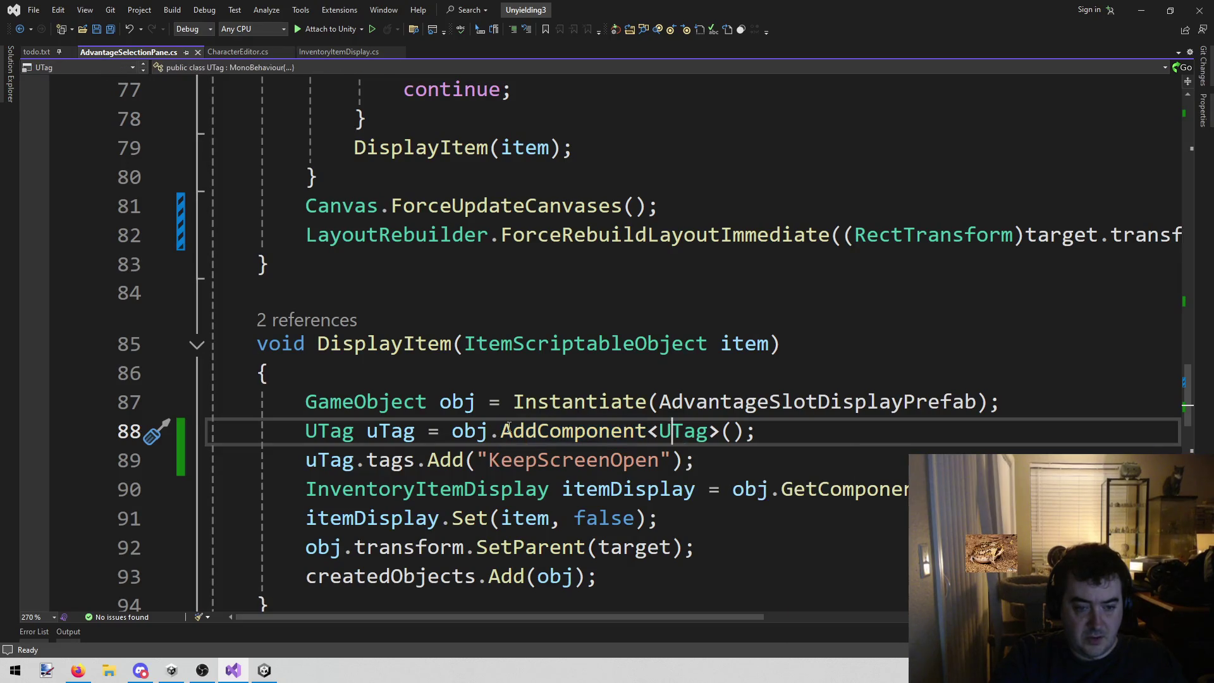
pyautogui.click(786, 437)
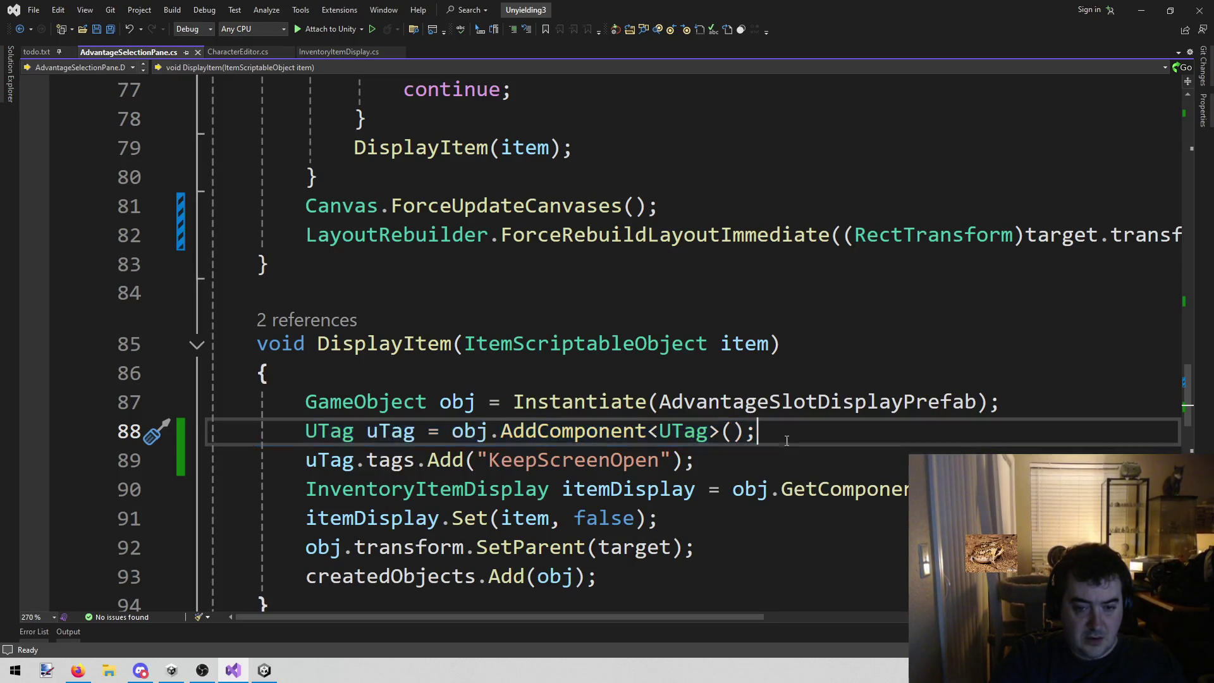
pyautogui.doubleClick(371, 451)
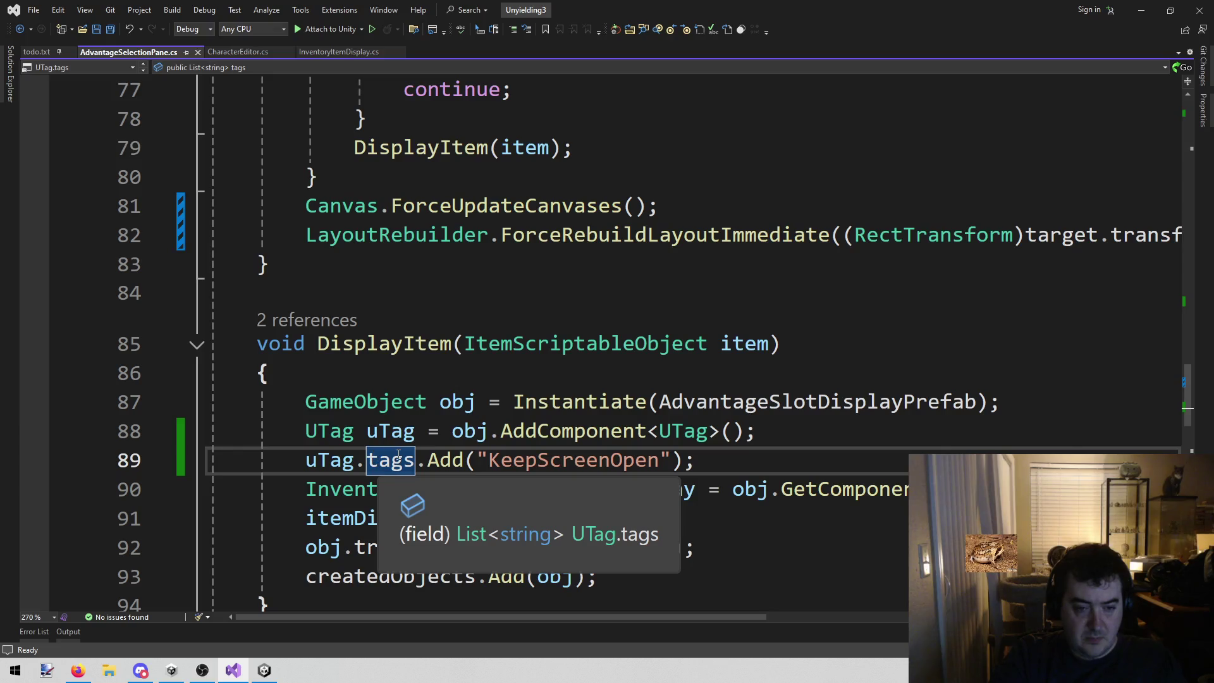
pyautogui.rightClick(395, 457)
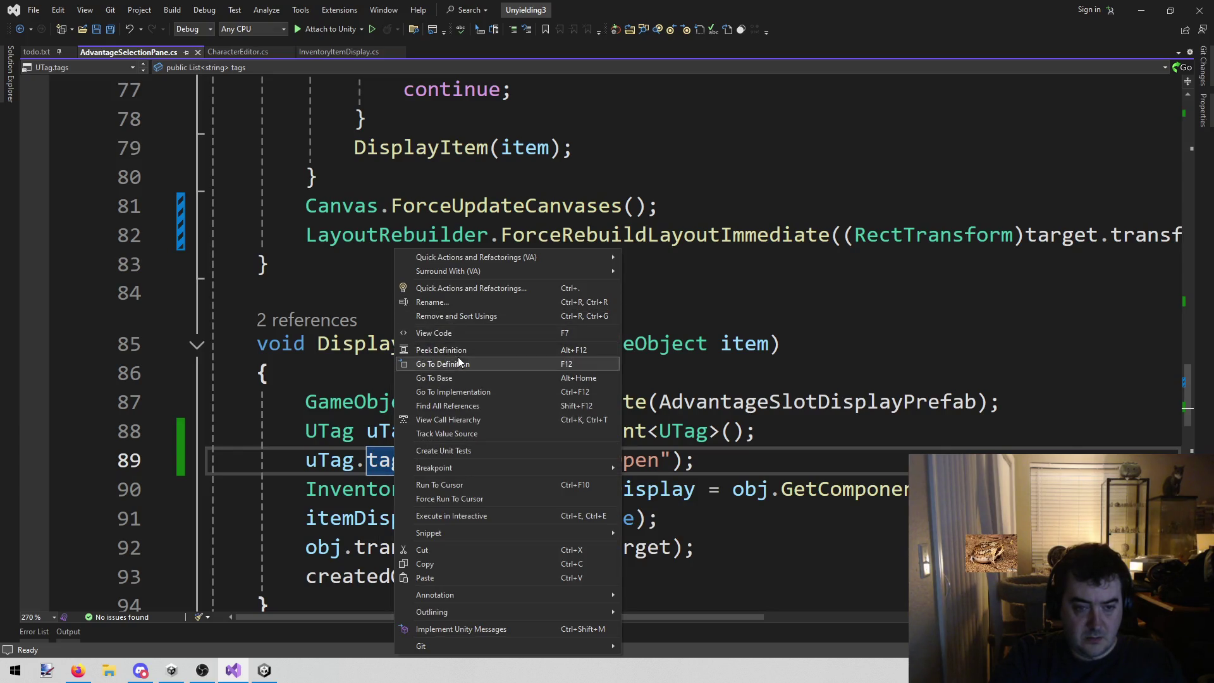
pyautogui.click(456, 361)
# - Initialize tags on line 7 of UTag.cs with '= new List<string>();' and save
pyautogui.click(629, 310)
pyautogui.click(644, 292)
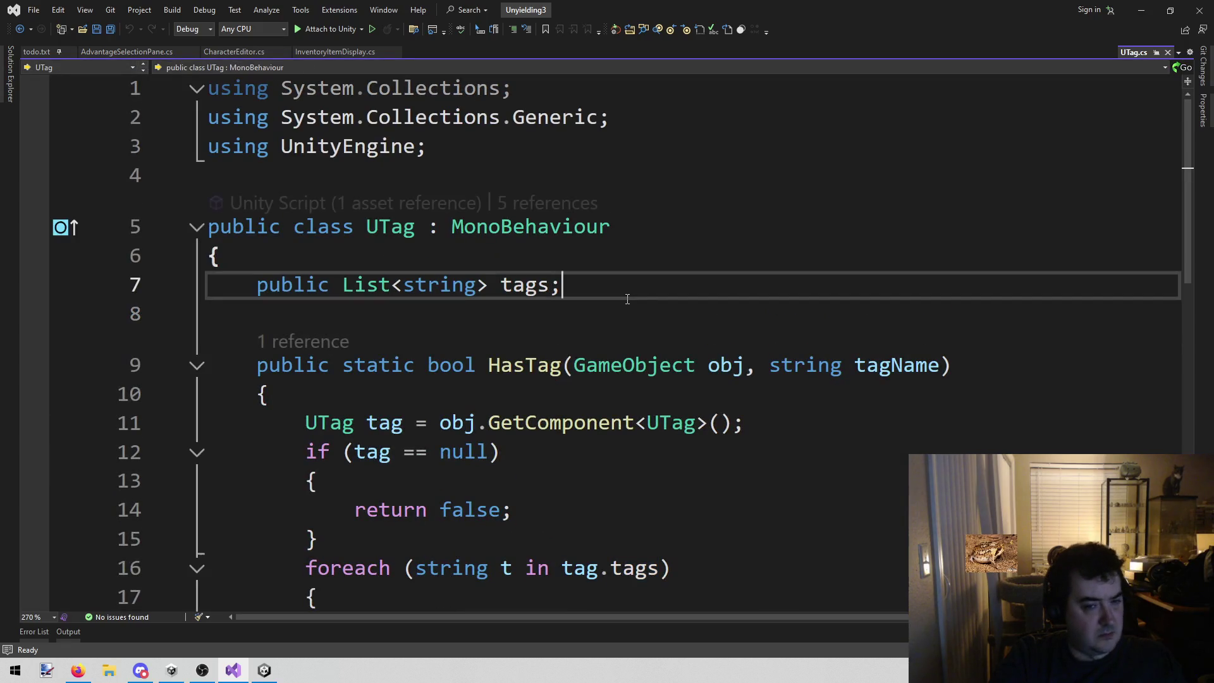
pyautogui.press('BackSpace')
pyautogui.write('= new List<string>();')
pyautogui.hotkey('ctrl', 's')
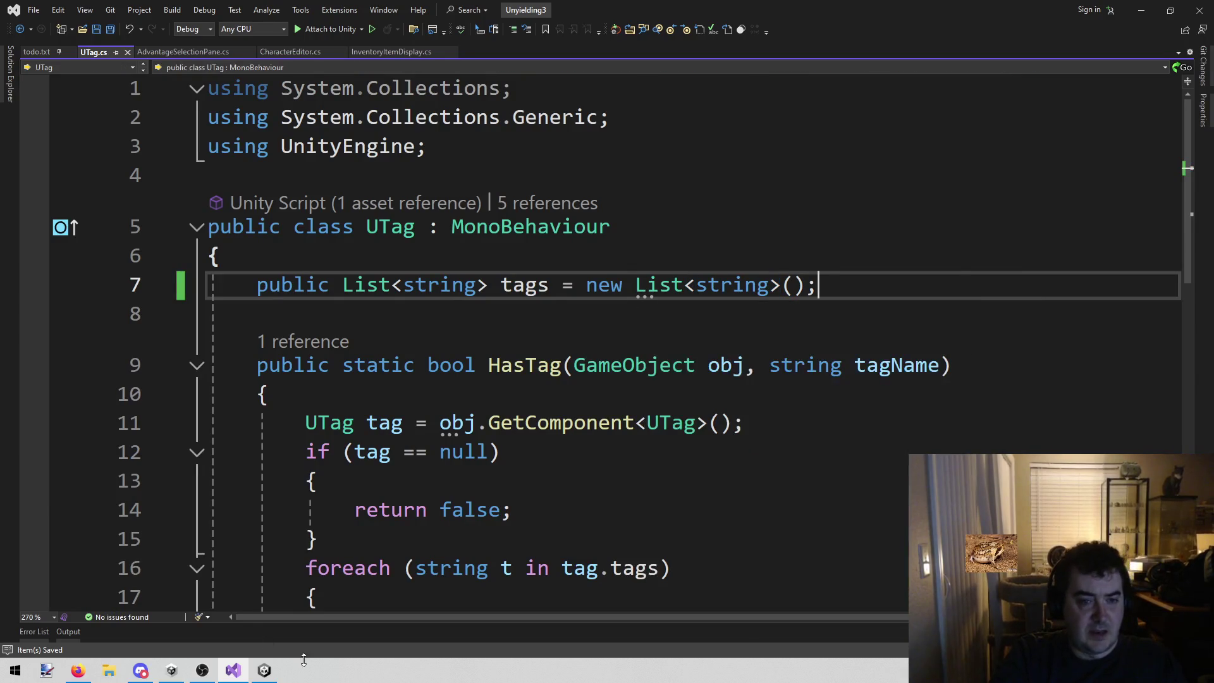
pyautogui.click(257, 675)
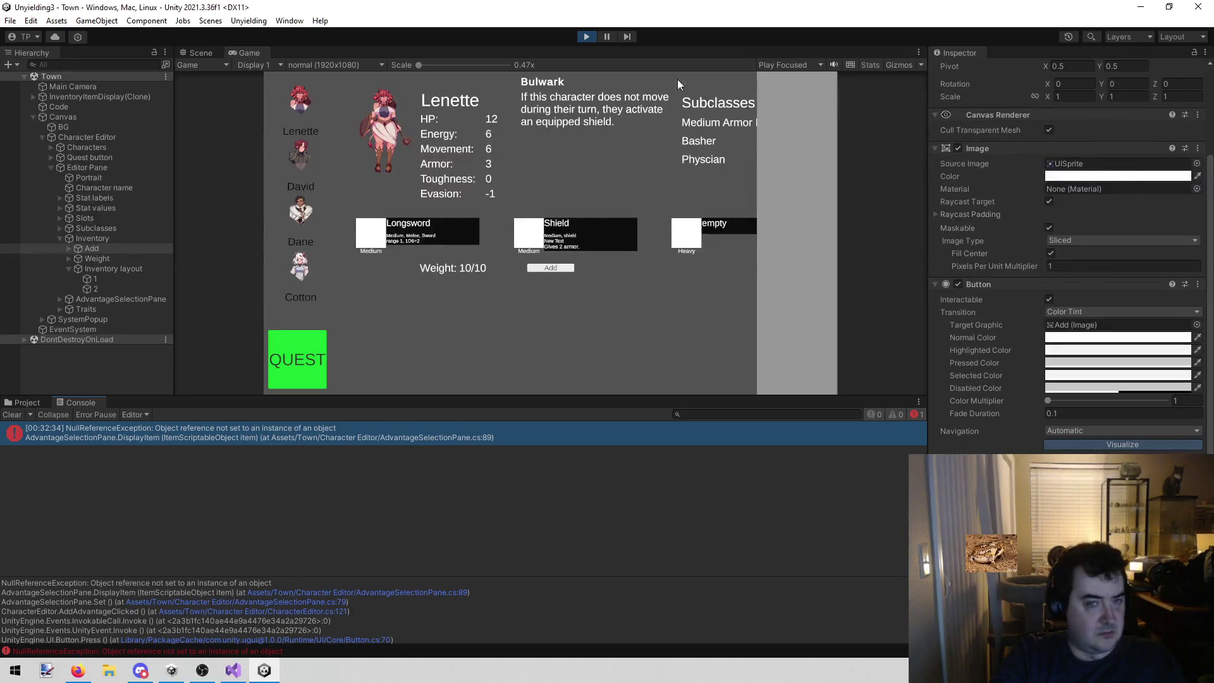
# - Run the game, open the item list with Add, and add Causality Gem without errors
pyautogui.click(584, 36)
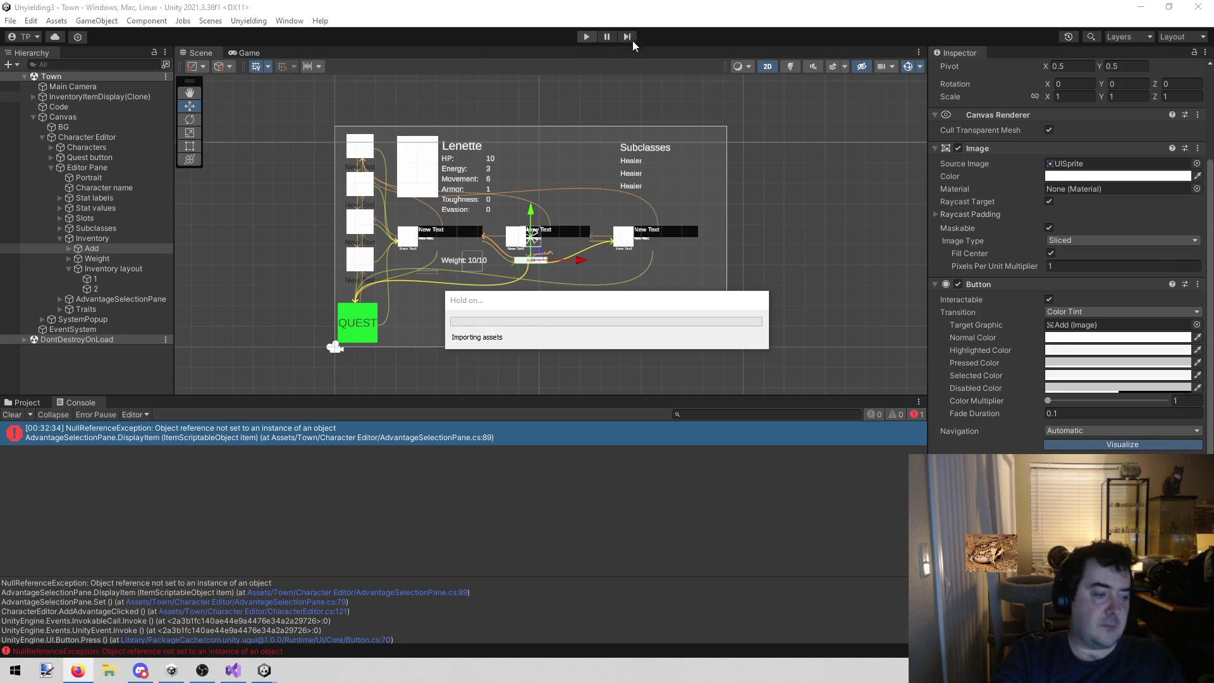
pyautogui.click(585, 37)
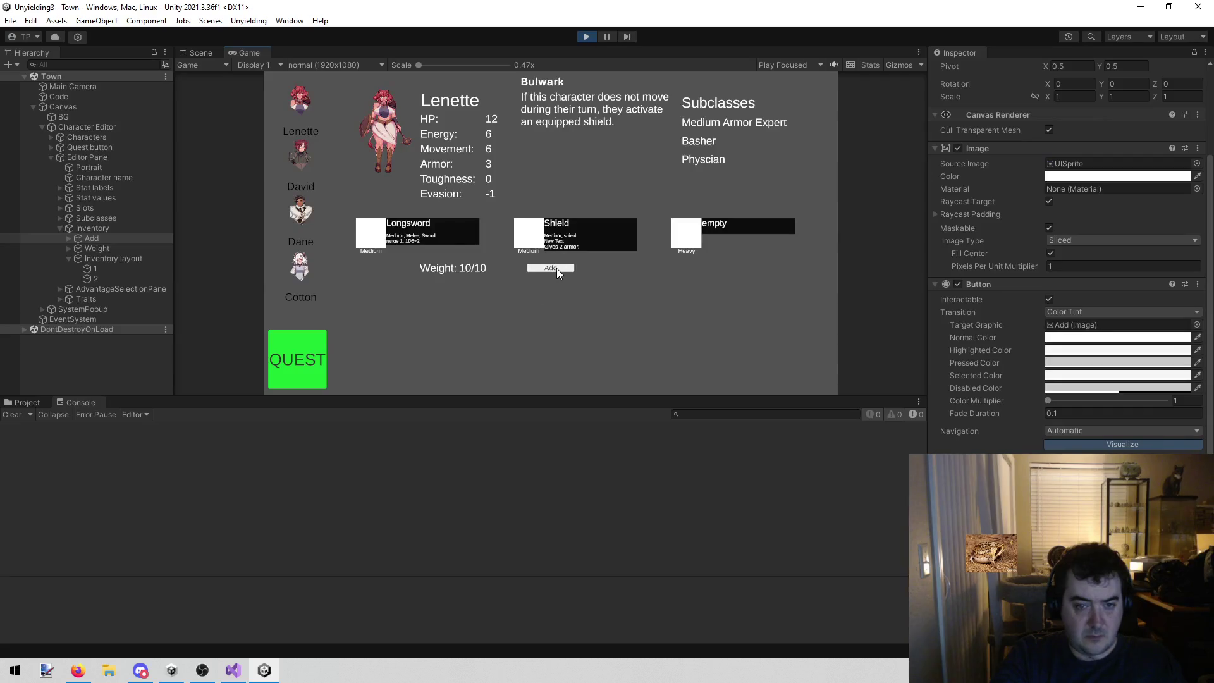
pyautogui.click(557, 268)
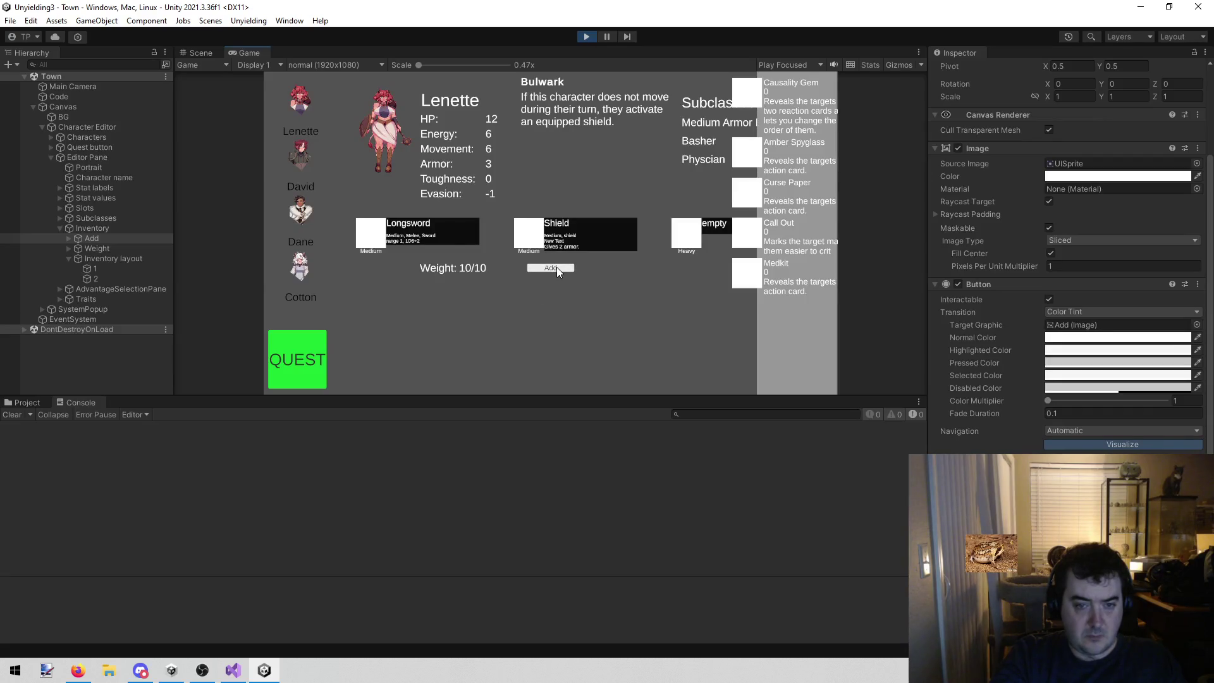
pyautogui.click(750, 85)
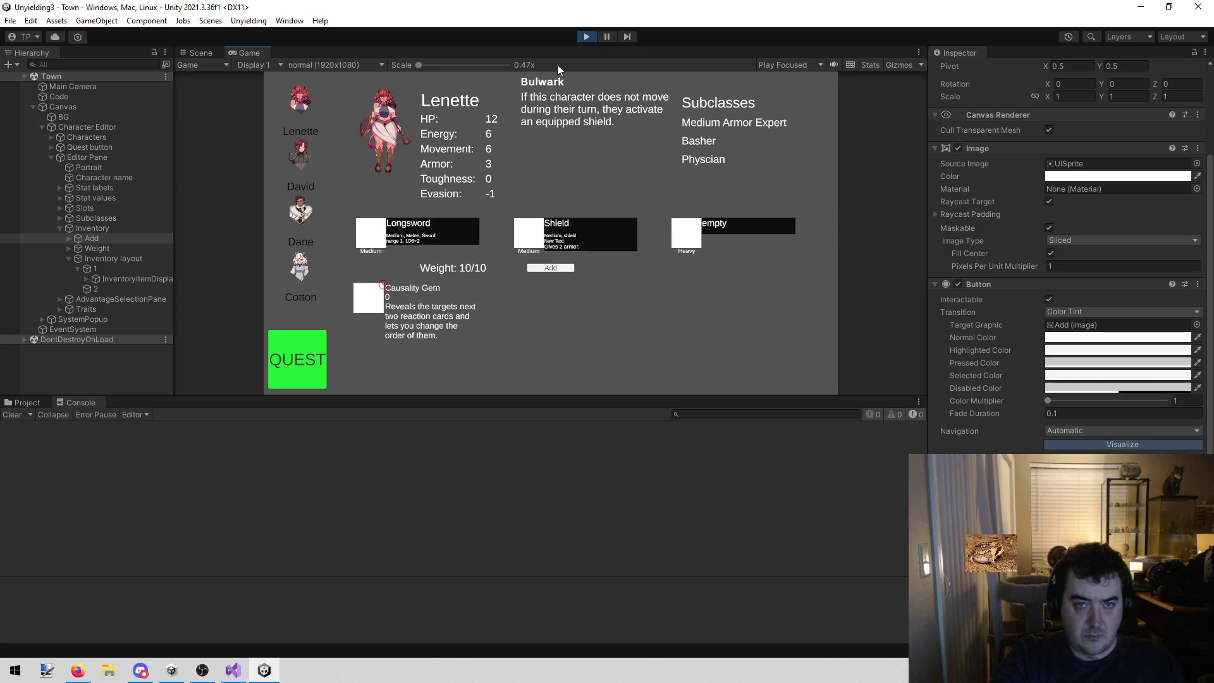
pyautogui.click(587, 36)
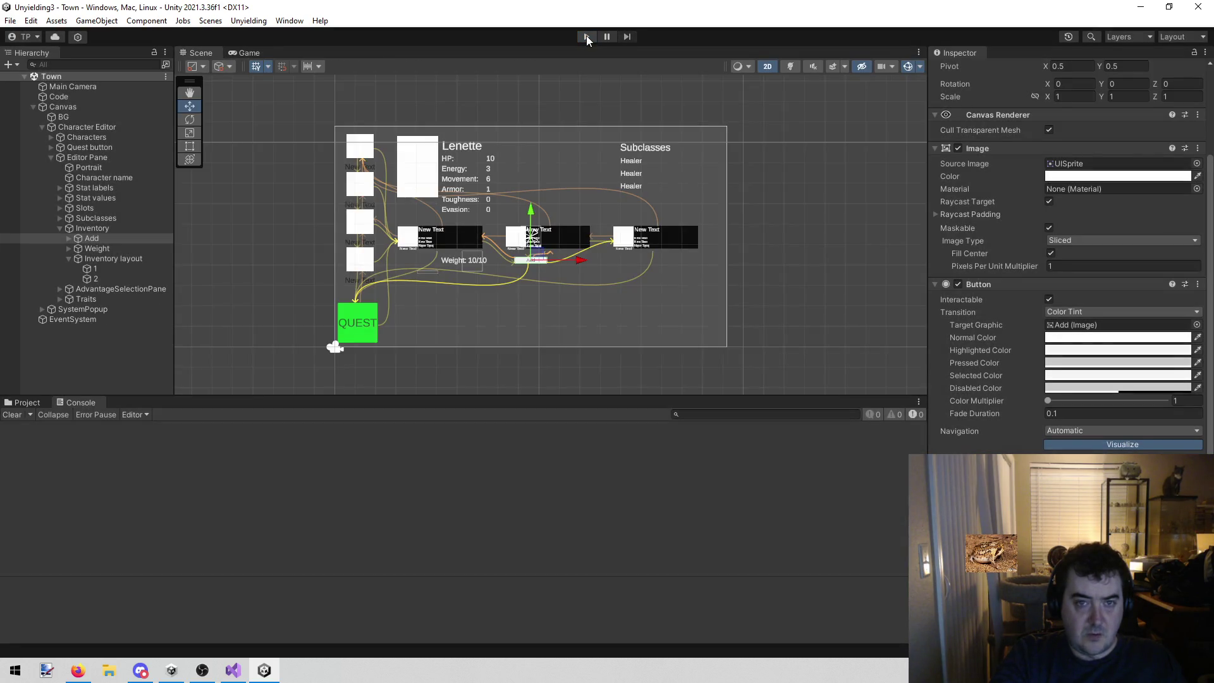
# - Rerun, reopen the item list, and inspect the Causality Gem entry's image and layout in Scene view
pyautogui.click(586, 35)
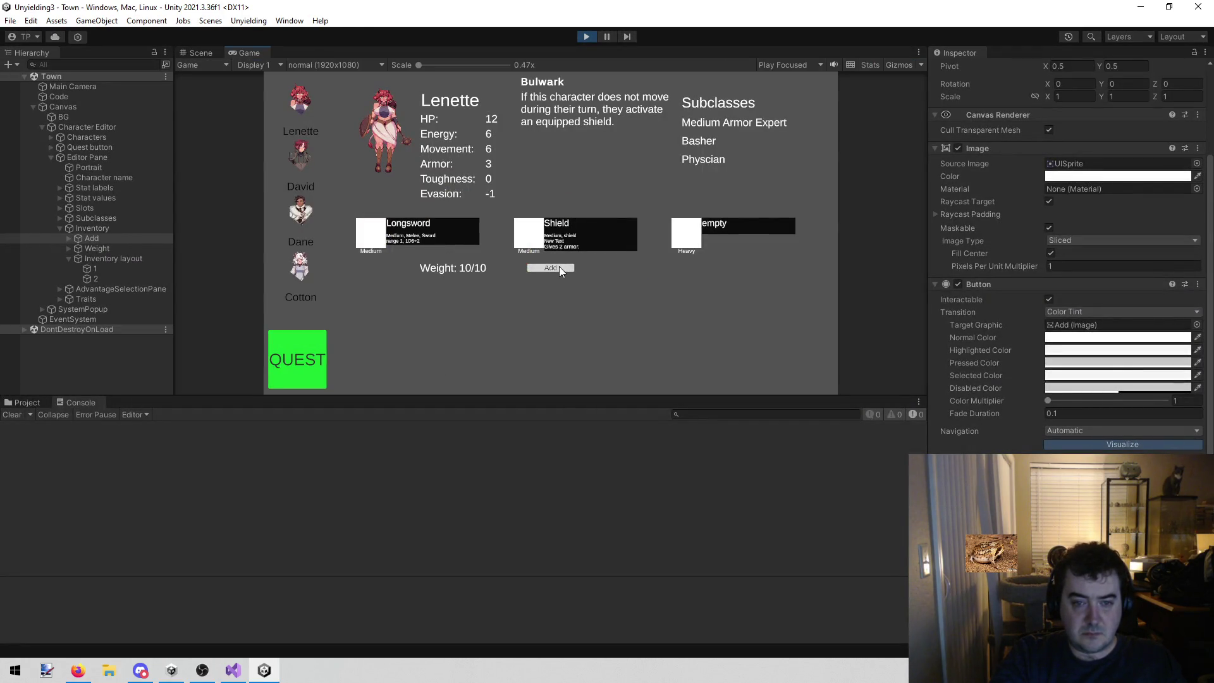
pyautogui.click(557, 266)
pyautogui.click(204, 53)
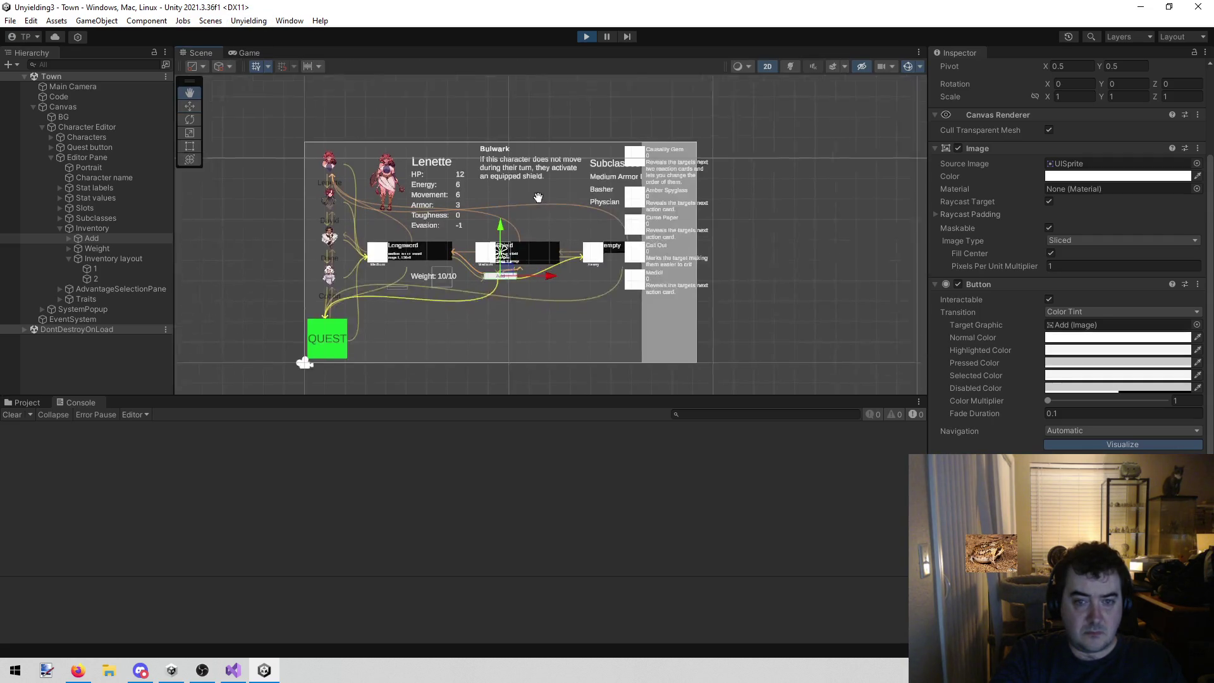
pyautogui.scroll(10, 543, 195)
pyautogui.click(543, 195)
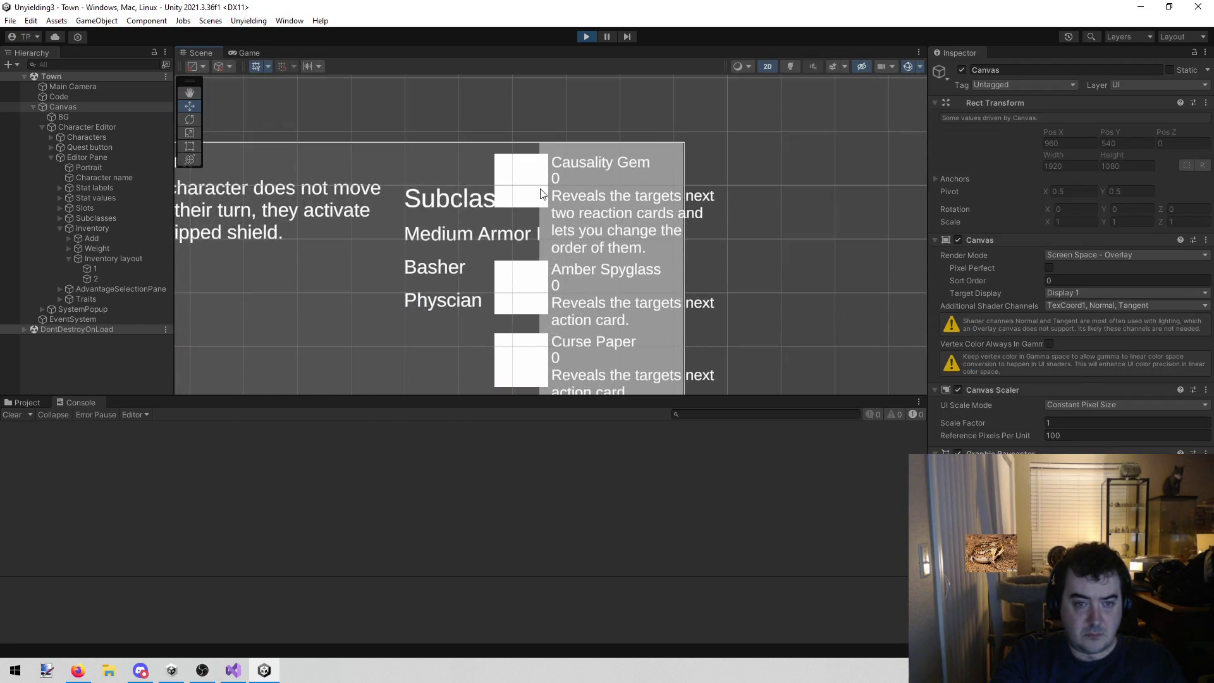
pyautogui.click(541, 194)
pyautogui.click(141, 329)
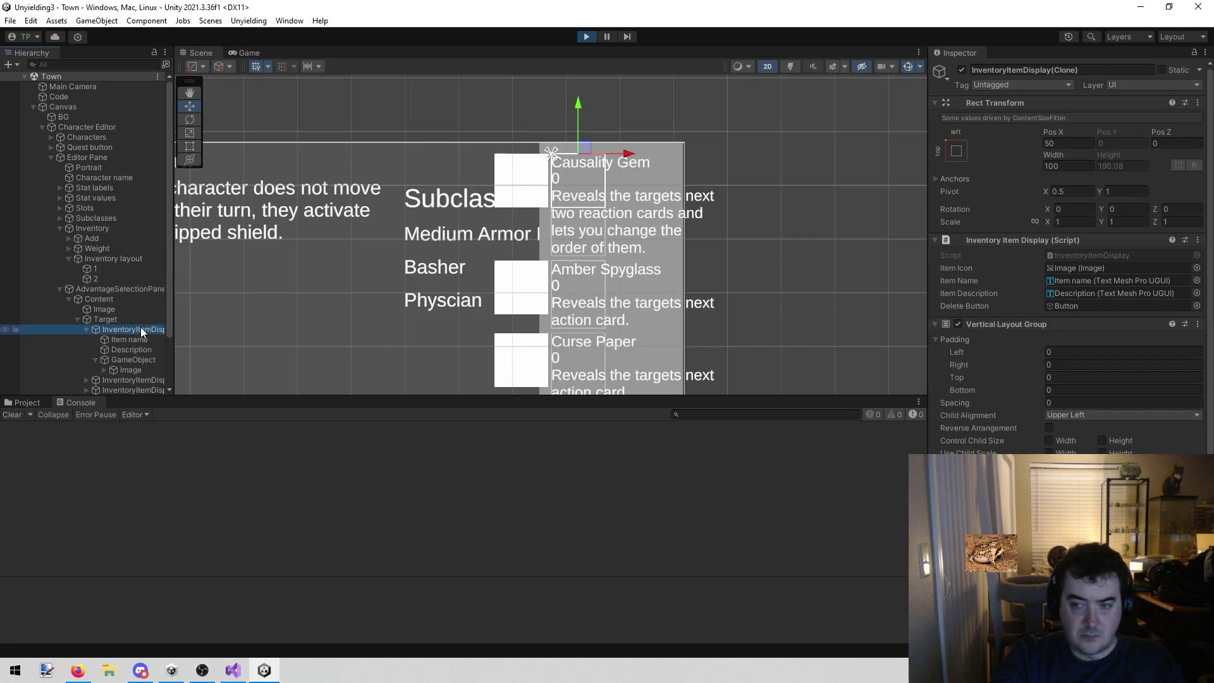
pyautogui.scroll(-1, 978, 375)
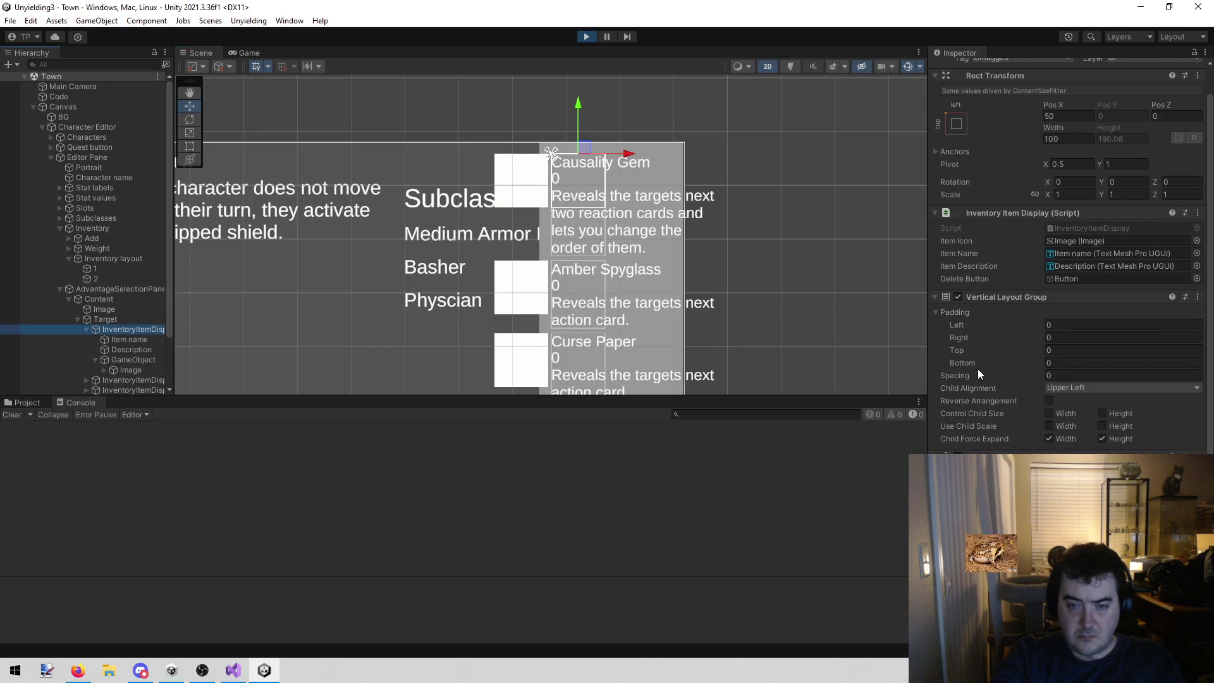
pyautogui.click(239, 53)
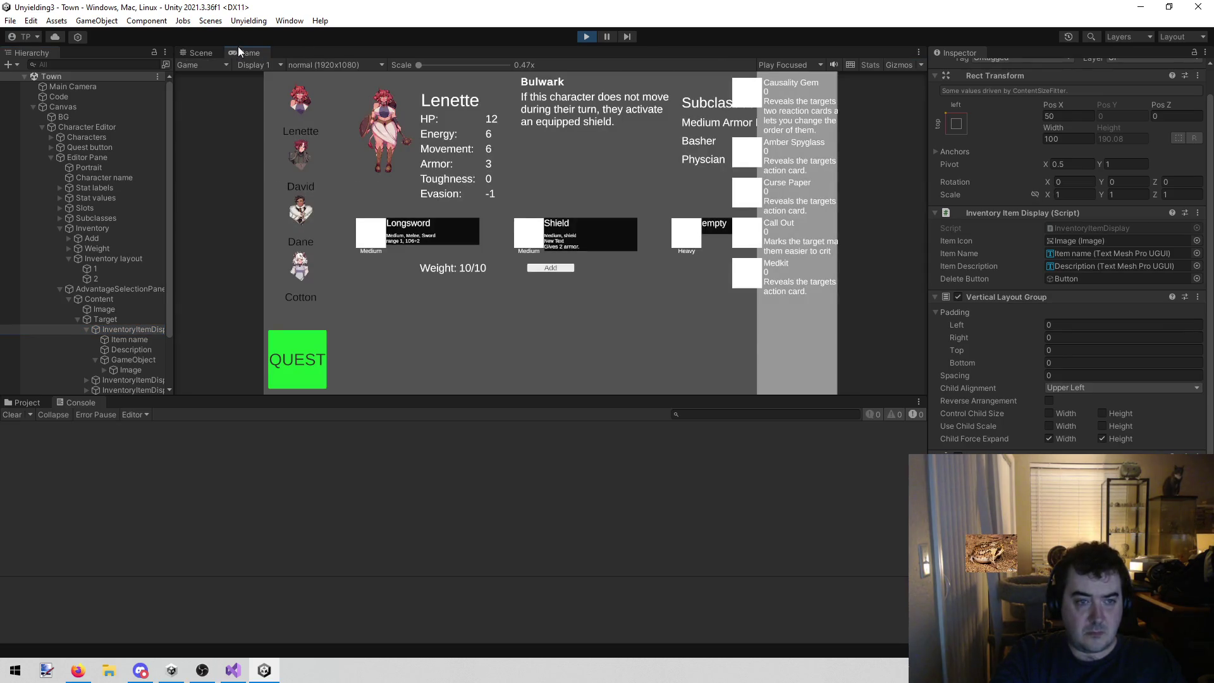
pyautogui.click(215, 53)
pyautogui.click(233, 669)
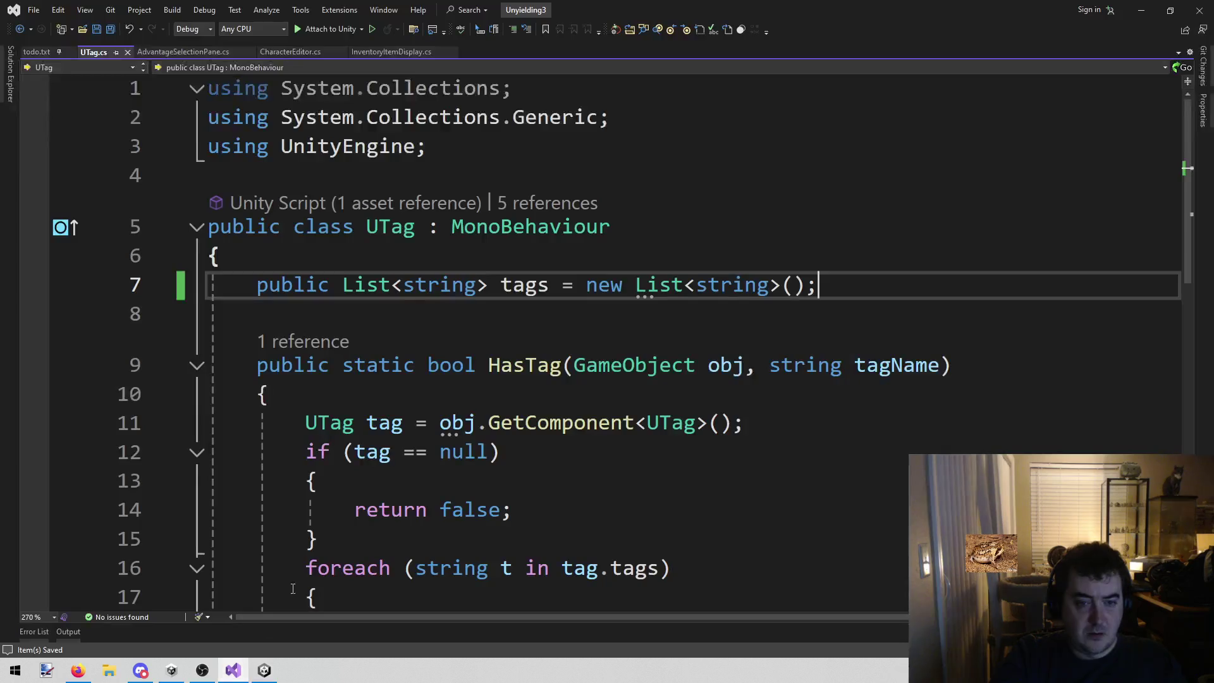
# - Break on line 156's foreach in CharacterEditor.cs, start debugging, and click in the game to hit it
pyautogui.middleClick(103, 53)
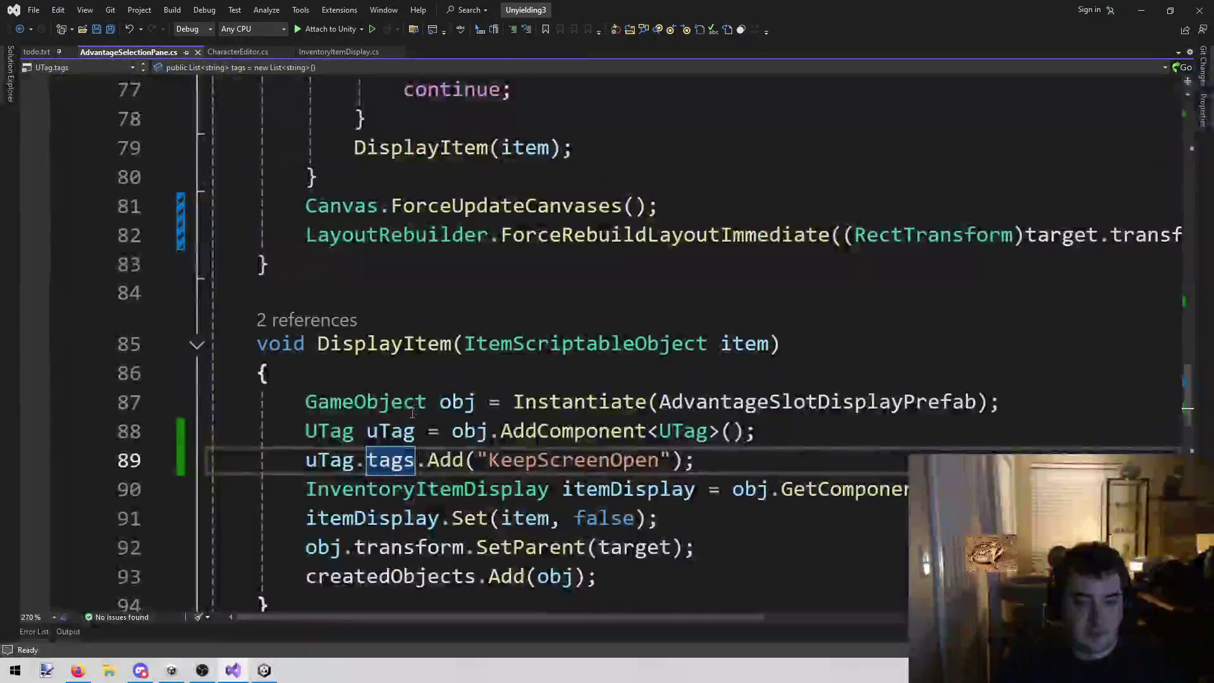
pyautogui.click(233, 55)
pyautogui.moveTo(447, 618); pyautogui.dragTo(249, 610)
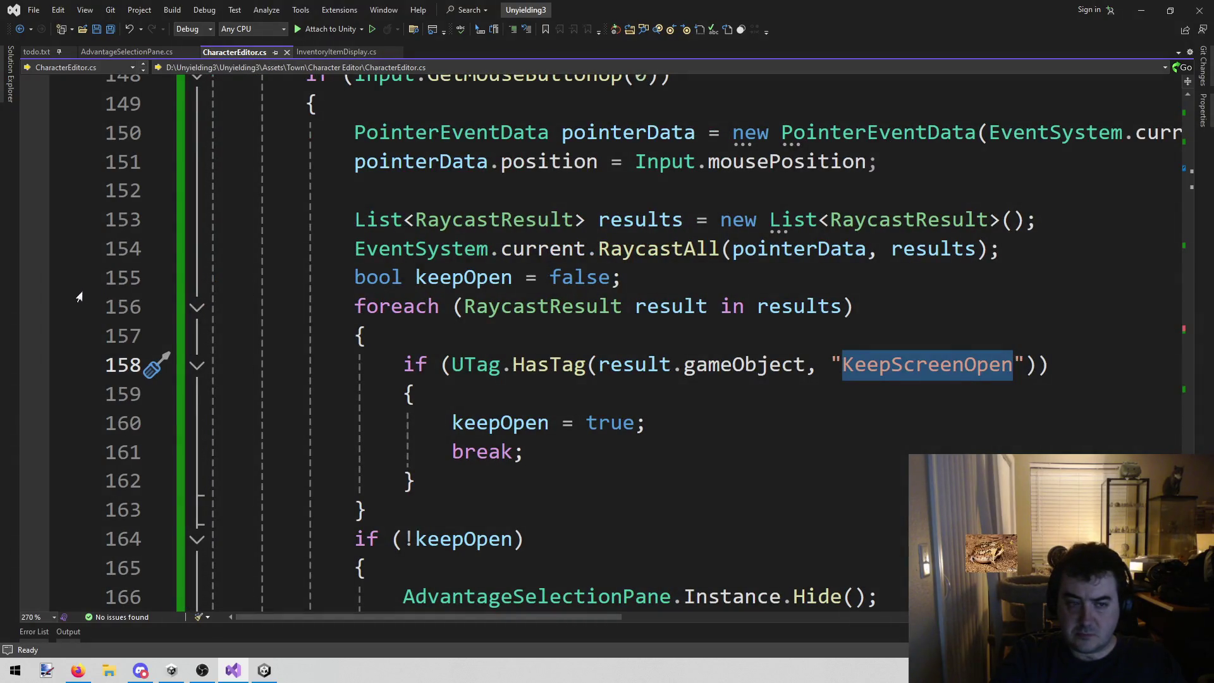
pyautogui.click(35, 307)
pyautogui.press('F5')
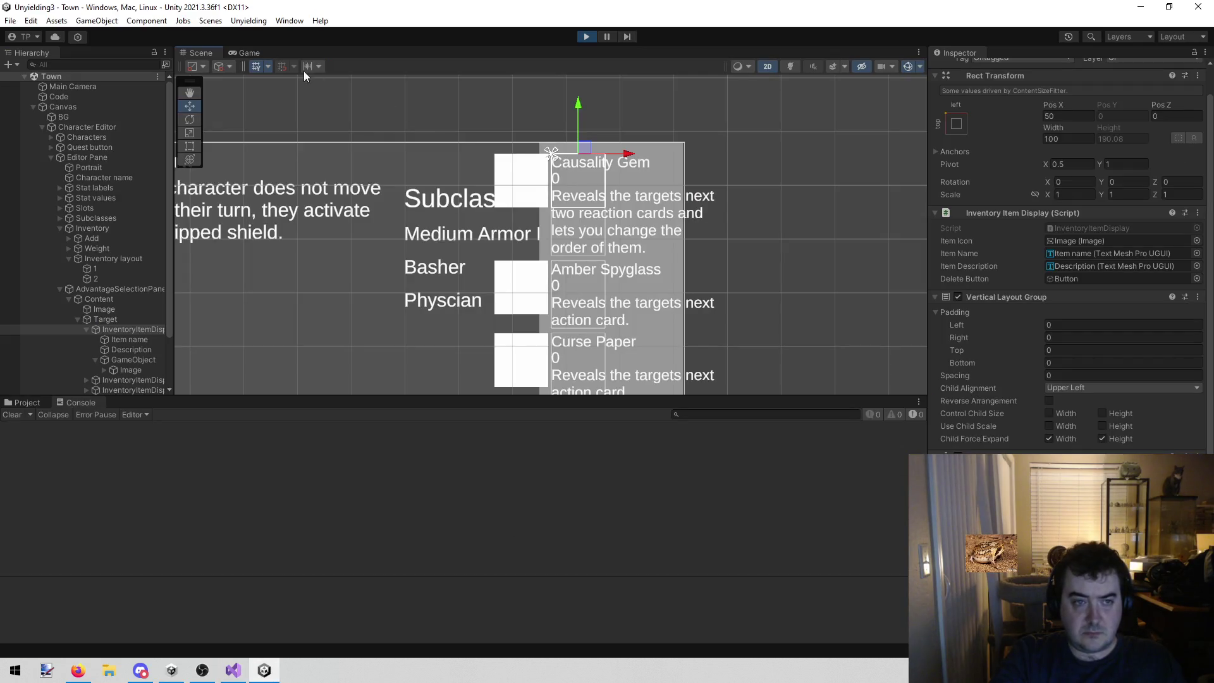
pyautogui.click(258, 52)
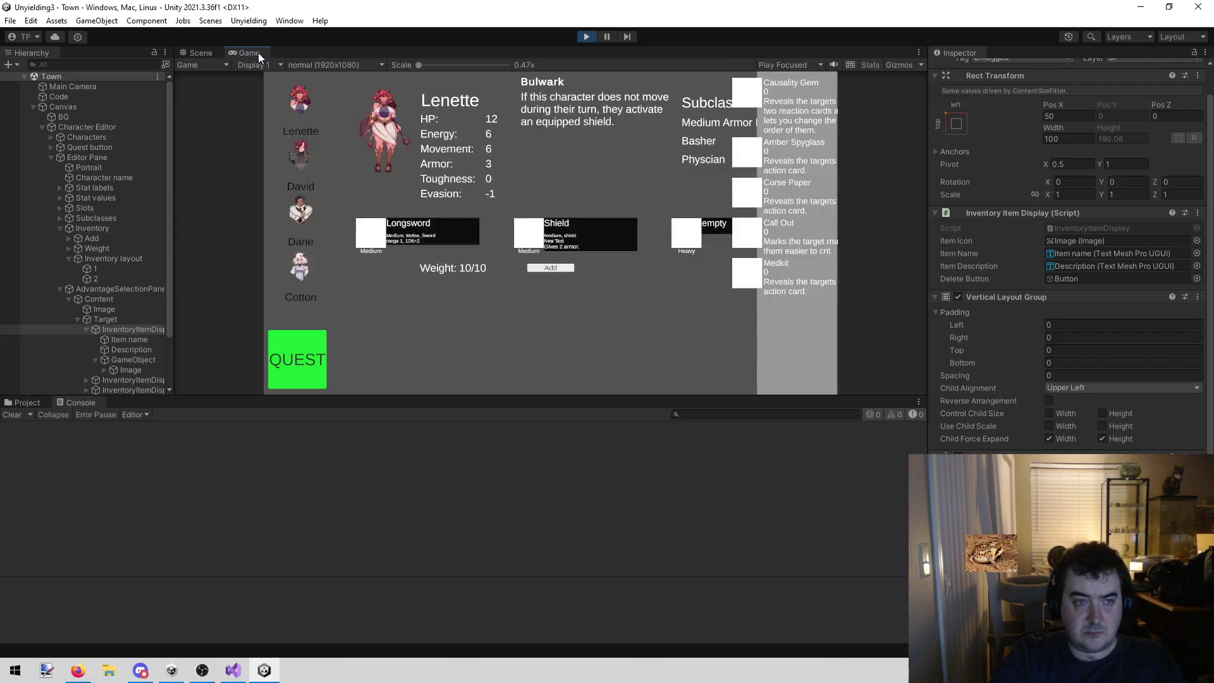
pyautogui.click(759, 90)
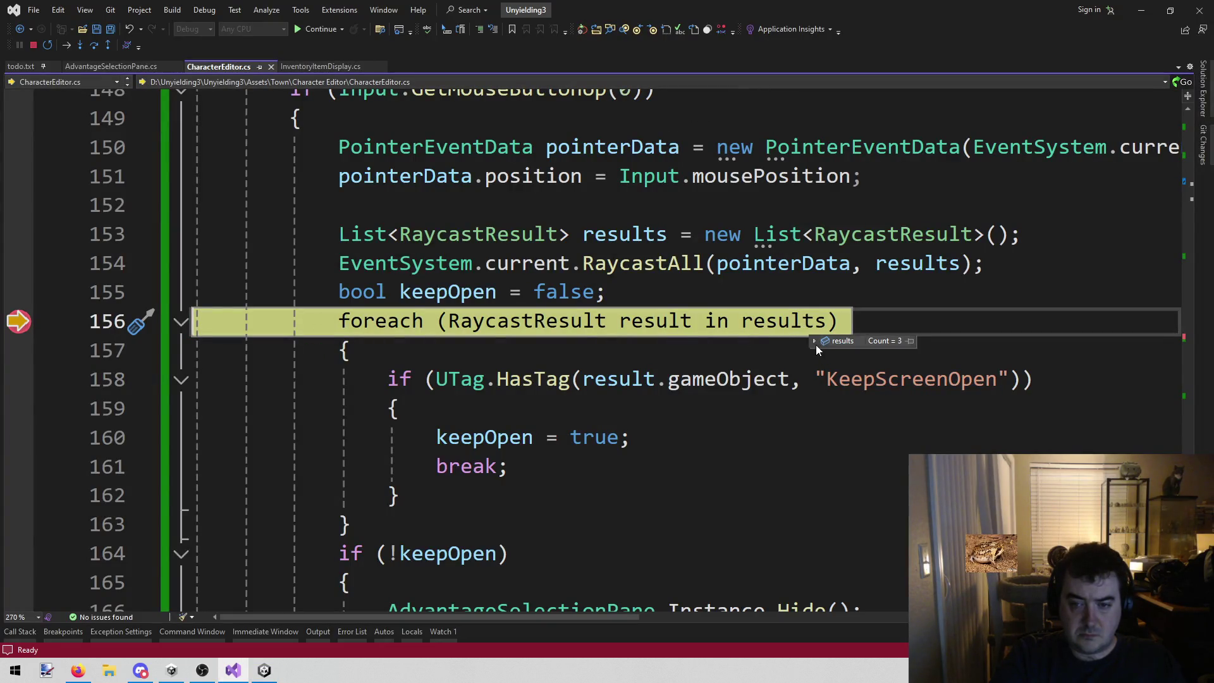
# - Inspect the three raycast results, finding item [0] is Image, then clear the breakpoint and continue
pyautogui.click(814, 340)
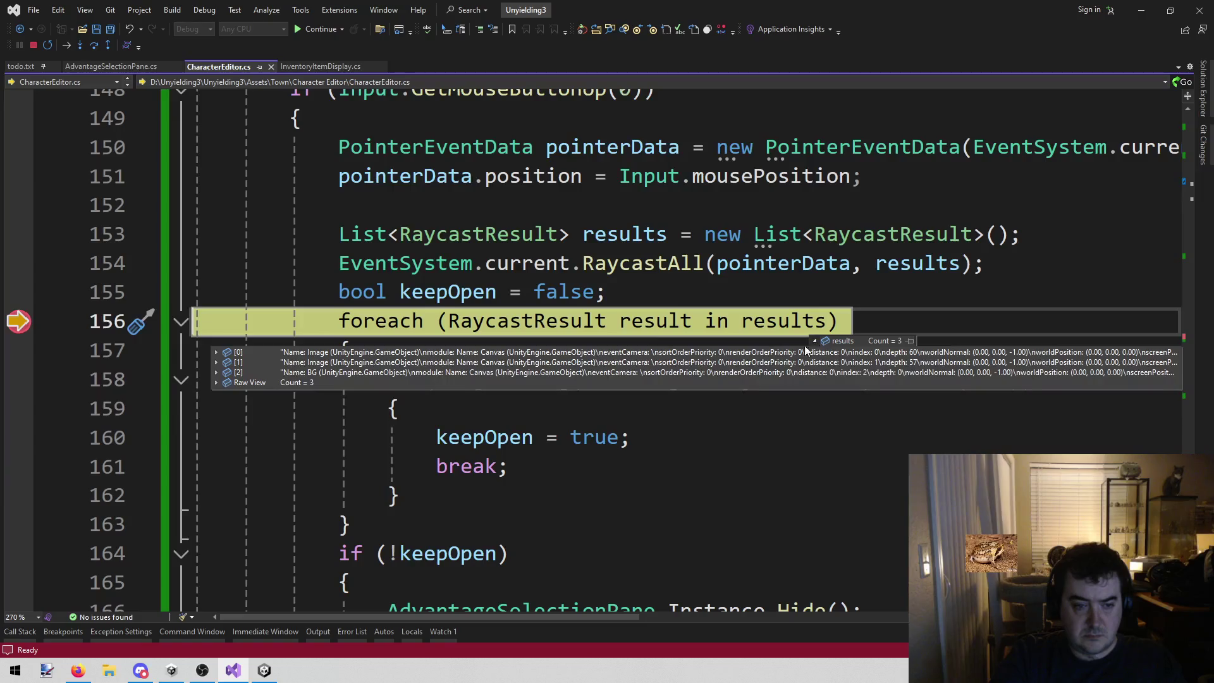
pyautogui.click(216, 353)
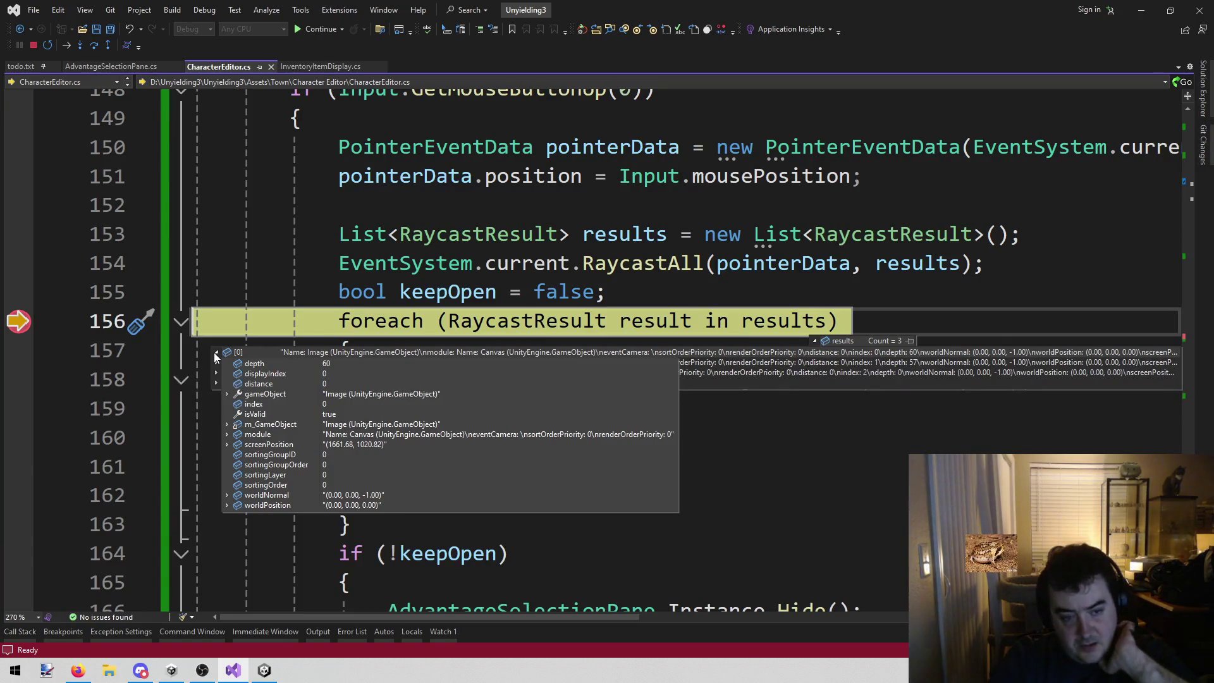
pyautogui.press('F9')
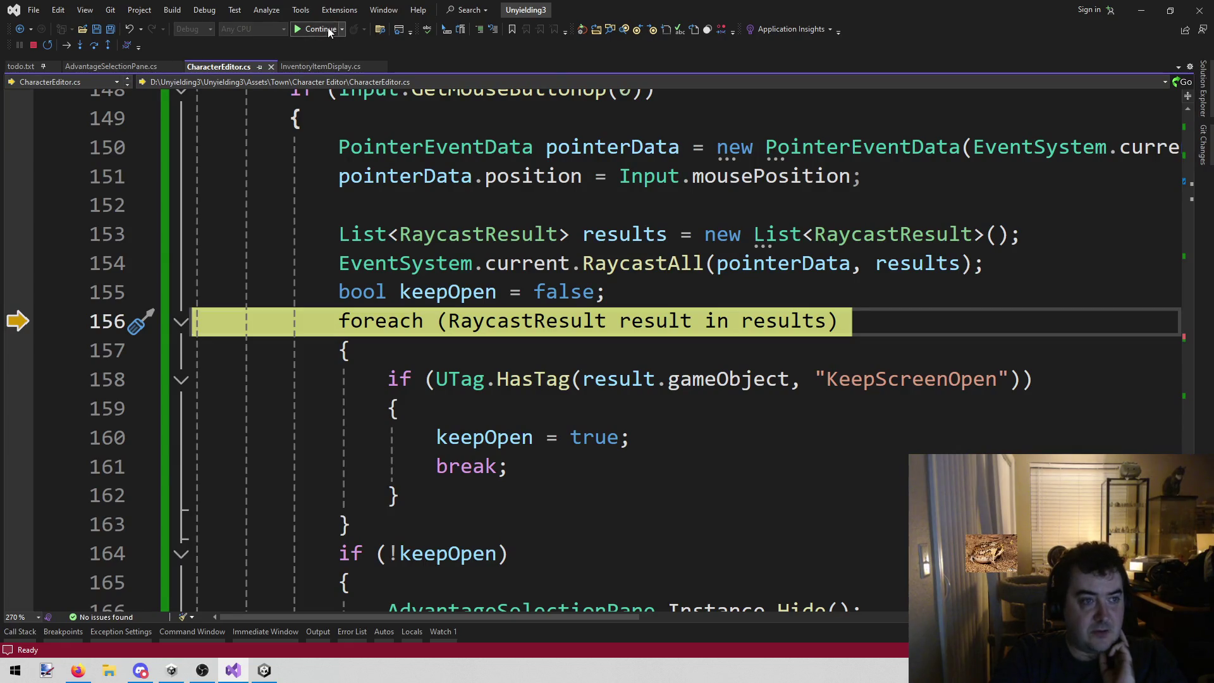
pyautogui.click(327, 28)
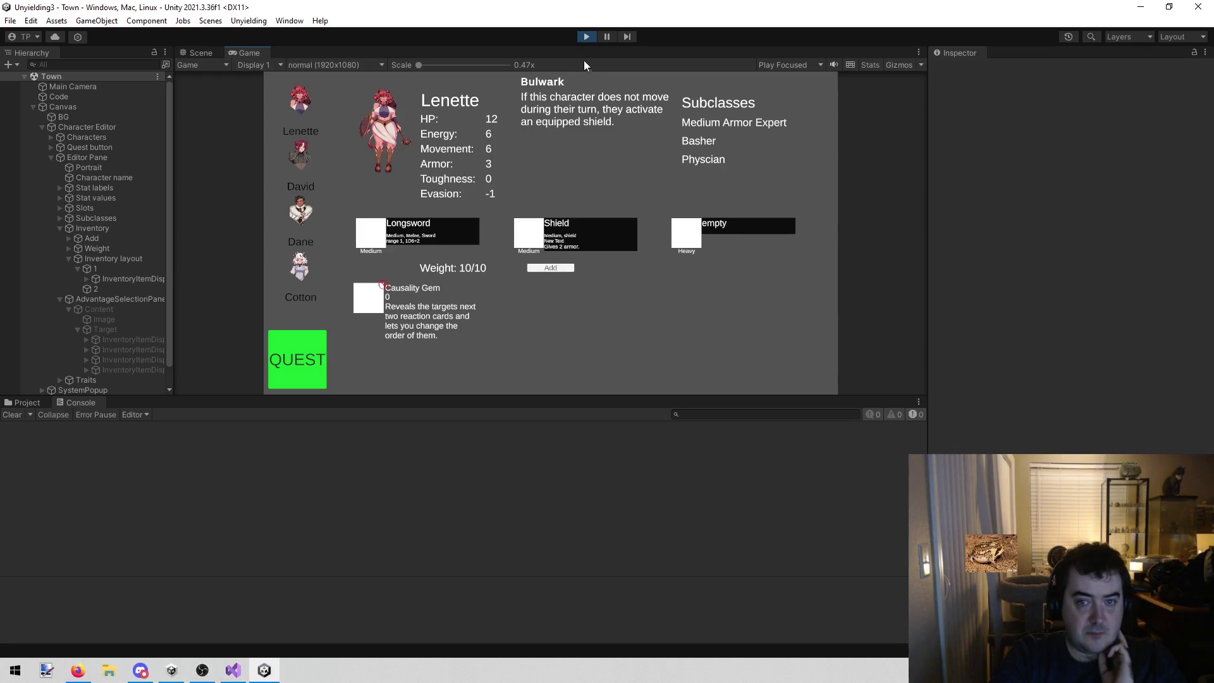
# - Exit play mode, show the Assets folder in the Project view, and return to Visual Studio
pyautogui.click(578, 39)
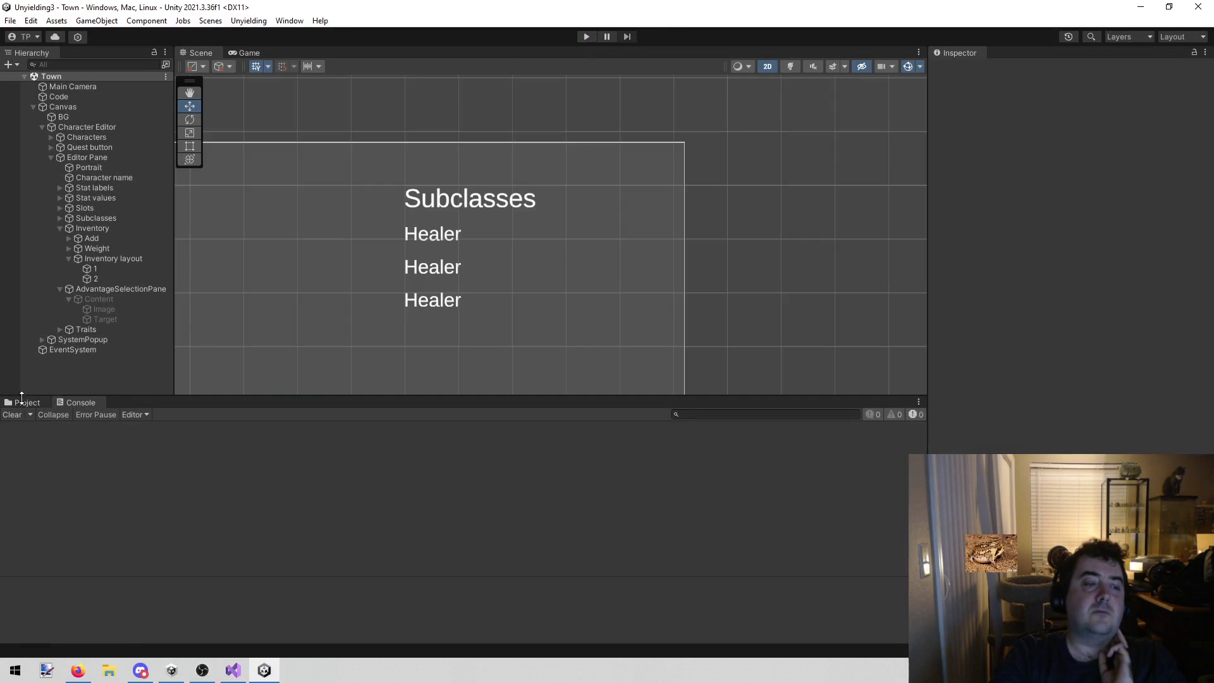
pyautogui.click(28, 403)
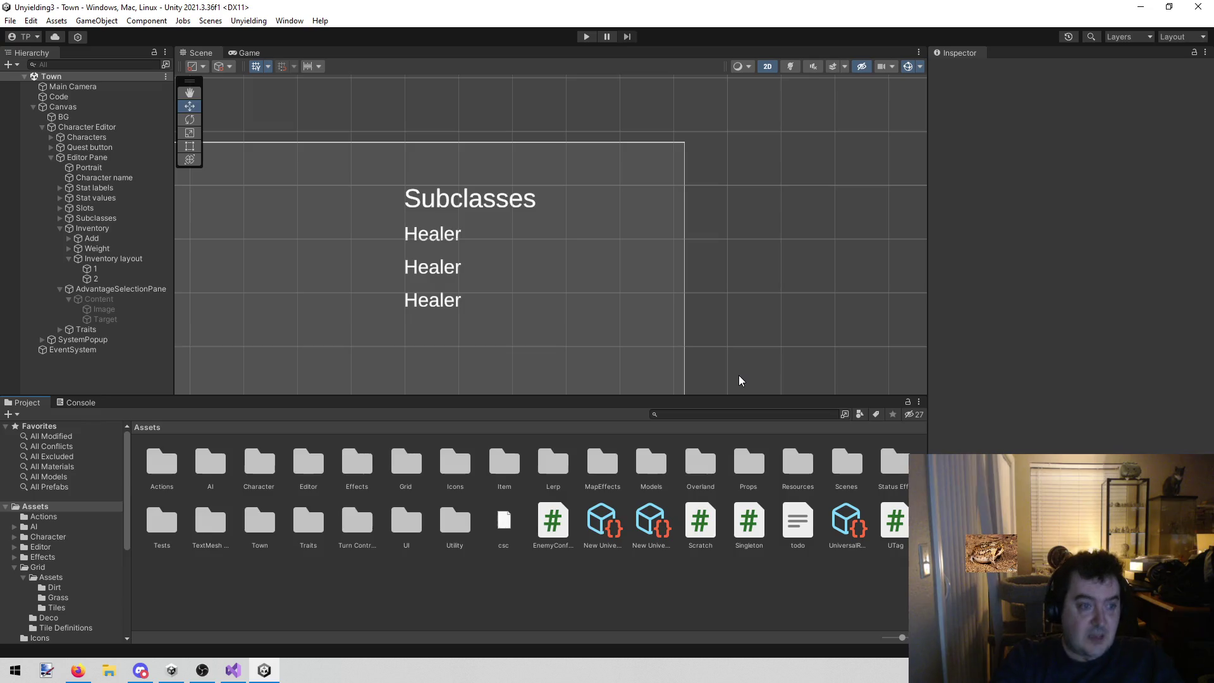
pyautogui.click(232, 670)
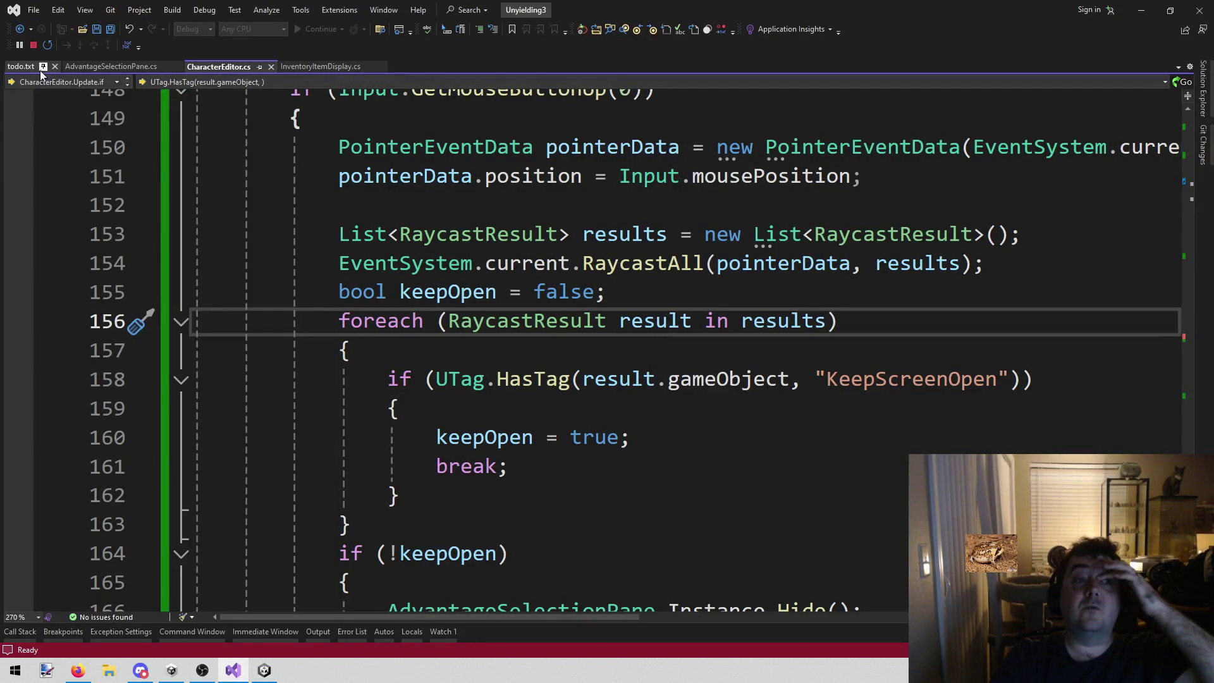
# - Delete the two KeepScreenOpen UTag lines from DisplayItem in AdvantageSelectionPane.cs and save the file
pyautogui.click(116, 66)
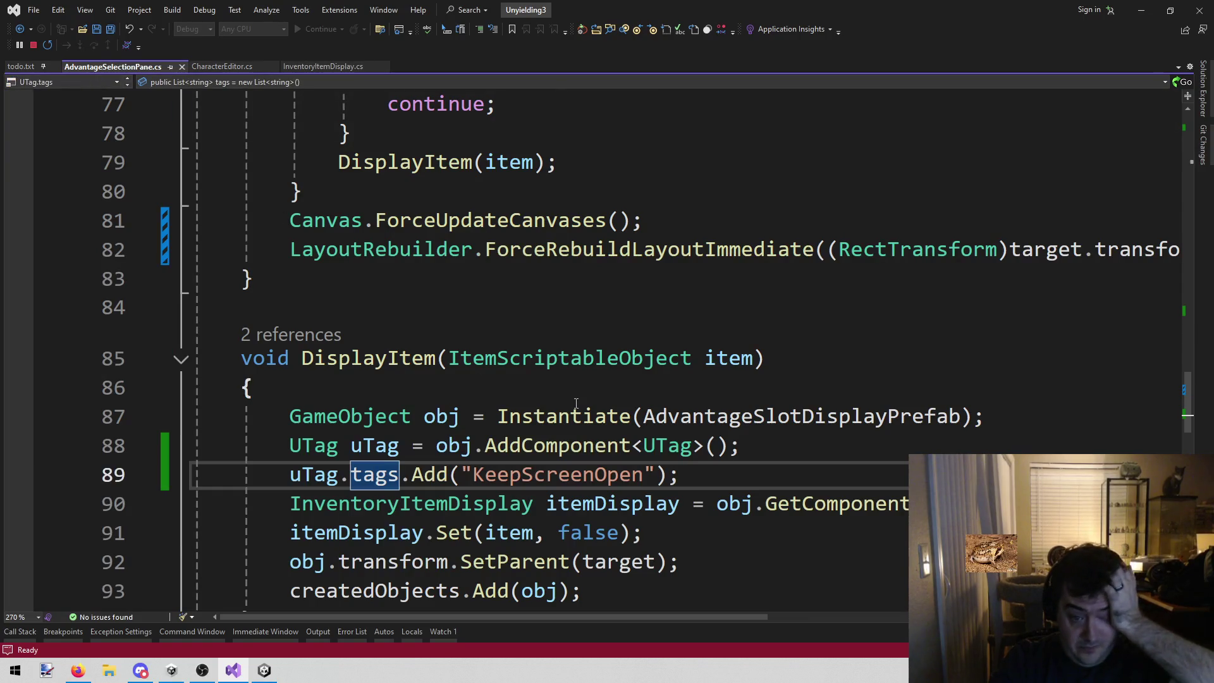
pyautogui.moveTo(700, 470); pyautogui.dragTo(193, 446)
pyautogui.press('Delete')
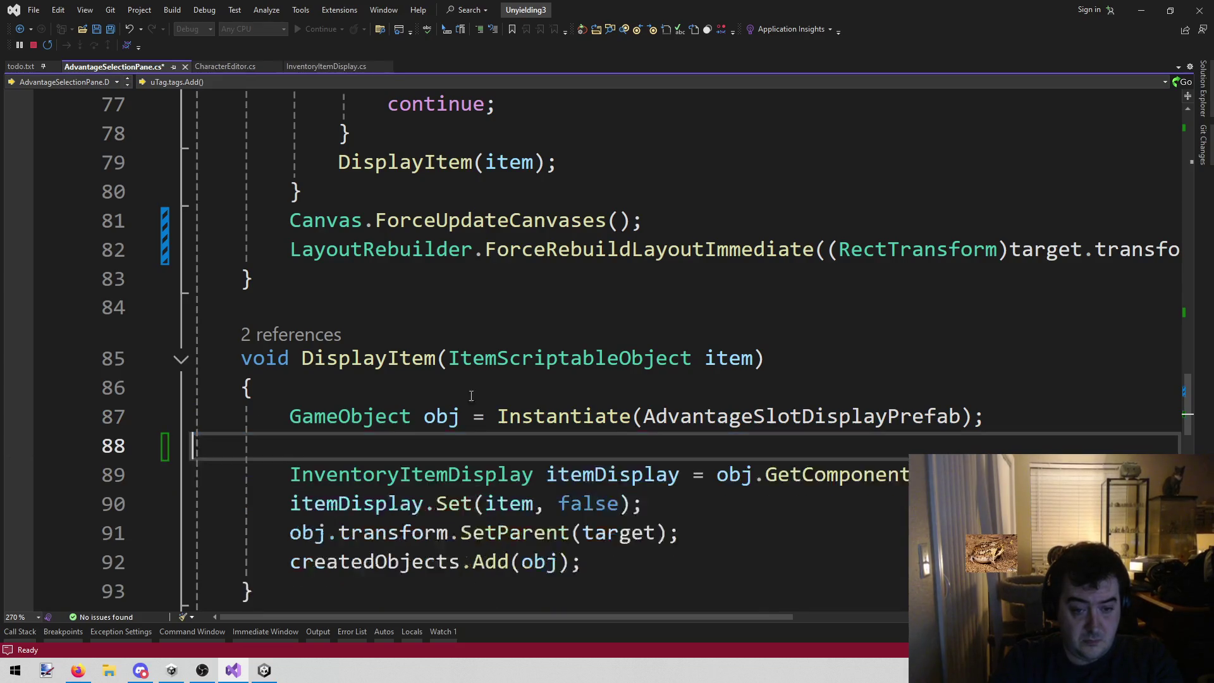
pyautogui.press('BackSpace')
pyautogui.hotkey('ctrl', 's')
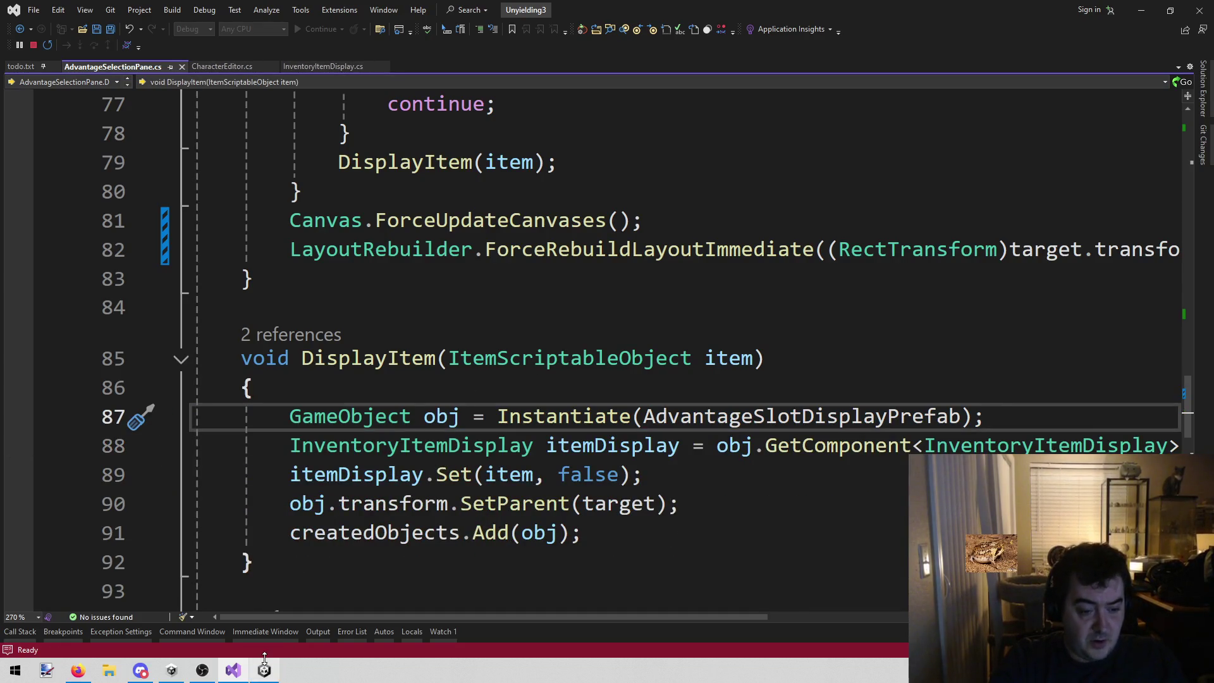
pyautogui.click(265, 670)
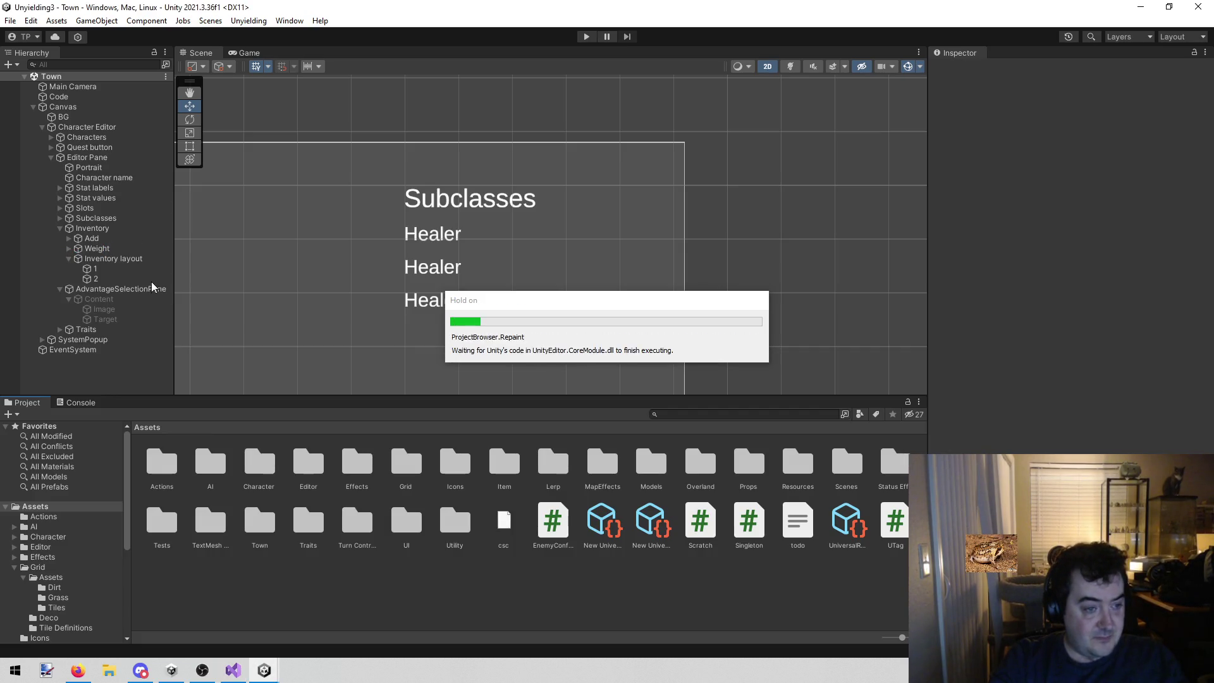
# - Add a UTag component tagged KeepScreenOpen to Content > Image, save the scene, and enter Play mode
pyautogui.click(97, 309)
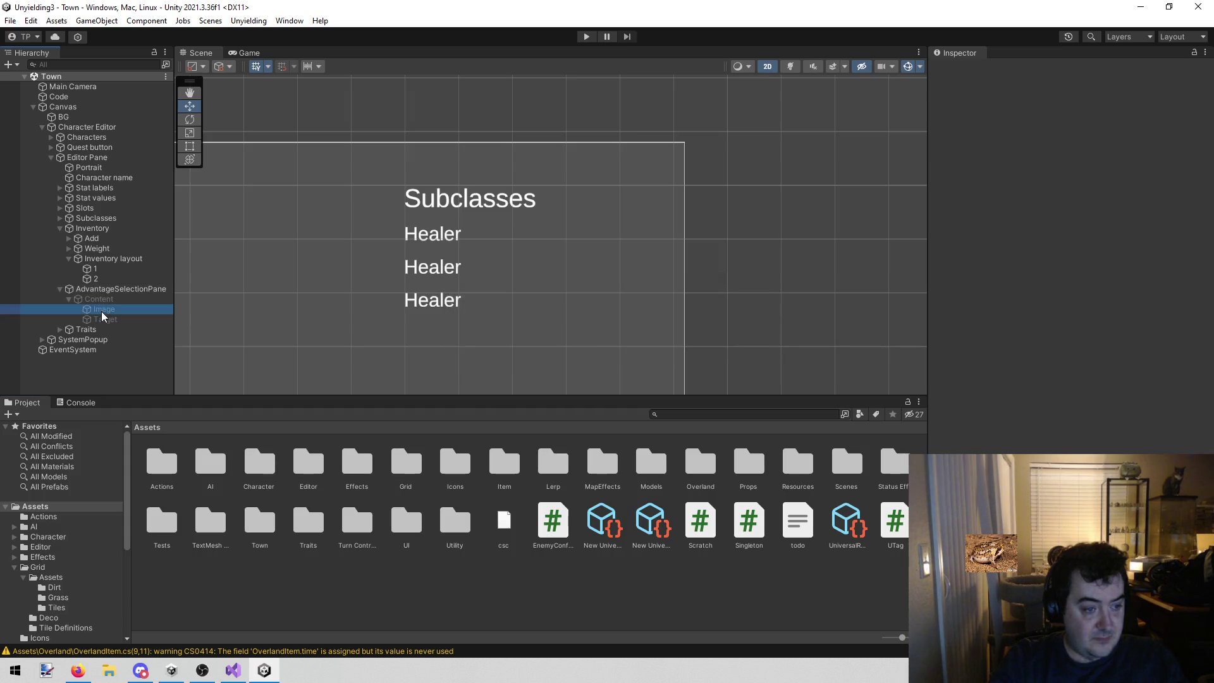
pyautogui.click(1113, 370)
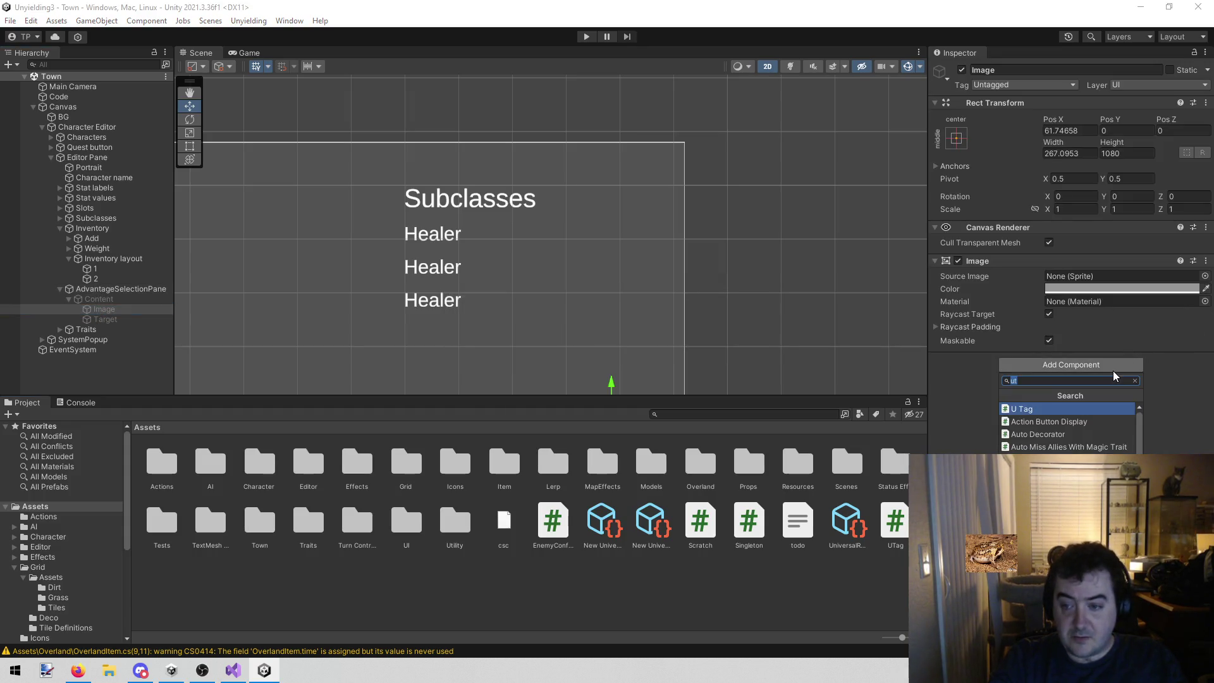
pyautogui.click(1071, 409)
pyautogui.click(1178, 416)
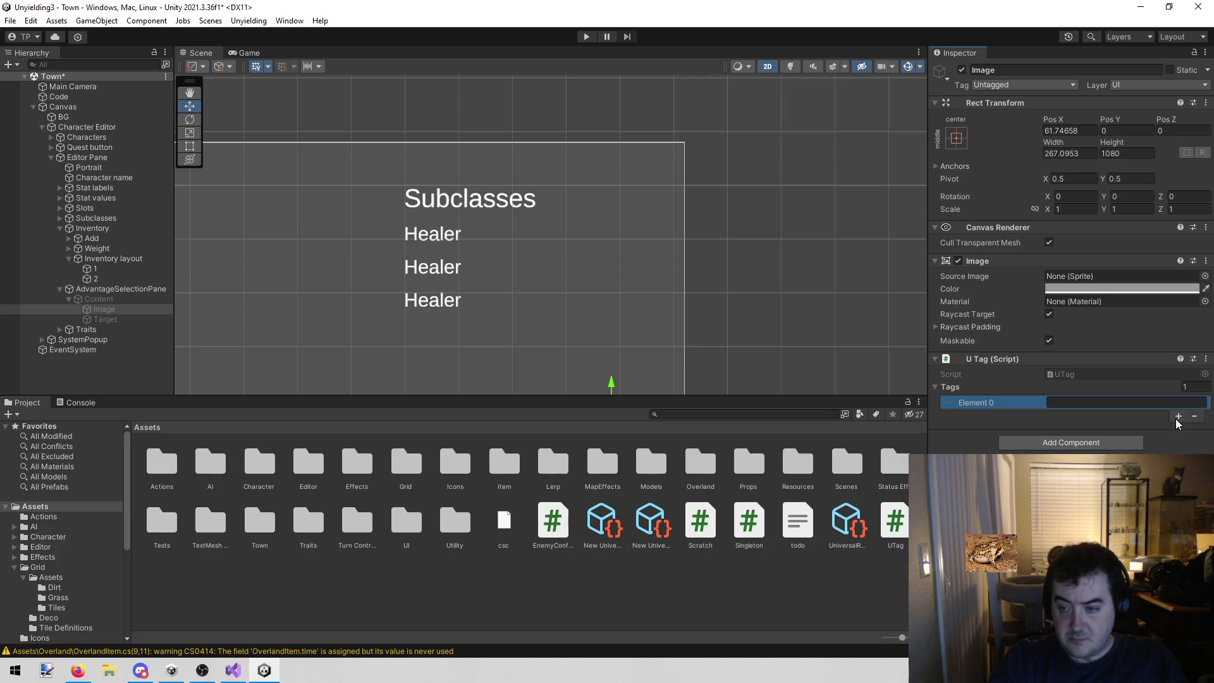
pyautogui.click(1121, 405)
pyautogui.write('KeepScreenOpen')
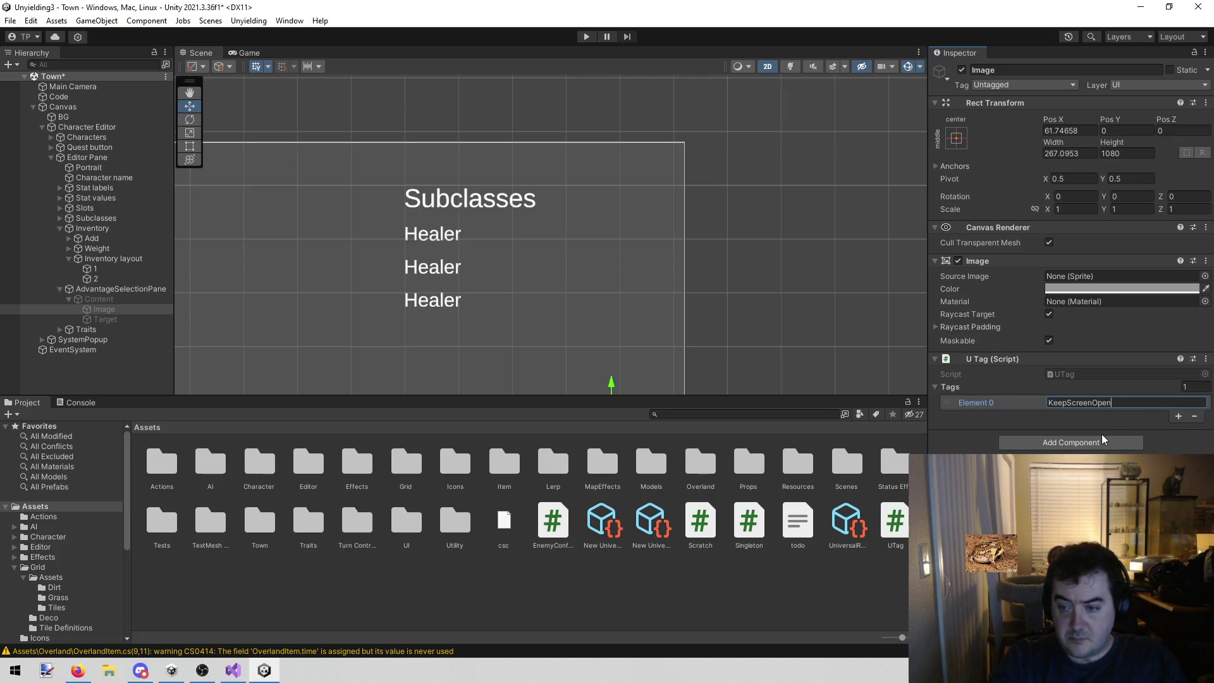
pyautogui.hotkey('ctrl', 's')
pyautogui.click(586, 36)
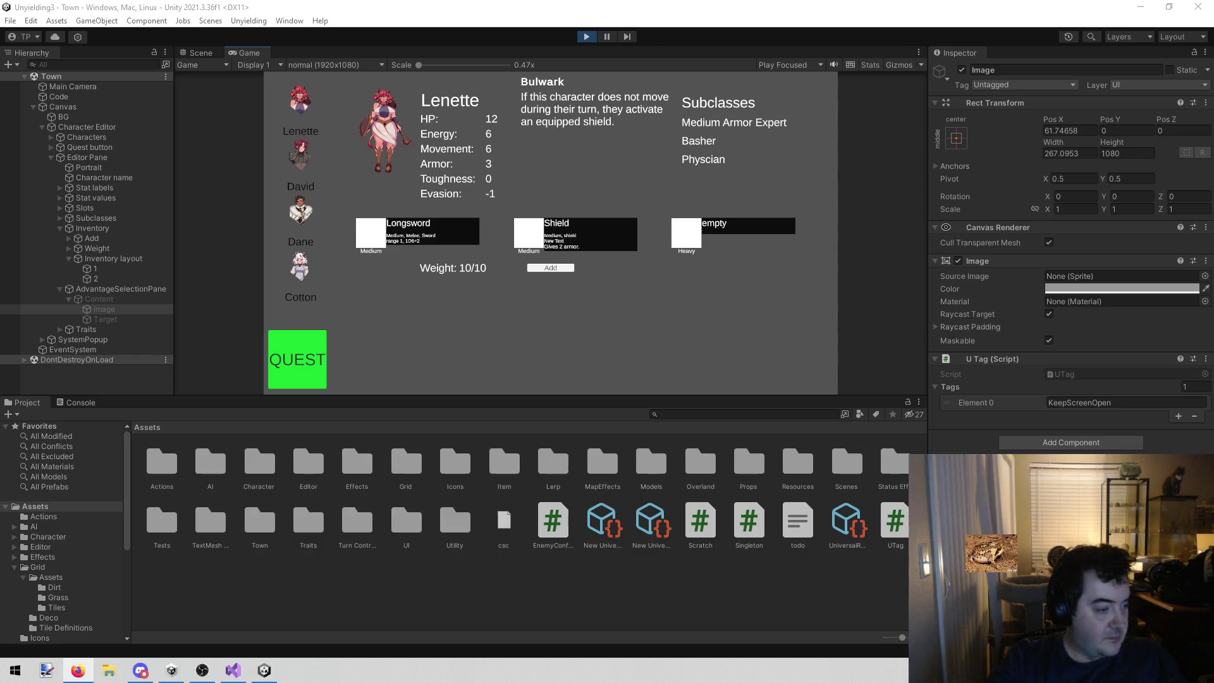
# - Play-test adding Curse Paper, Call Out, Medkit, Amber Spyglass and Causality Gem, then stop the game
pyautogui.click(534, 268)
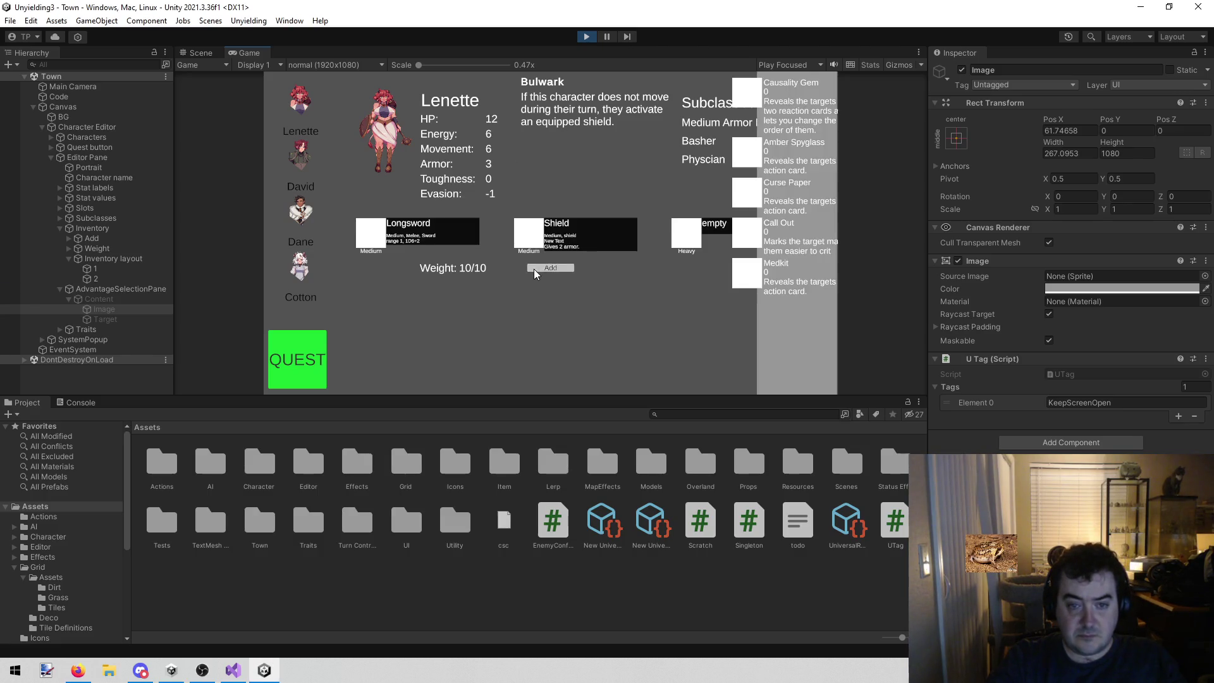
pyautogui.click(710, 335)
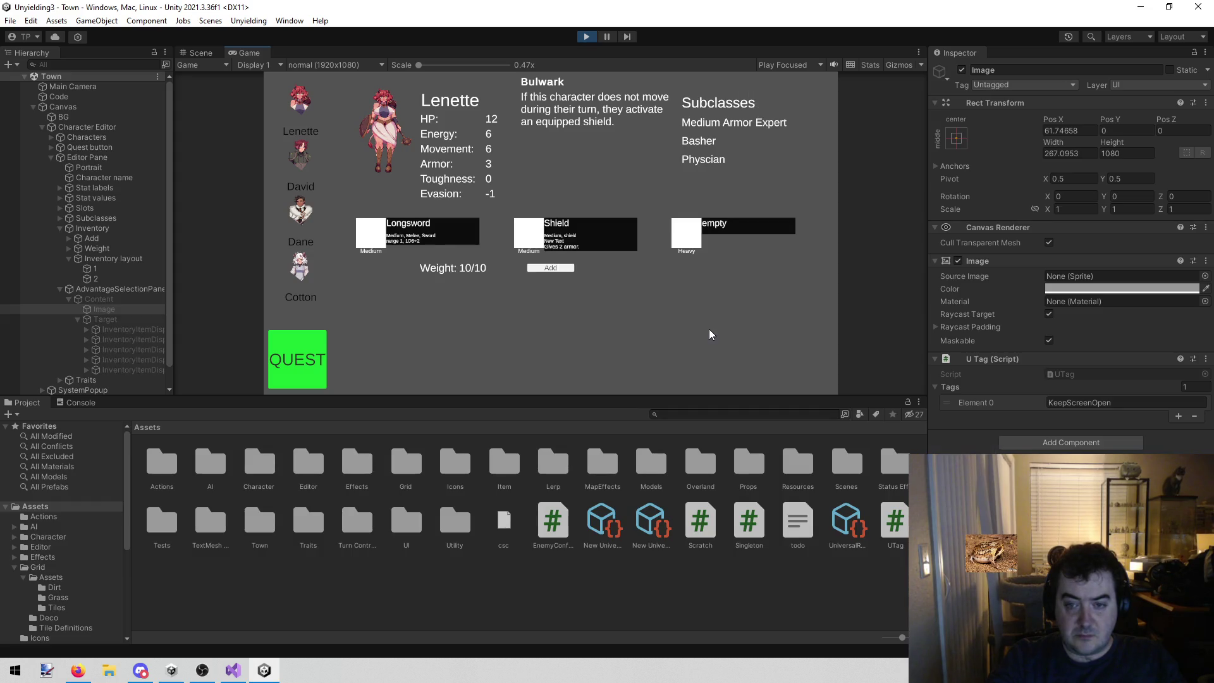
pyautogui.click(550, 269)
pyautogui.click(778, 204)
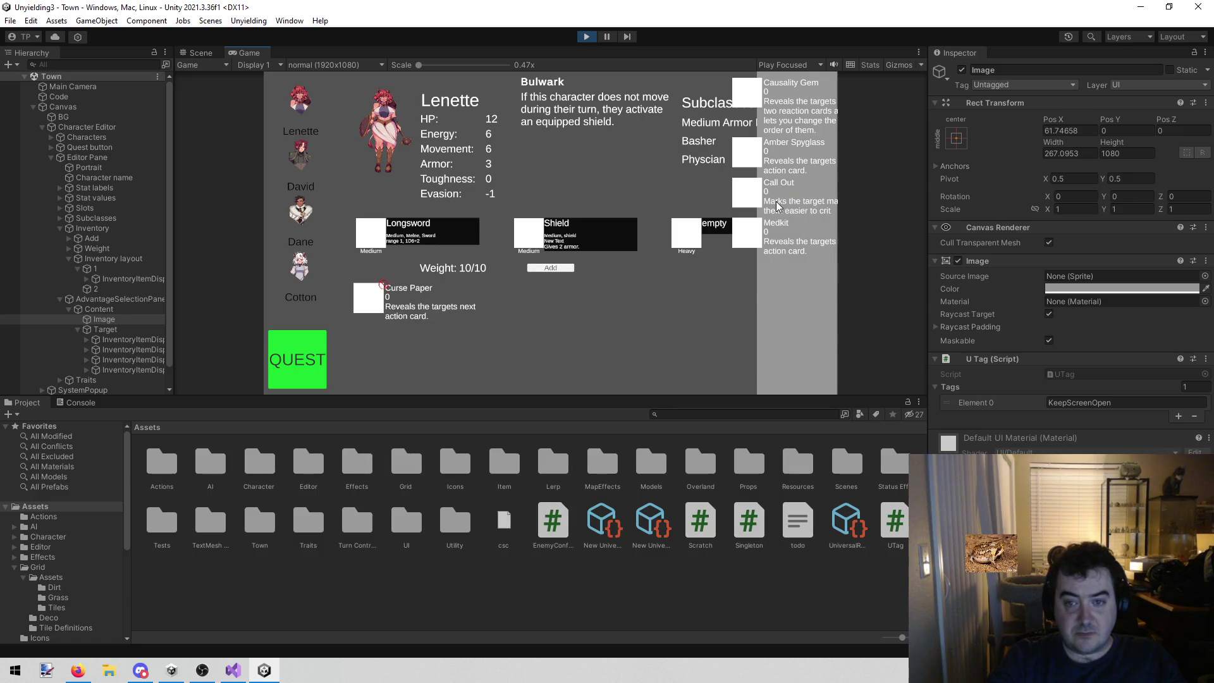
pyautogui.click(775, 203)
pyautogui.click(776, 203)
pyautogui.click(775, 172)
pyautogui.click(788, 122)
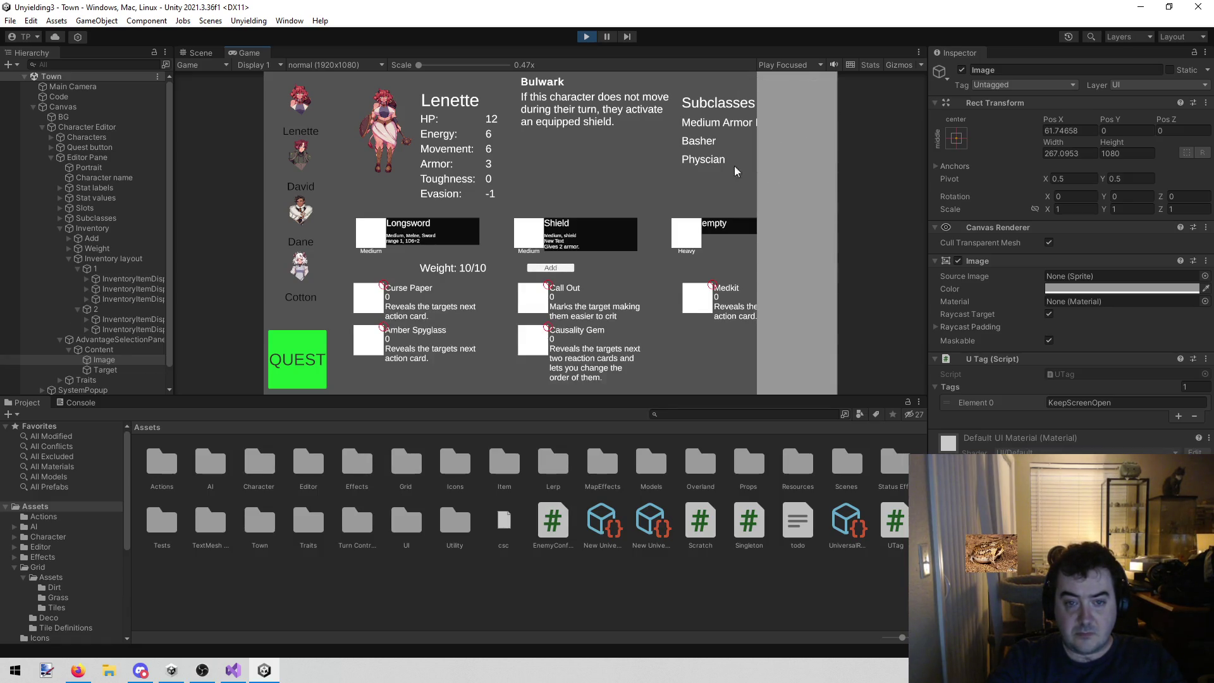
pyautogui.click(587, 36)
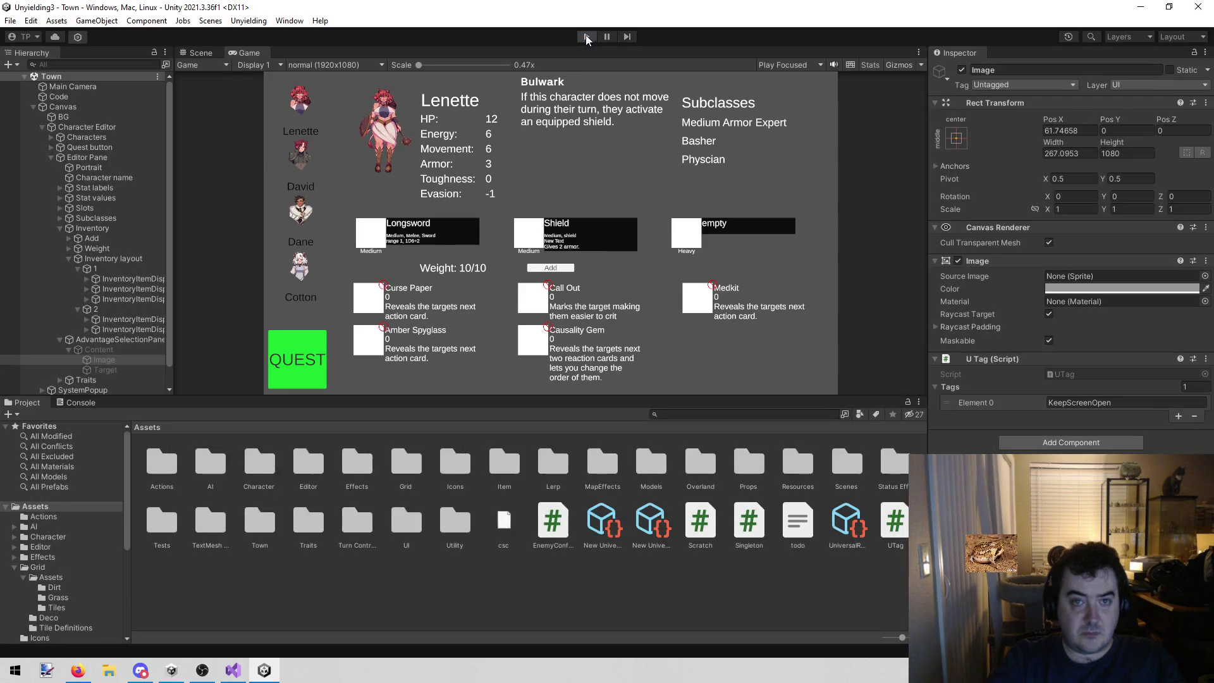
pyautogui.click(233, 670)
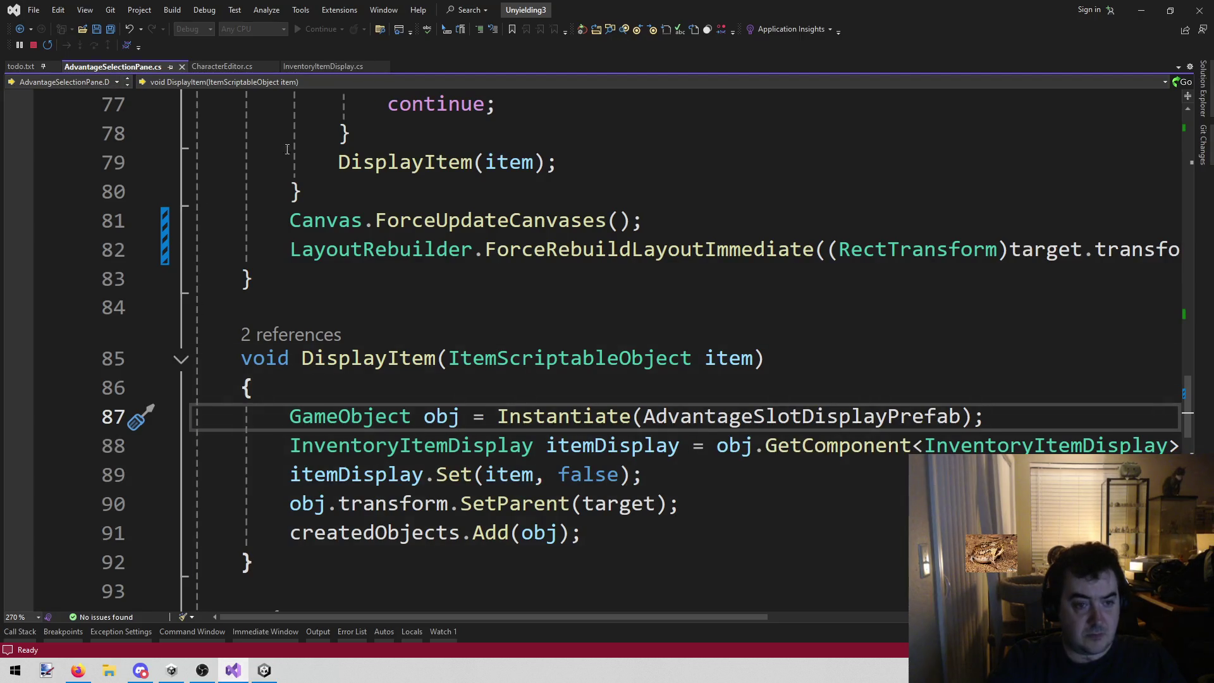
# - Stop debugging and delete the 'click off shoud close the right screen' item from todo.txt, then save
pyautogui.click(33, 45)
pyautogui.click(37, 51)
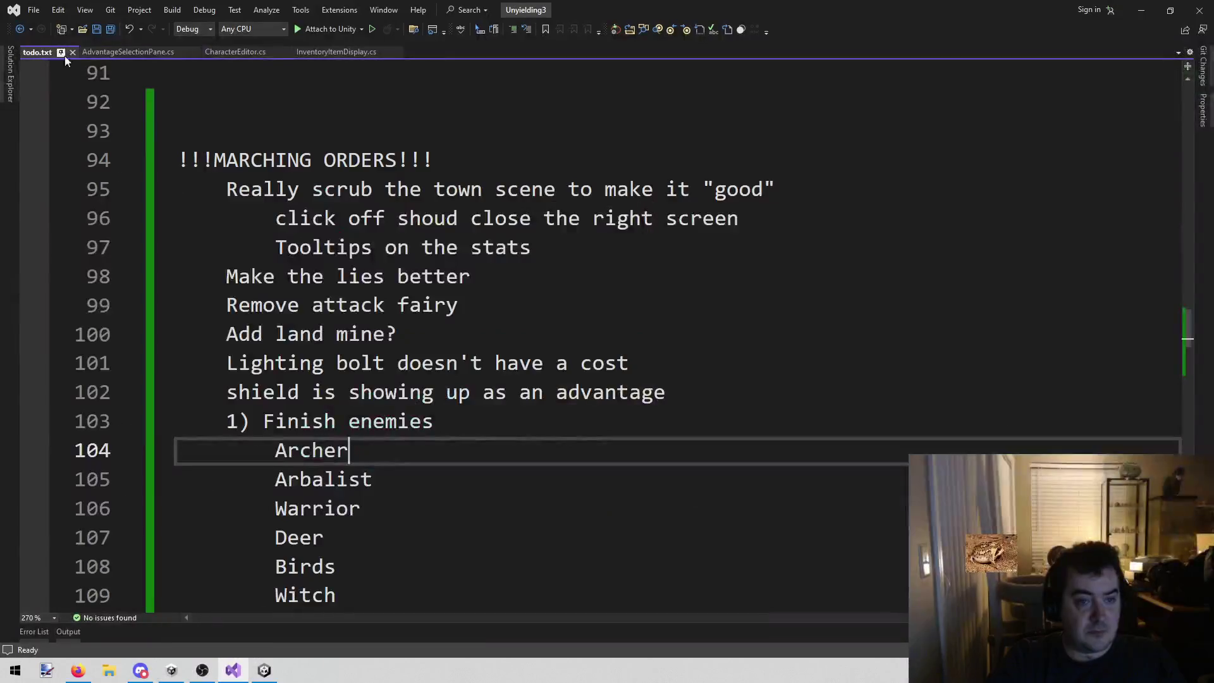
pyautogui.moveTo(741, 218); pyautogui.dragTo(71, 220)
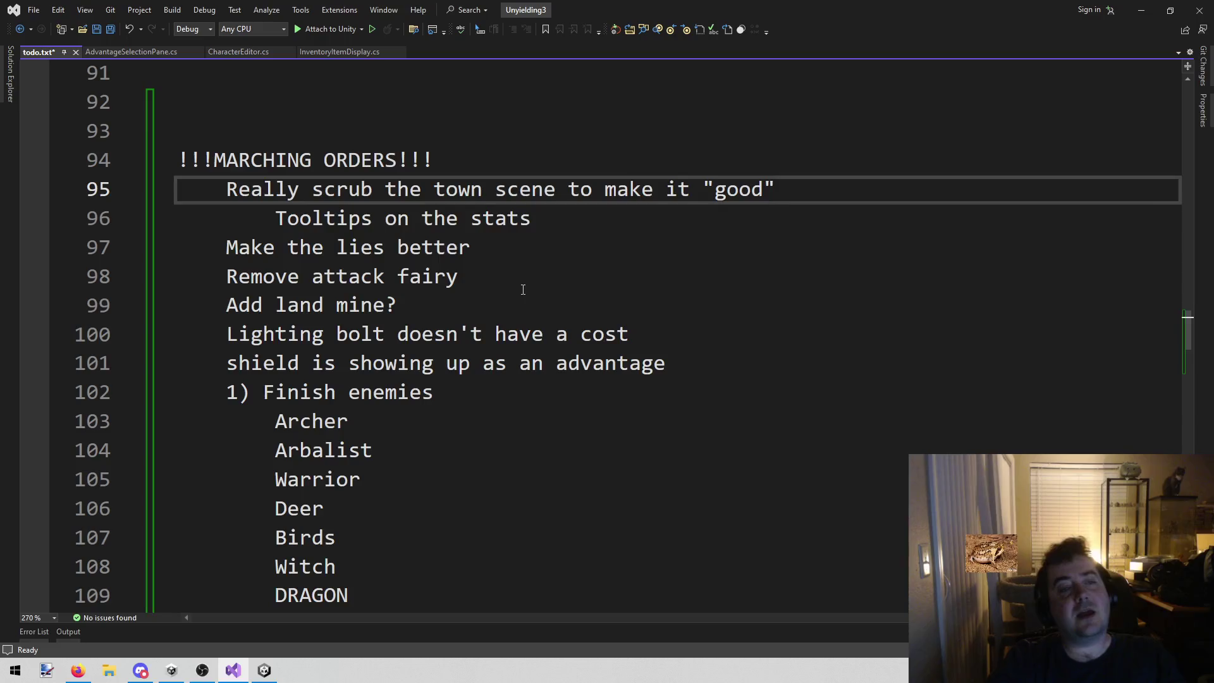
pyautogui.hotkey('ctrl', 's')
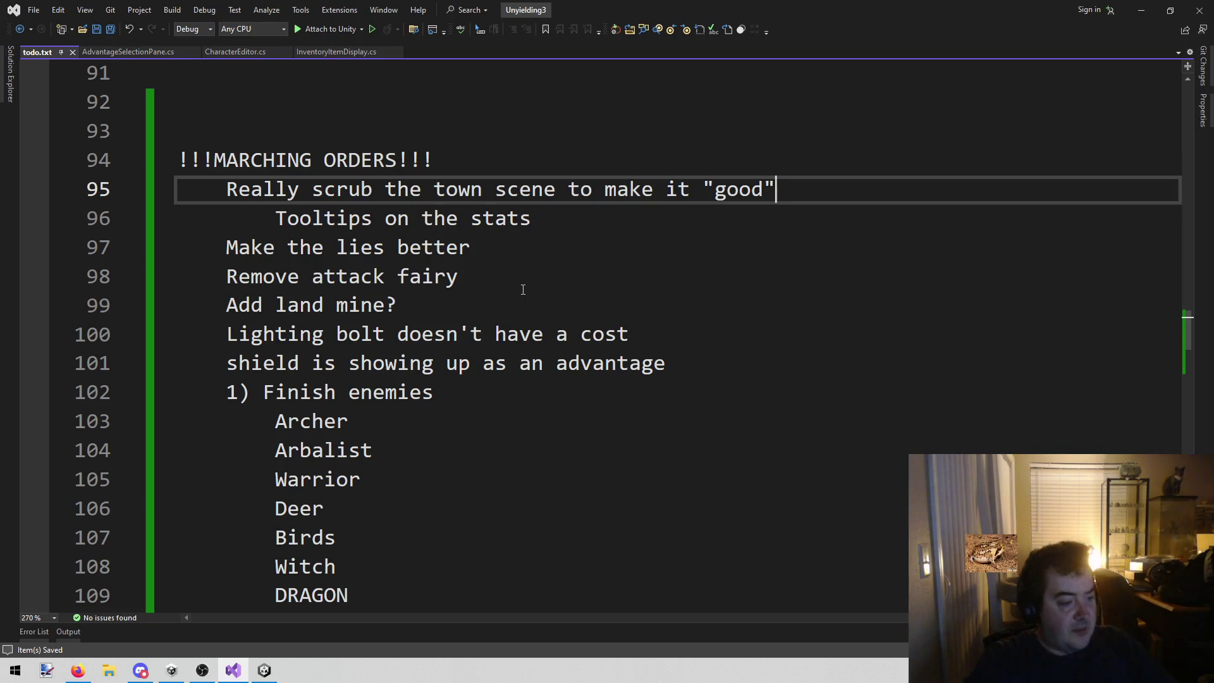
pyautogui.click(202, 670)
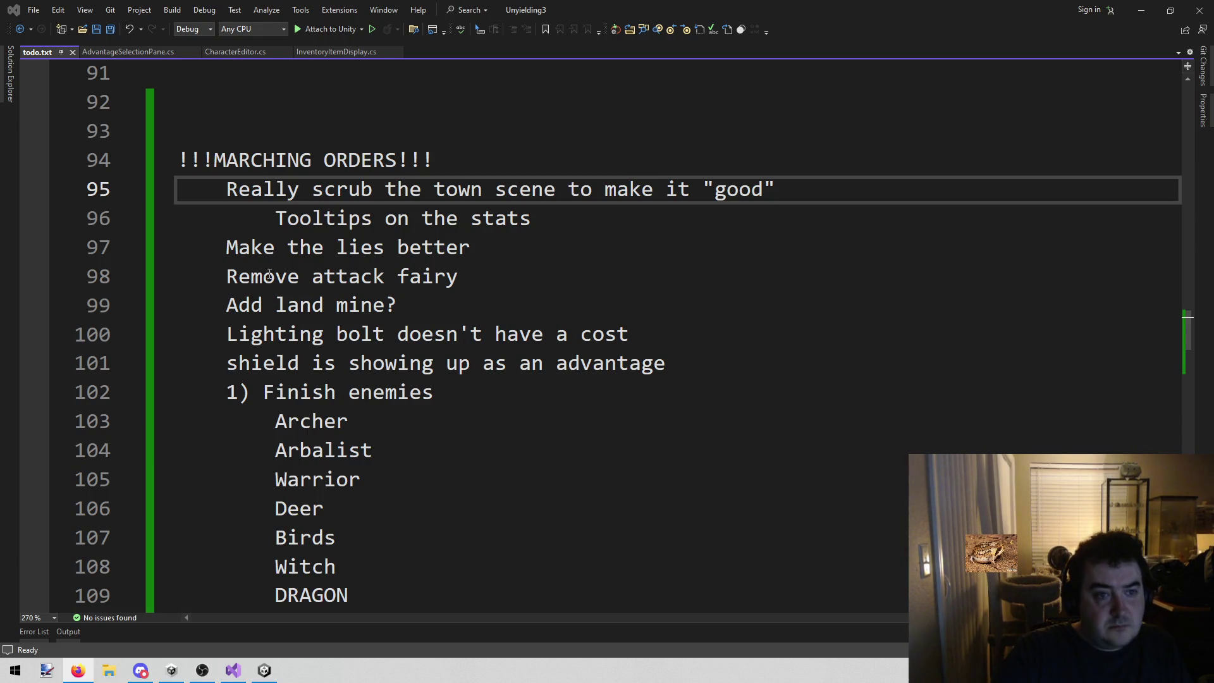
# - Go to the shield-showing-as-advantage item in todo.txt, check the browser, and return to Unity
pyautogui.click(496, 370)
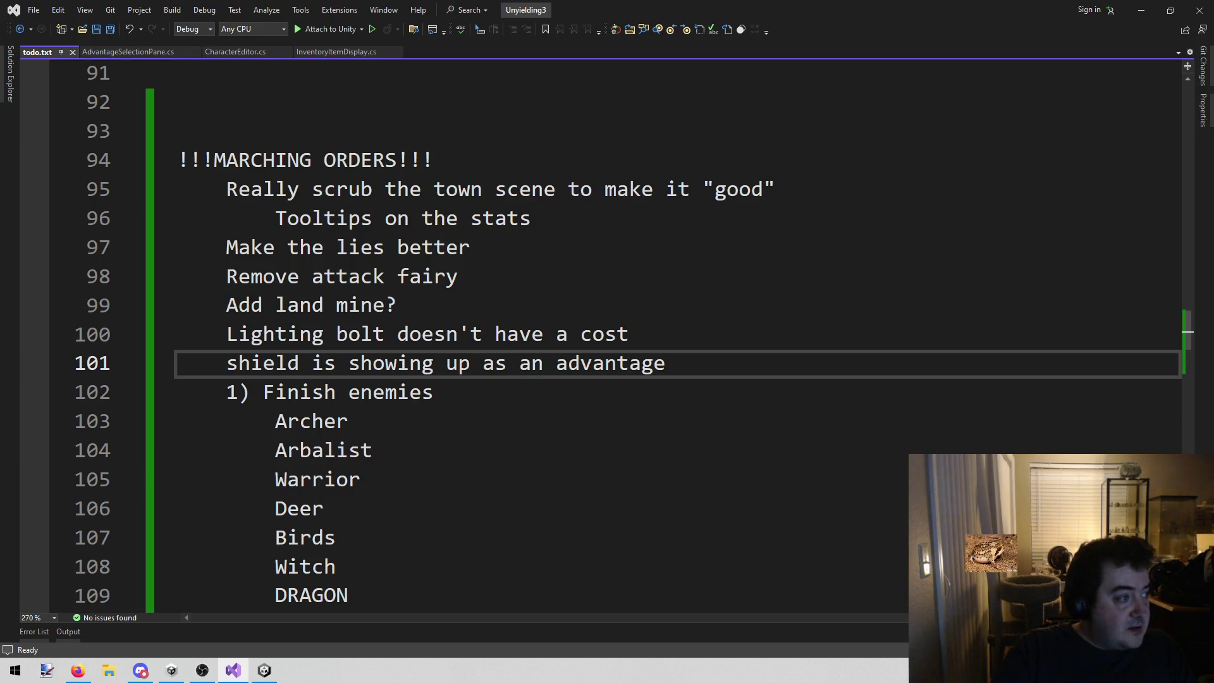
pyautogui.hotkey('alt', 'Tab')
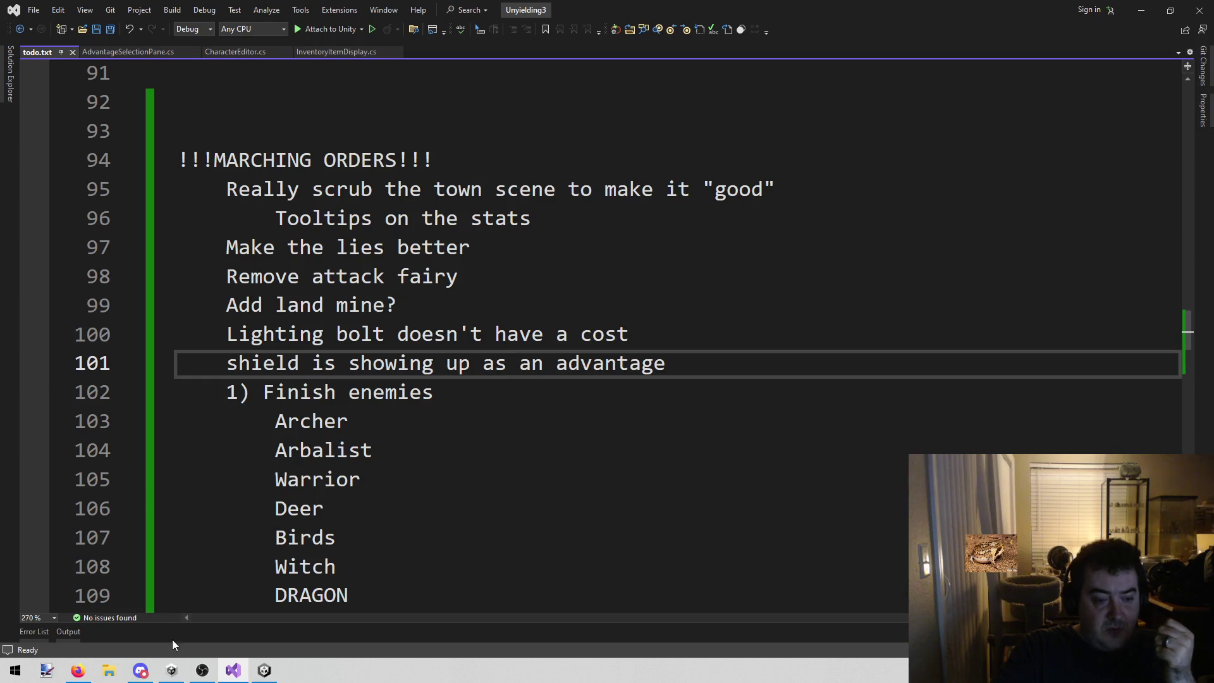
pyautogui.click(264, 671)
# - Load the Combat scene from the Scenes menu
pyautogui.click(249, 20)
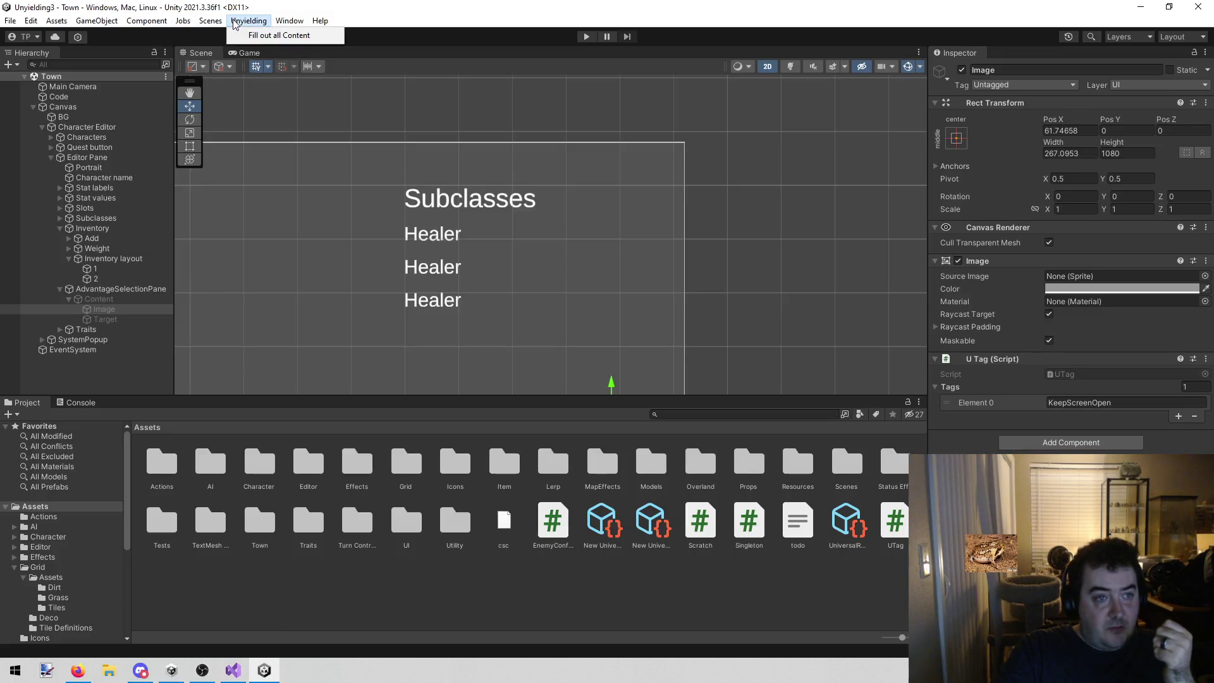
pyautogui.moveTo(289, 21)
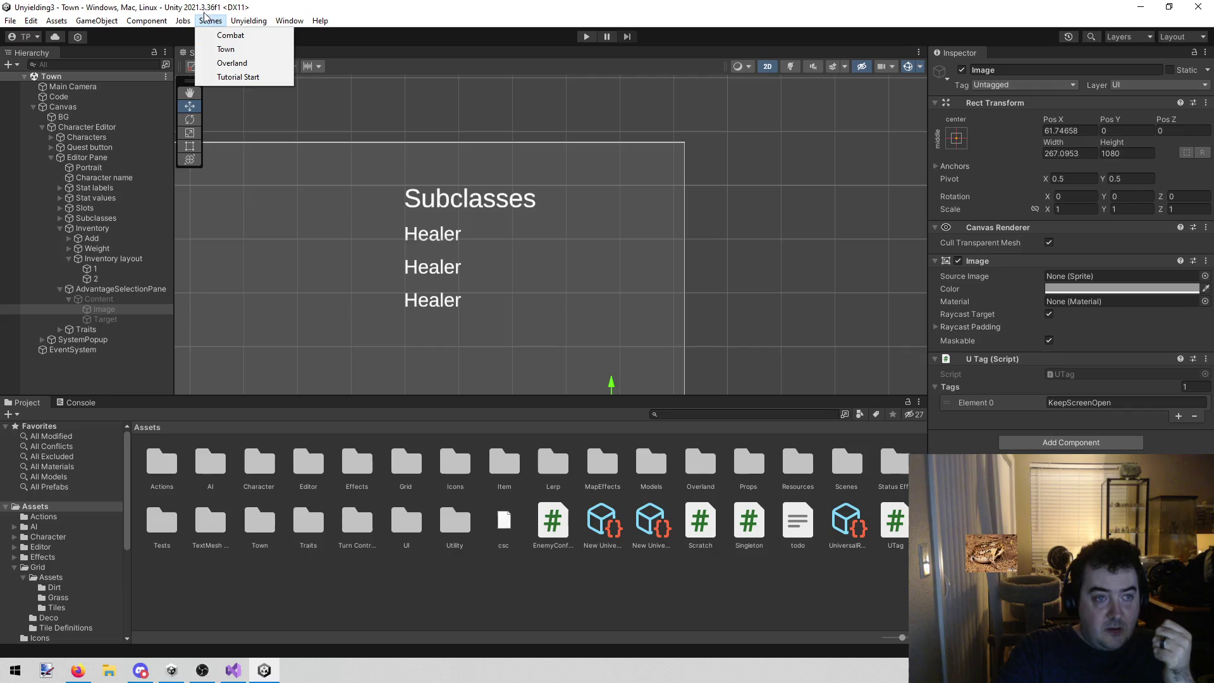
pyautogui.click(221, 39)
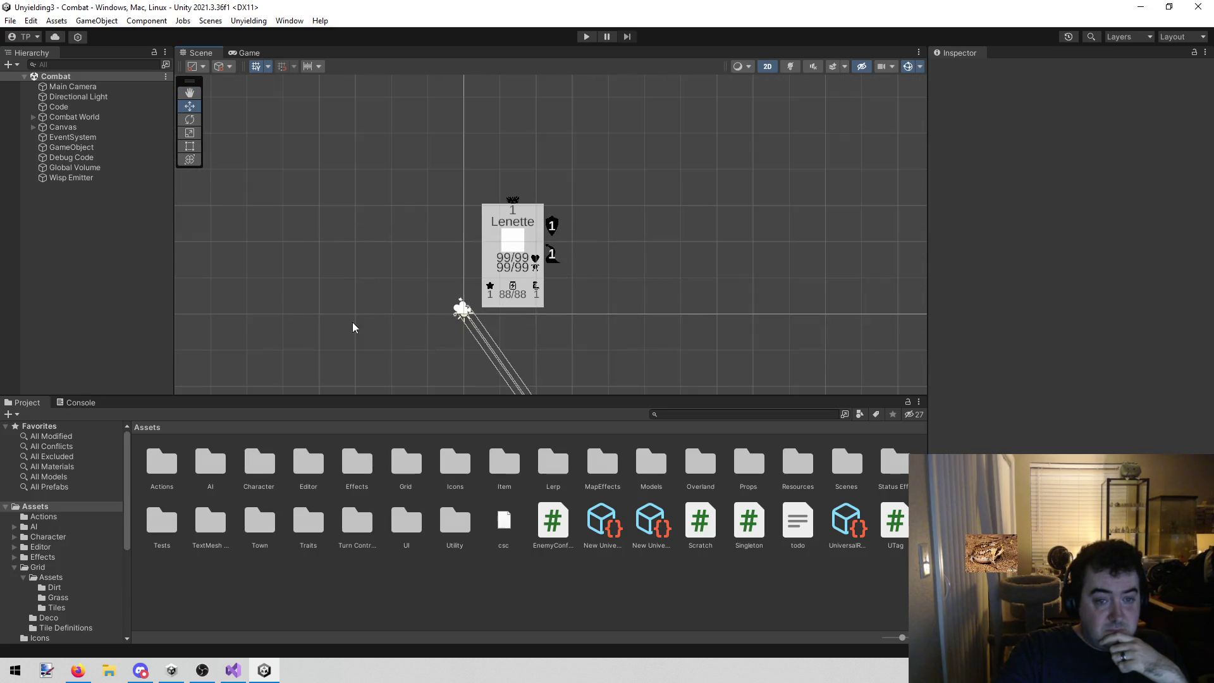
pyautogui.scroll(5, 468, 285)
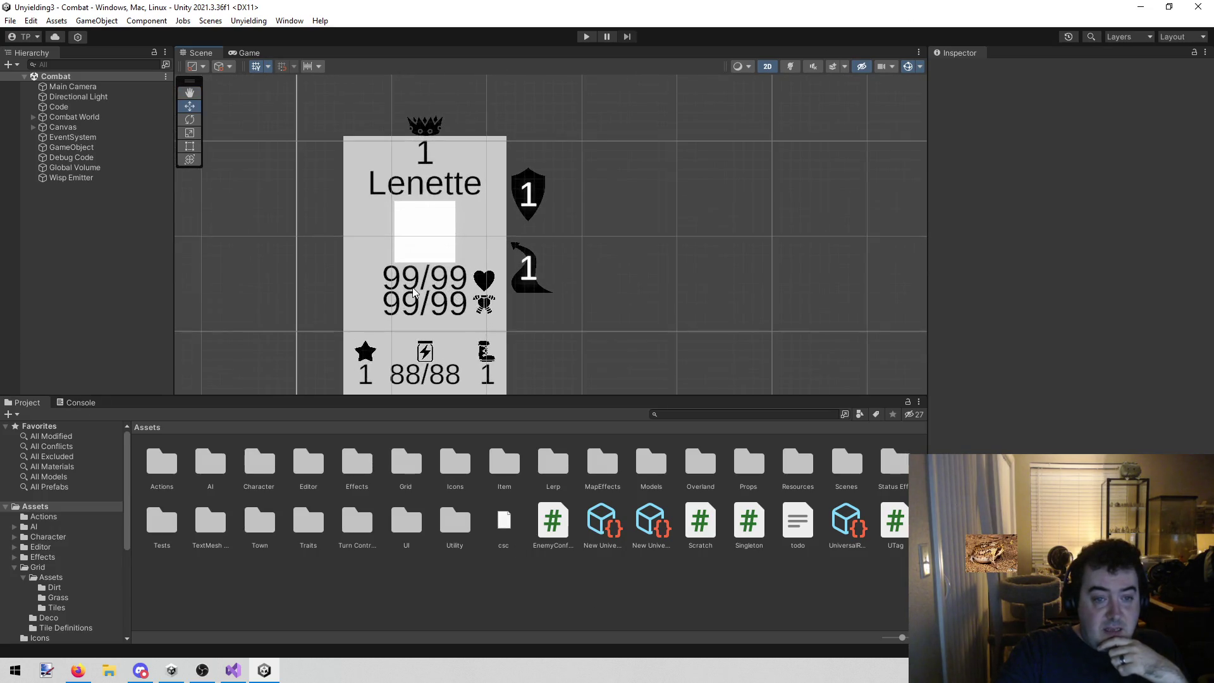
# - Copy the EvasionTooltip object that the hero display's Evasion stat uses as its tooltip
pyautogui.click(419, 281)
pyautogui.click(420, 281)
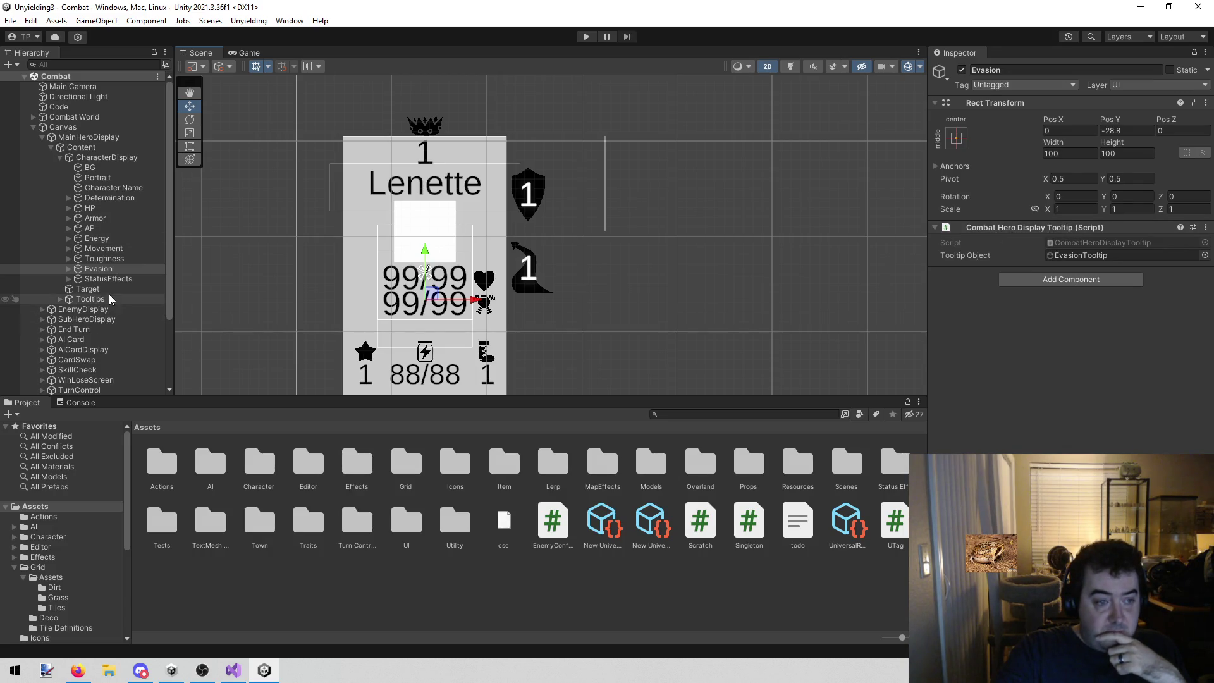
pyautogui.click(1094, 256)
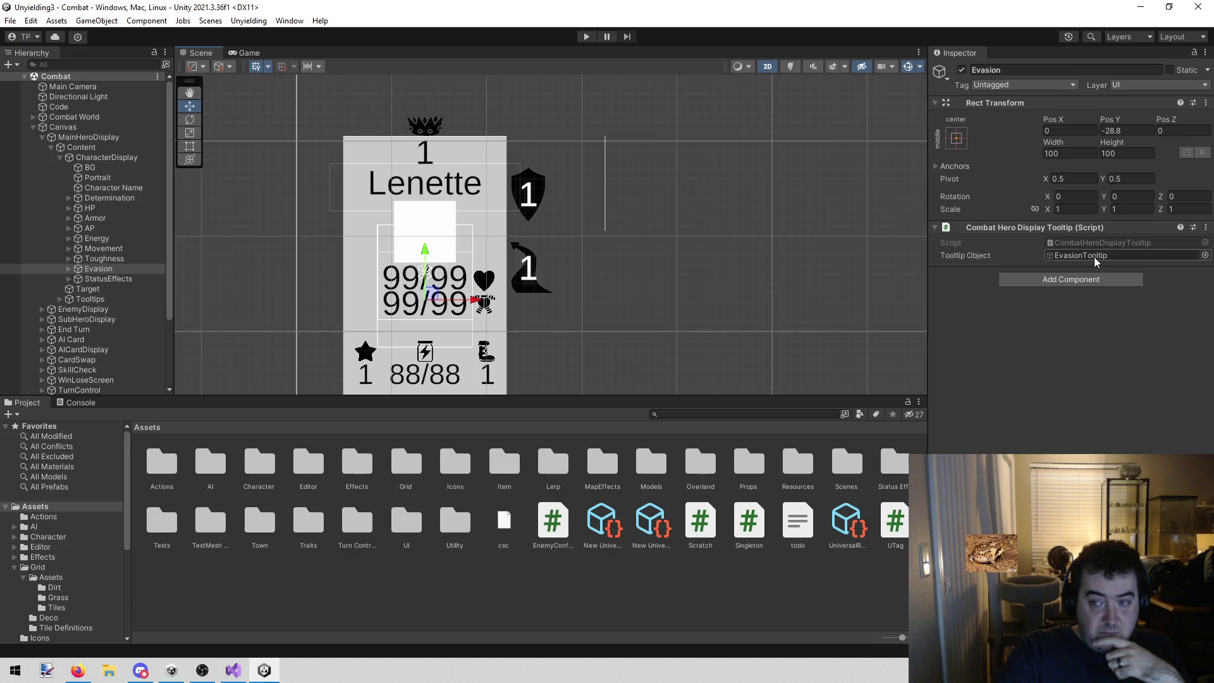
pyautogui.click(122, 350)
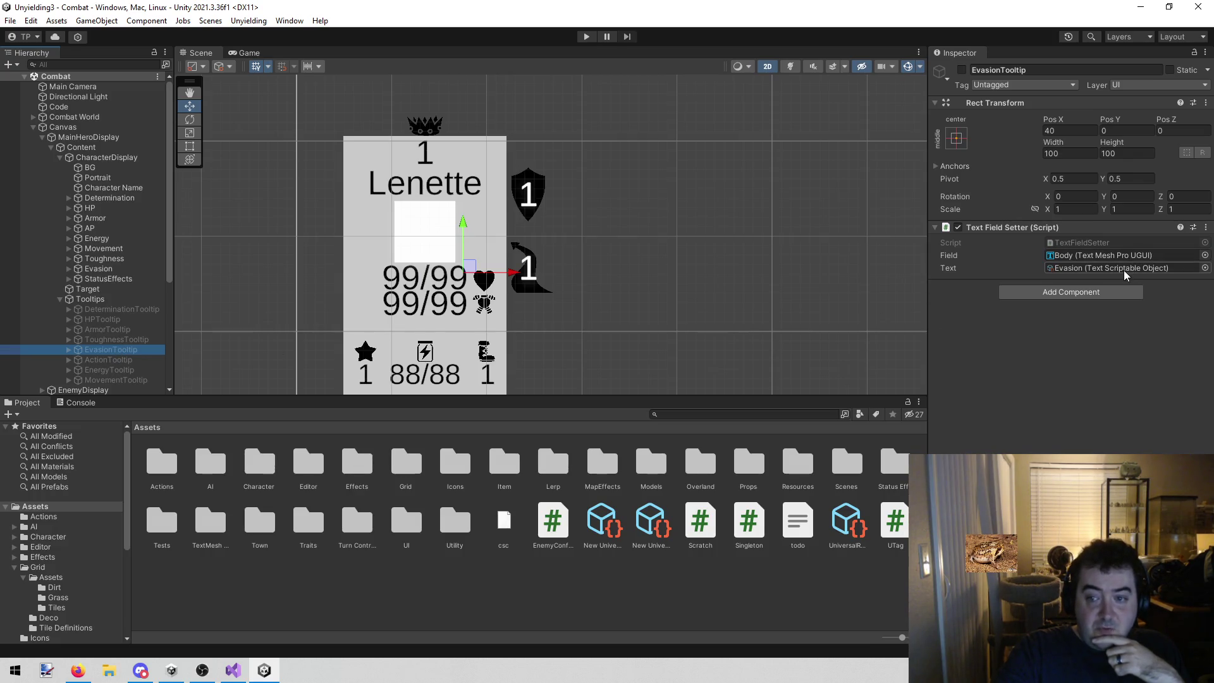
pyautogui.rightClick(97, 350)
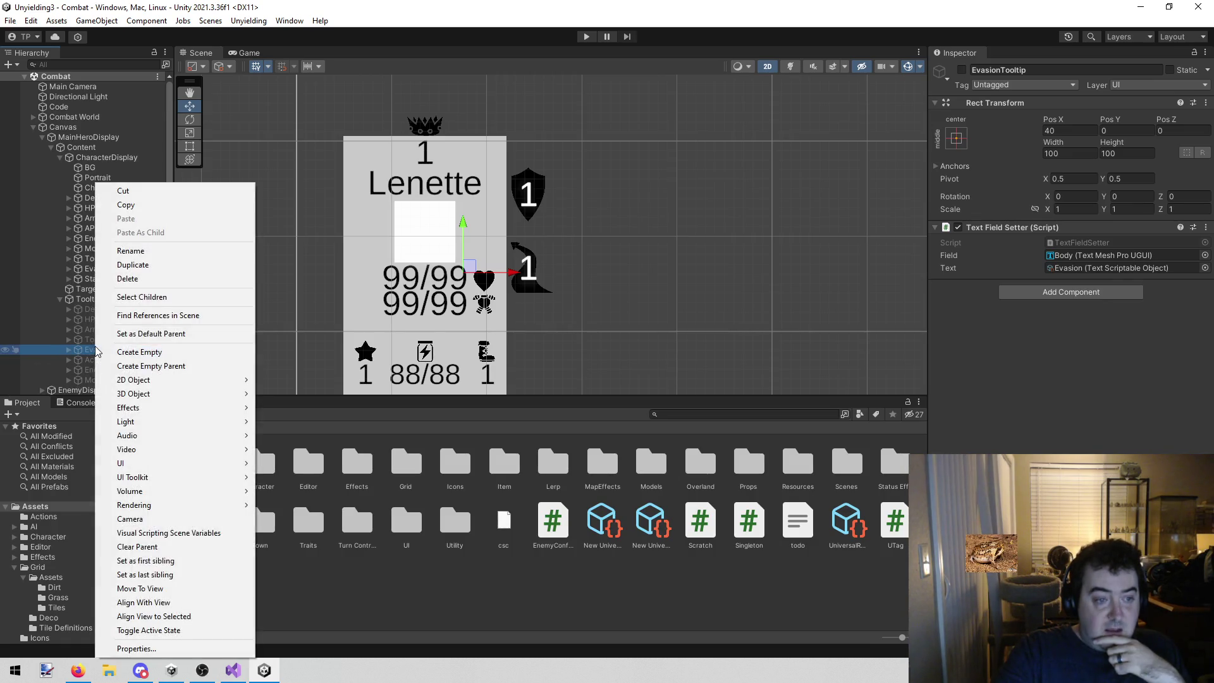
pyautogui.click(140, 206)
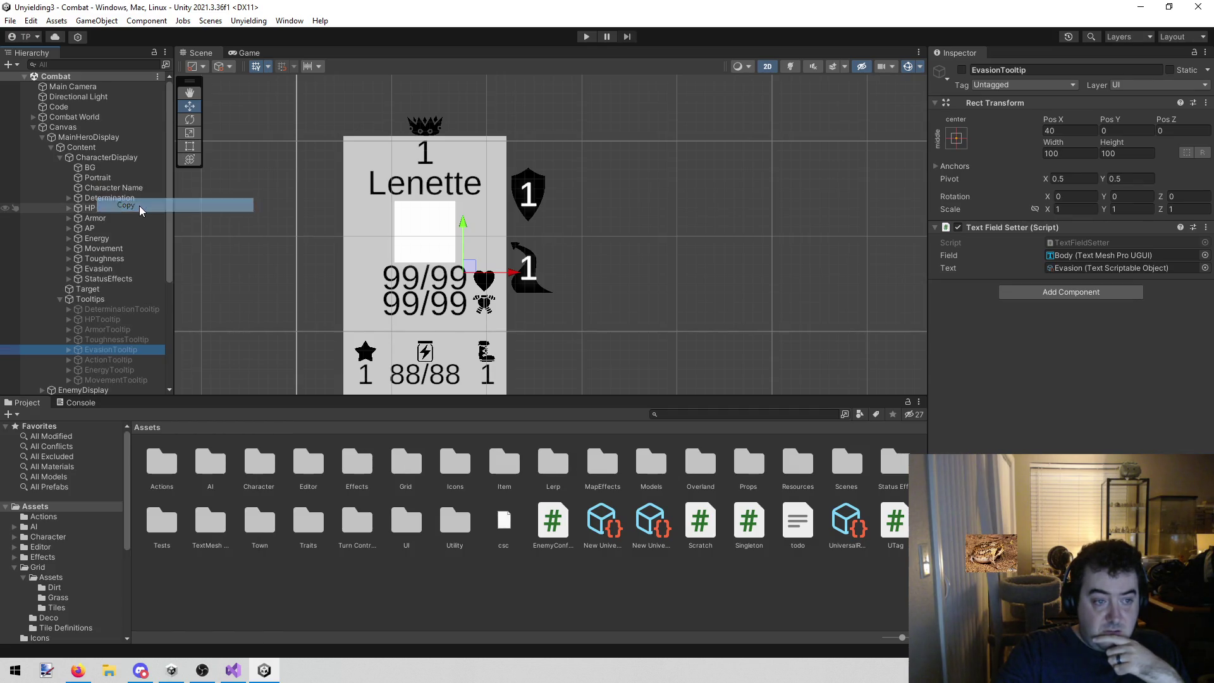
pyautogui.click(251, 21)
pyautogui.moveTo(291, 26)
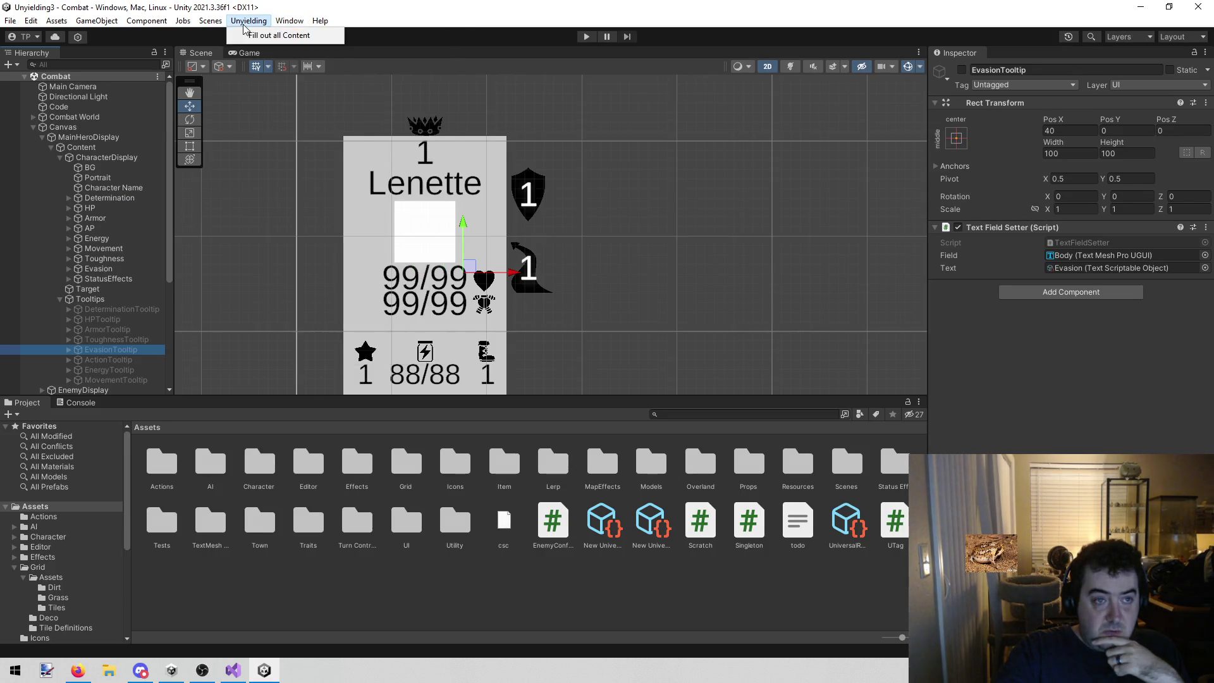
# - Load the Town scene and paste EvasionTooltip in as a child of the Canvas
pyautogui.moveTo(210, 21)
pyautogui.click(222, 50)
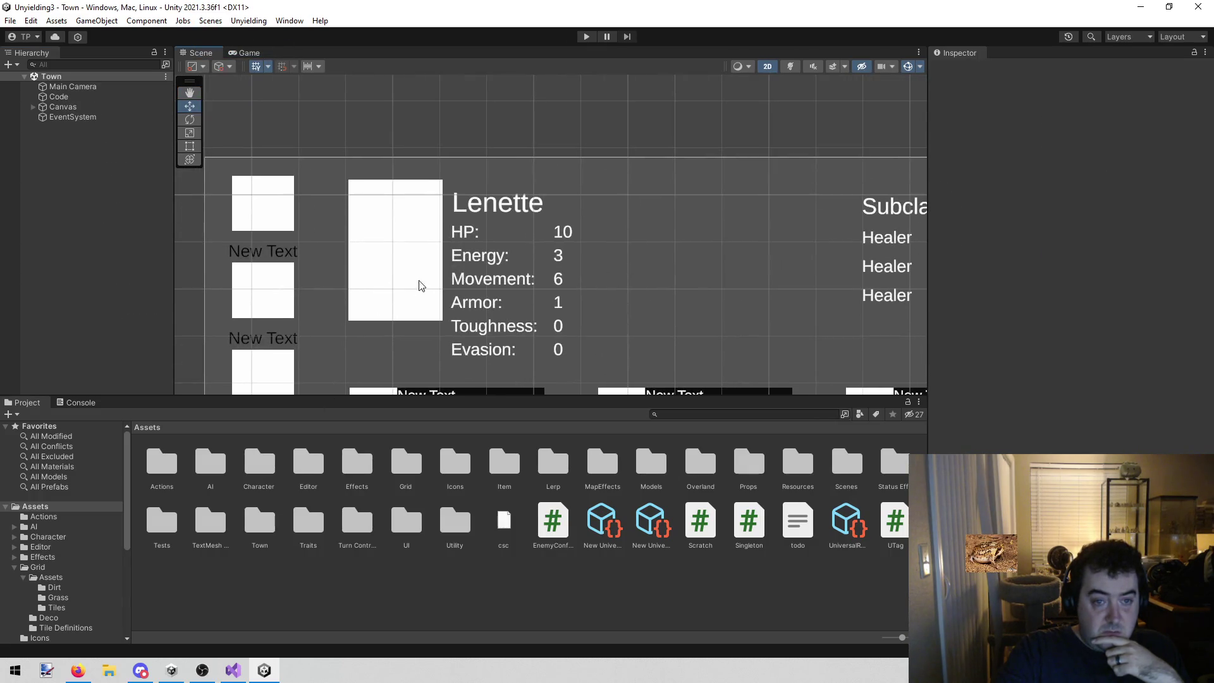
pyautogui.scroll(5, 556, 272)
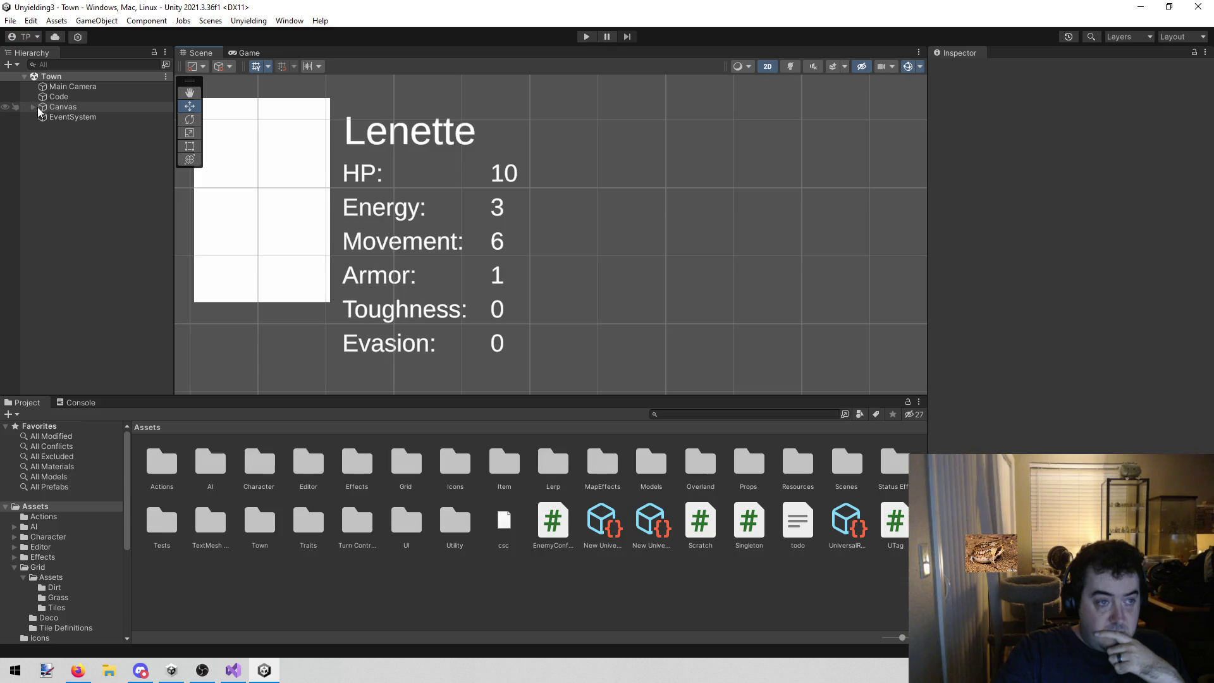
pyautogui.click(32, 108)
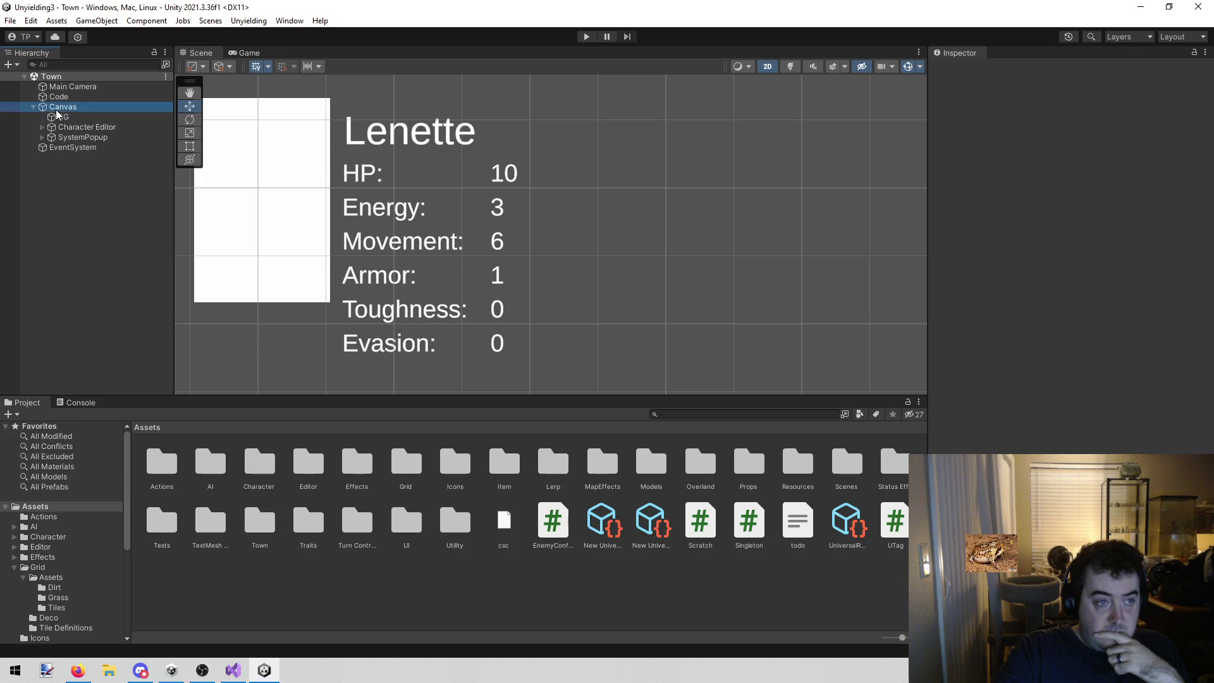
pyautogui.rightClick(55, 108)
pyautogui.click(88, 142)
pyautogui.click(63, 210)
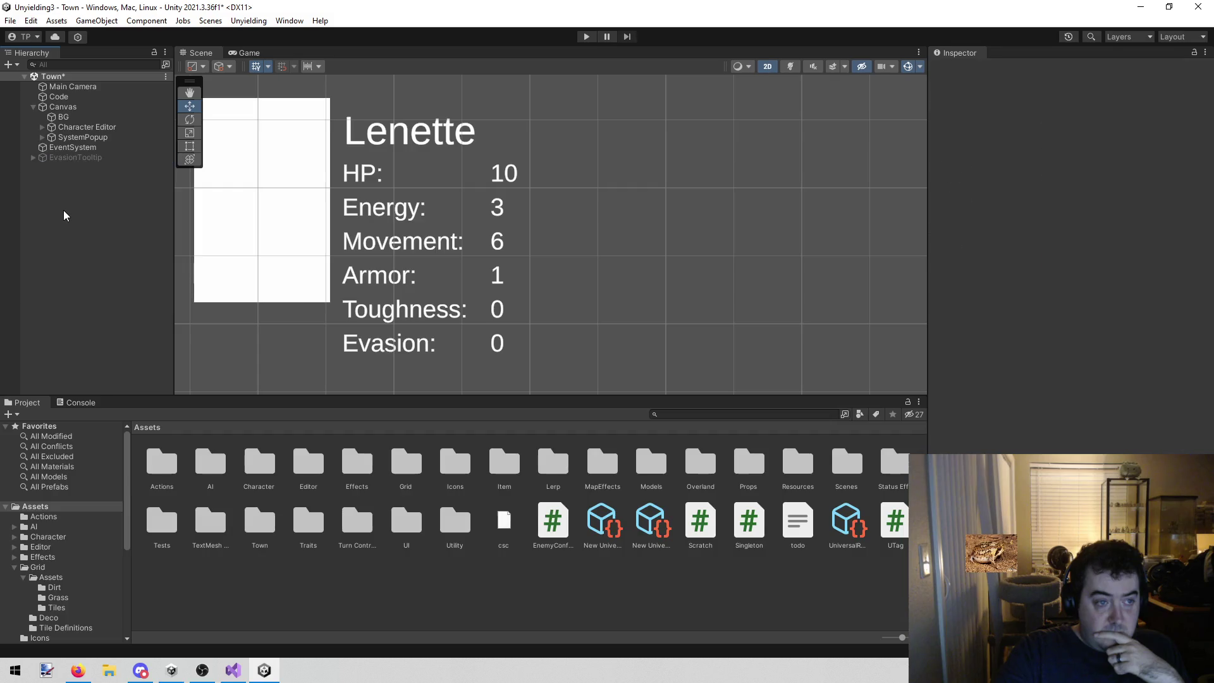
pyautogui.moveTo(80, 162)
pyautogui.mouseDown()
pyautogui.moveTo(104, 112)
pyautogui.moveTo(89, 107)
pyautogui.mouseUp()
# - Move the tooltip beside the character's stat list, ending at Pos X -123, Pos Y 120
pyautogui.scroll(-3, 458, 185)
pyautogui.moveTo(488, 212)
pyautogui.mouseDown()
pyautogui.moveTo(491, 163)
pyautogui.moveTo(388, 223)
pyautogui.moveTo(422, 253)
pyautogui.mouseUp()
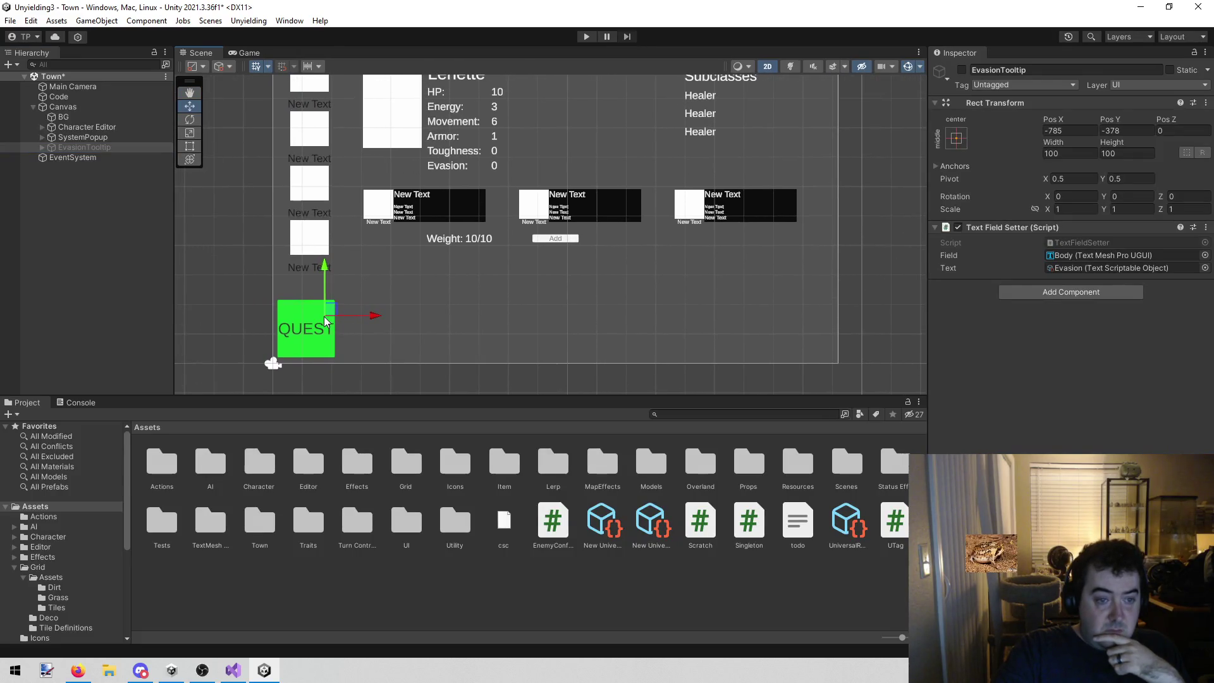
pyautogui.moveTo(326, 322); pyautogui.dragTo(507, 150)
pyautogui.moveTo(521, 86)
pyautogui.mouseDown()
pyautogui.moveTo(450, 320)
pyautogui.moveTo(470, 229)
pyautogui.mouseUp()
pyautogui.scroll(2, 459, 282)
pyautogui.moveTo(461, 279)
pyautogui.mouseDown()
pyautogui.moveTo(484, 212)
pyautogui.moveTo(496, 226)
pyautogui.mouseUp()
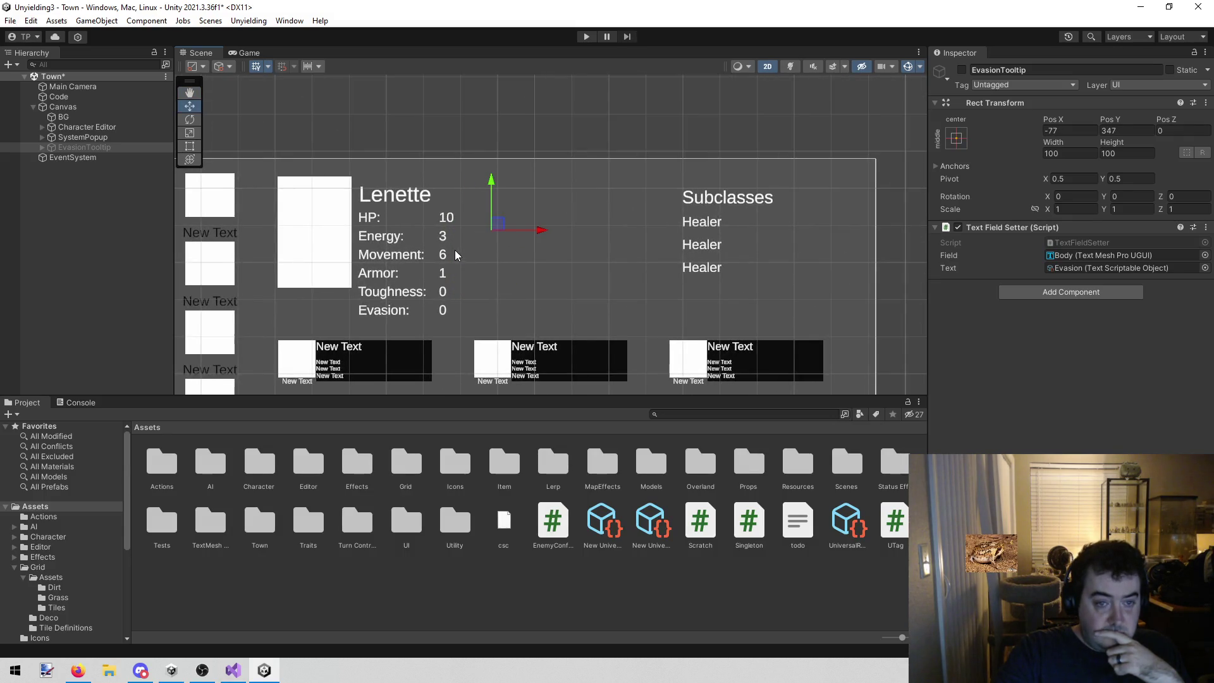
pyautogui.scroll(2, 447, 251)
pyautogui.moveTo(511, 215)
pyautogui.mouseDown()
pyautogui.moveTo(509, 312)
pyautogui.moveTo(492, 334)
pyautogui.mouseUp()
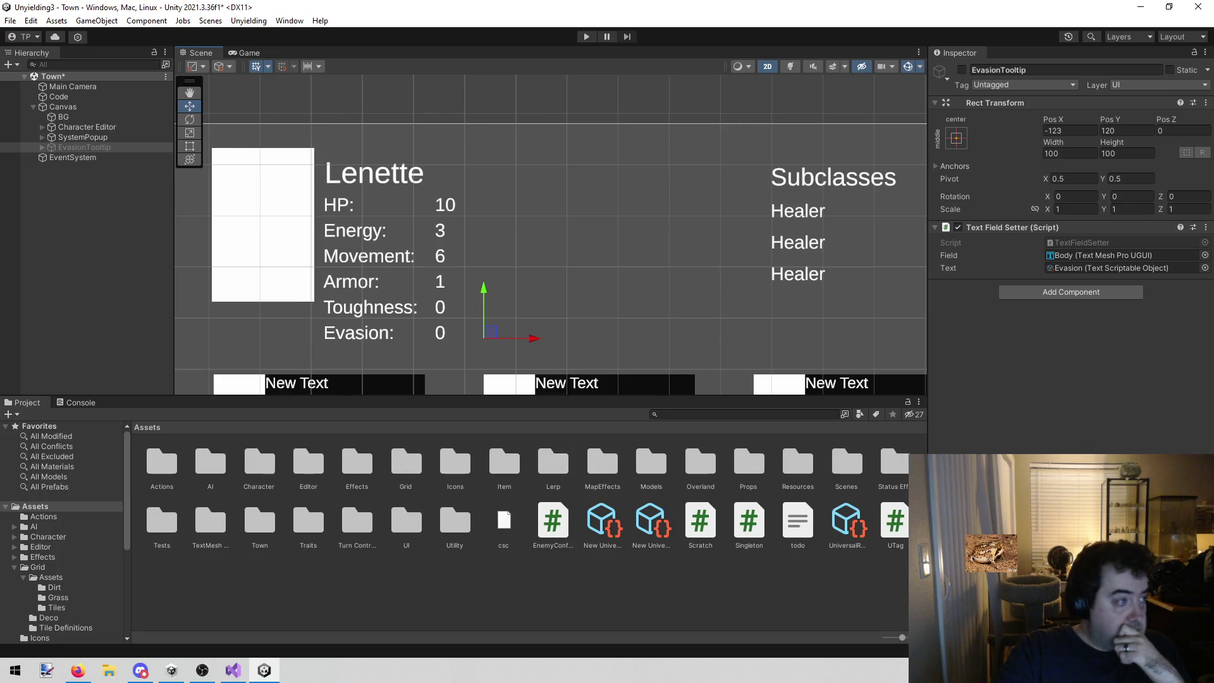
pyautogui.hotkey('alt', 'Tab')
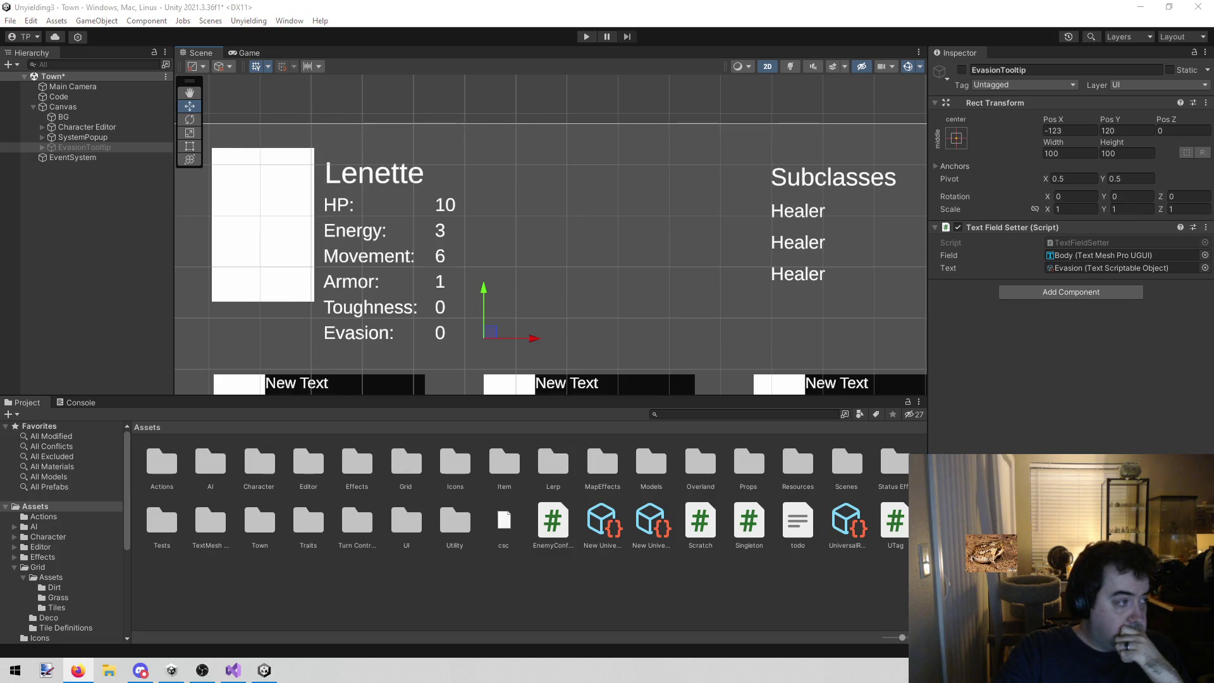